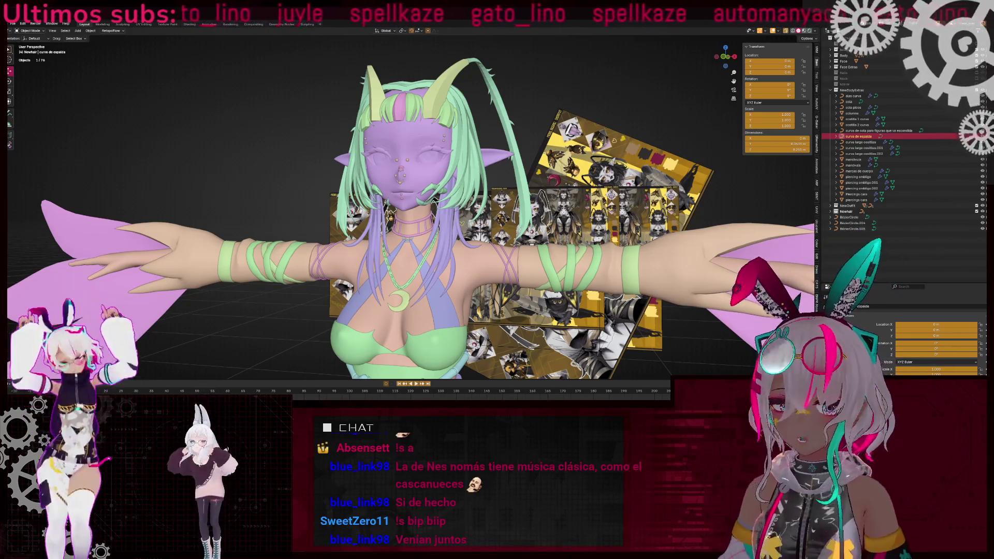
- Orbit to the fairy avatar's back view and clear the selection
mouse_move(377, 241)
middle_mouse_down()
mouse_move(456, 227)
mouse_move(404, 227)
mouse_move(444, 221)
mouse_move(401, 206)
middle_mouse_up()
key("alt+a")
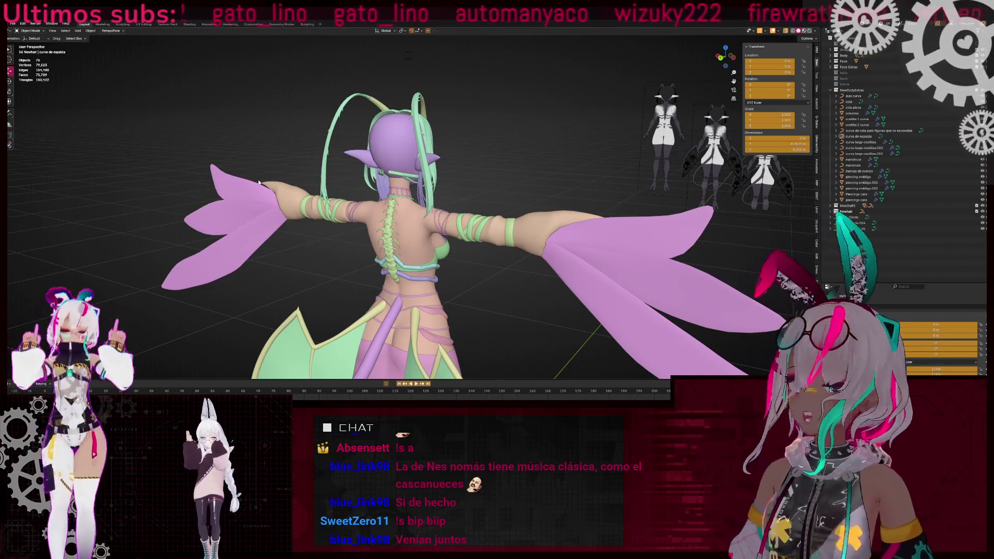
- Orbit around the model, selecting the arm-wrap and BezierCircle objects and toggling wireframe and material preview
left_click(275, 200)
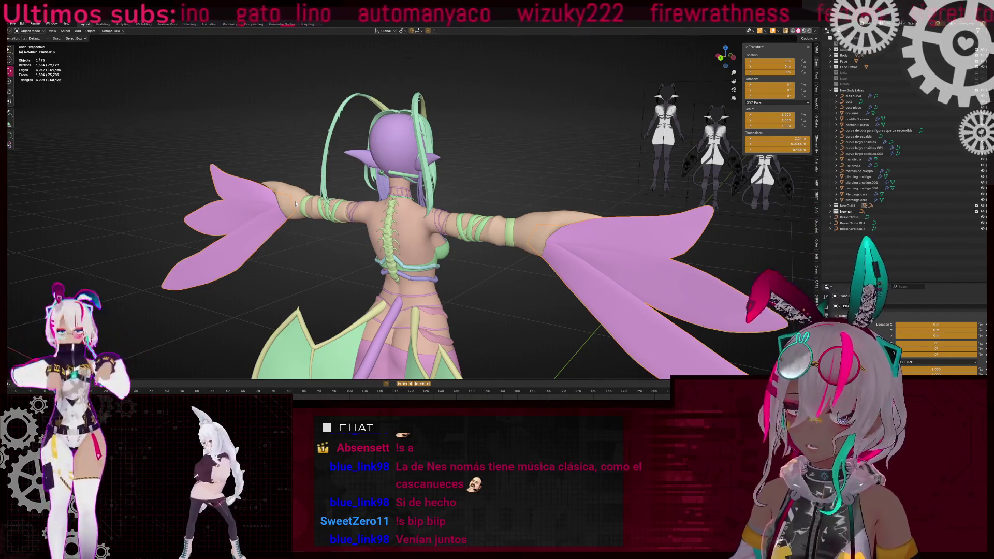
key("ctrl+z")
mouse_move(287, 153)
middle_mouse_down()
mouse_move(477, 179)
mouse_move(550, 163)
mouse_move(523, 155)
mouse_move(548, 189)
middle_mouse_up()
left_click(485, 207)
key("shift+z")
key("shift+z")
left_click(478, 248)
key("shift+z")
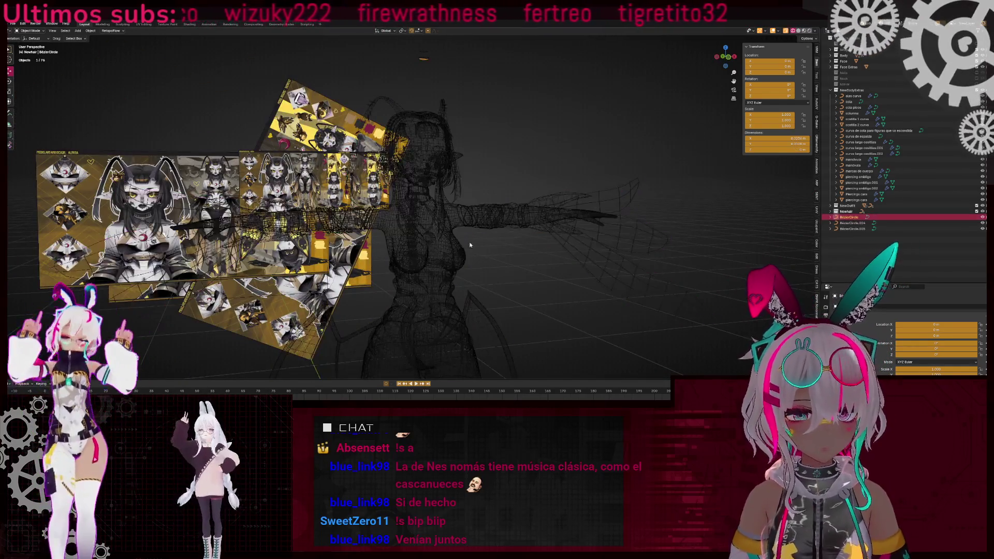
key("shift+z")
scroll(478, 247, "up", 5)
mouse_move(487, 233)
middle_mouse_down()
mouse_move(506, 213)
mouse_move(424, 169)
middle_mouse_up()
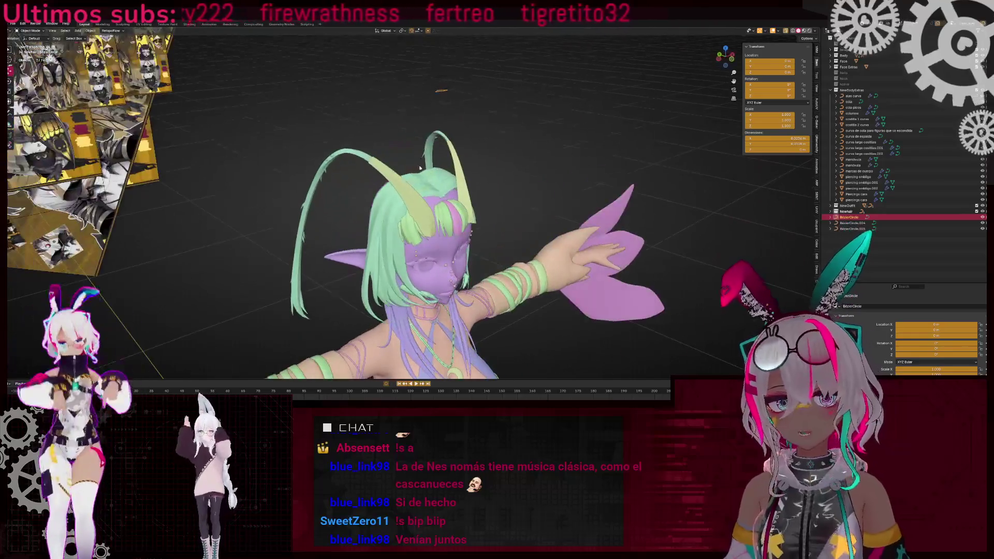
- Collapse NewBodyExtras, expand NewOutfit and select the BézierCircle.001 curve
left_click(830, 91)
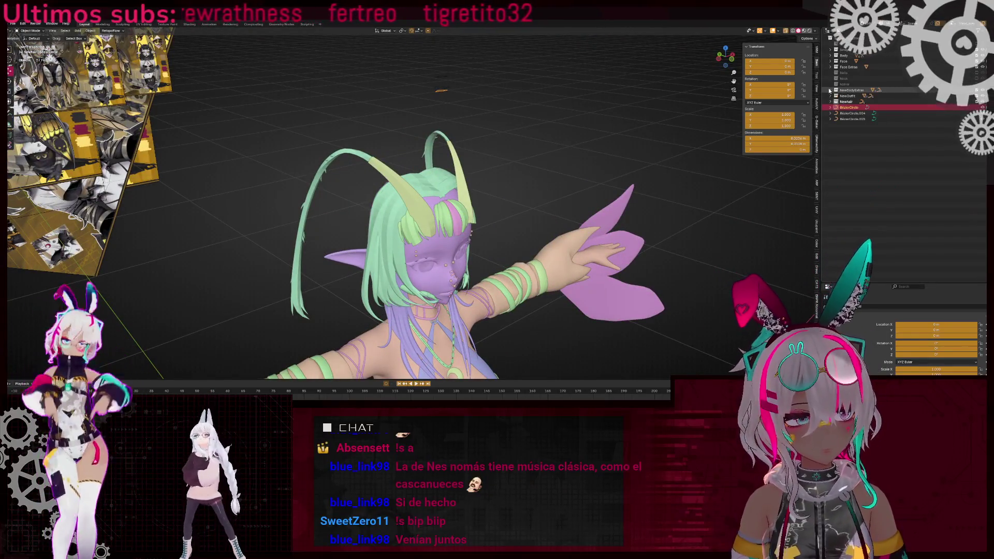
left_click(830, 96)
left_click(857, 107)
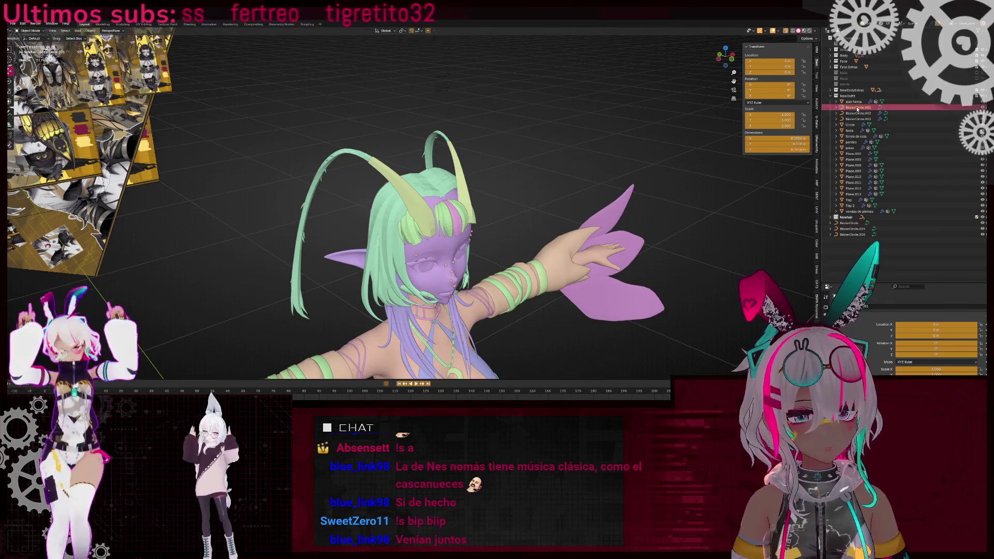
scroll(489, 276, "down", 5)
middle_click_drag(474, 207, 461, 212)
scroll(460, 212, "up", 5)
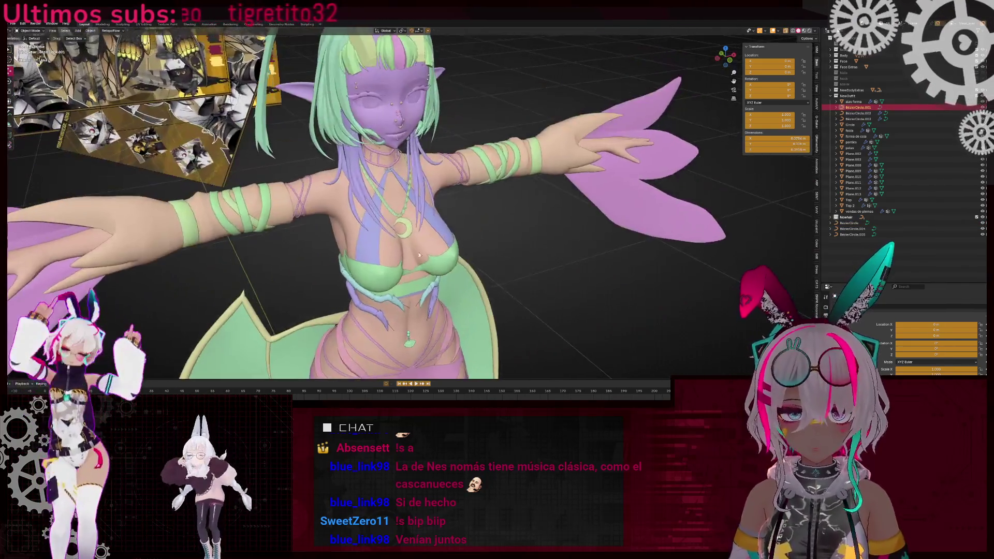
- Rename the selected curve 'curva collar', Plane.003 'collar' and Plane.002 'collar luna'
key("F2")
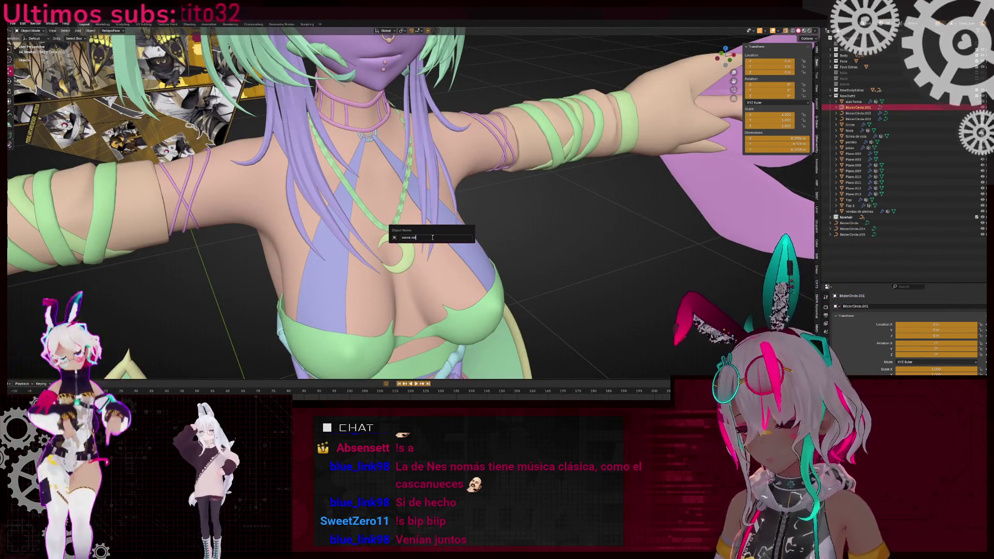
type("lar")
key("Return")
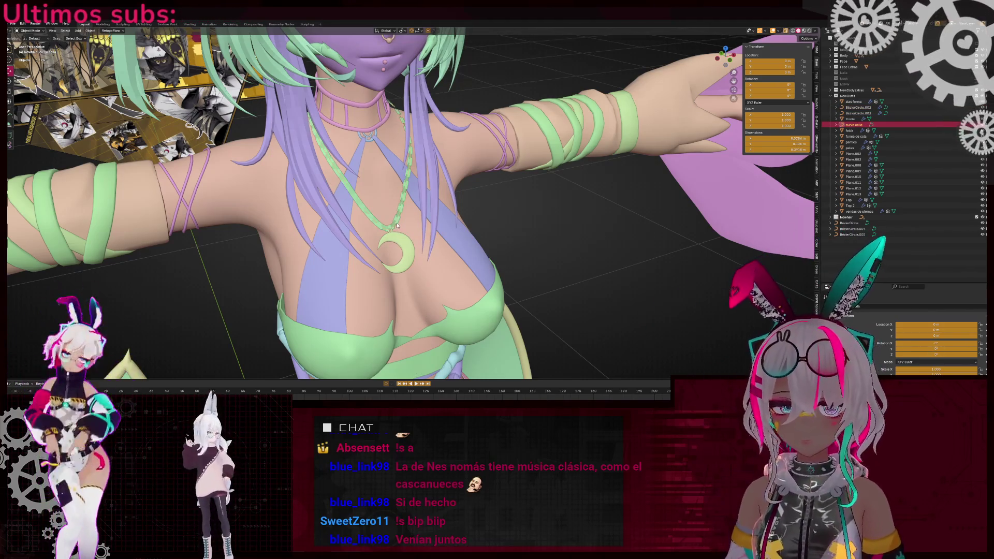
left_click(398, 226)
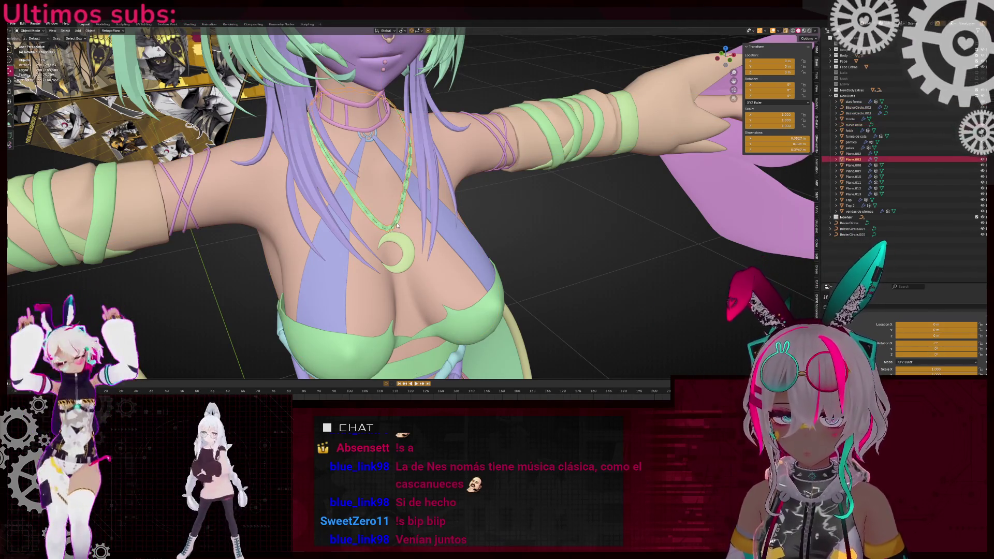
key("F2")
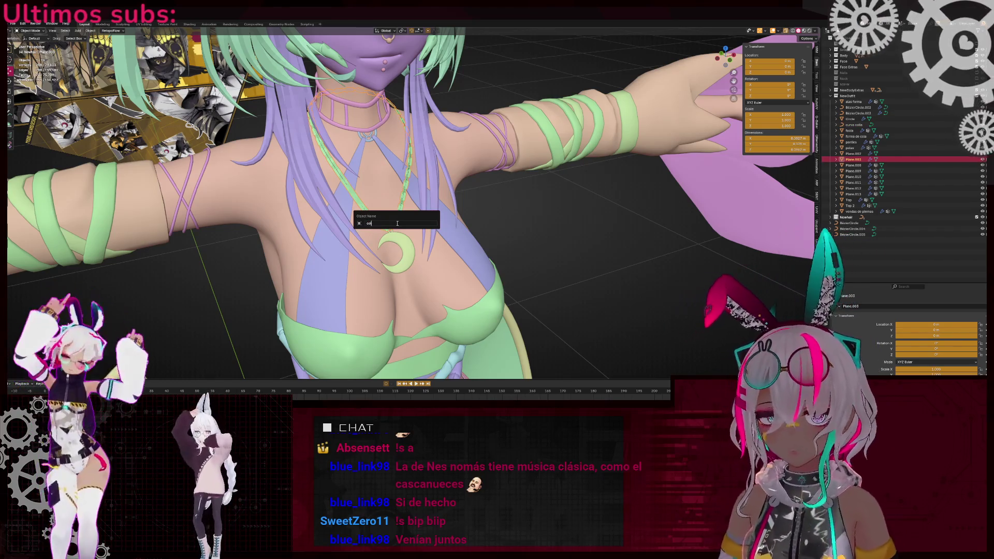
type("lar")
key("Return")
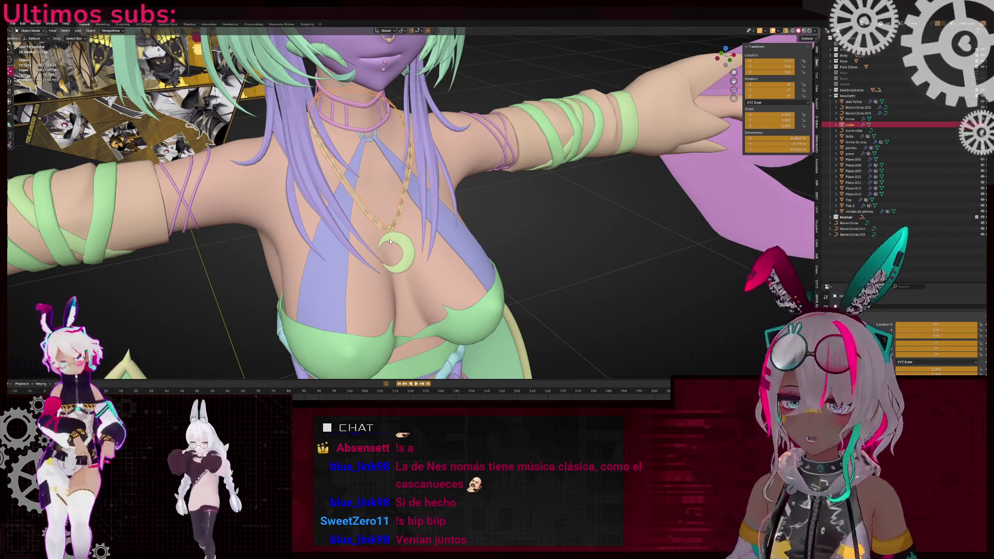
left_click(390, 241)
scroll(378, 243, "up", 3)
key("F2")
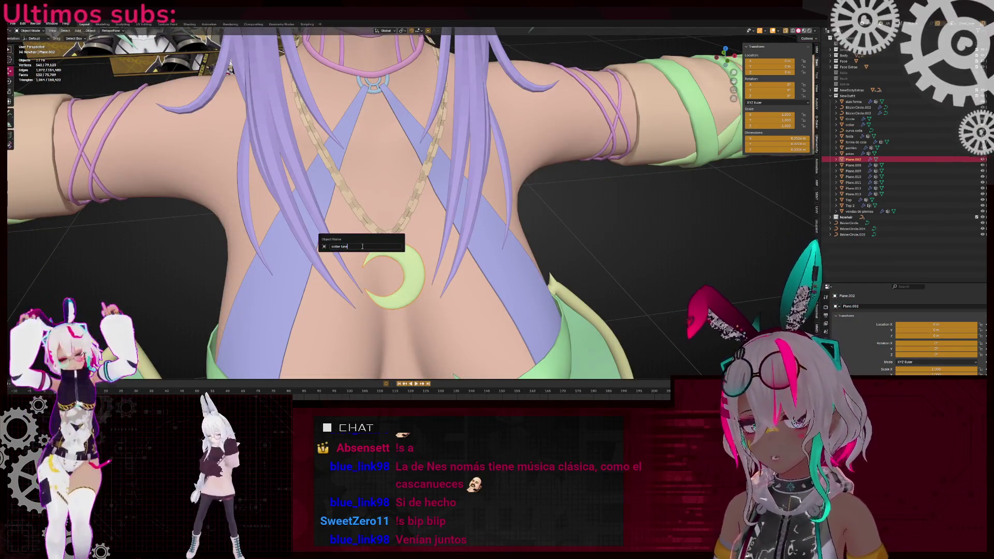
key("Return")
- Rename Plane.008 to 'collar.001' and Plane.009 to 'collar.002'
left_click(856, 165)
scroll(511, 234, "down", 6)
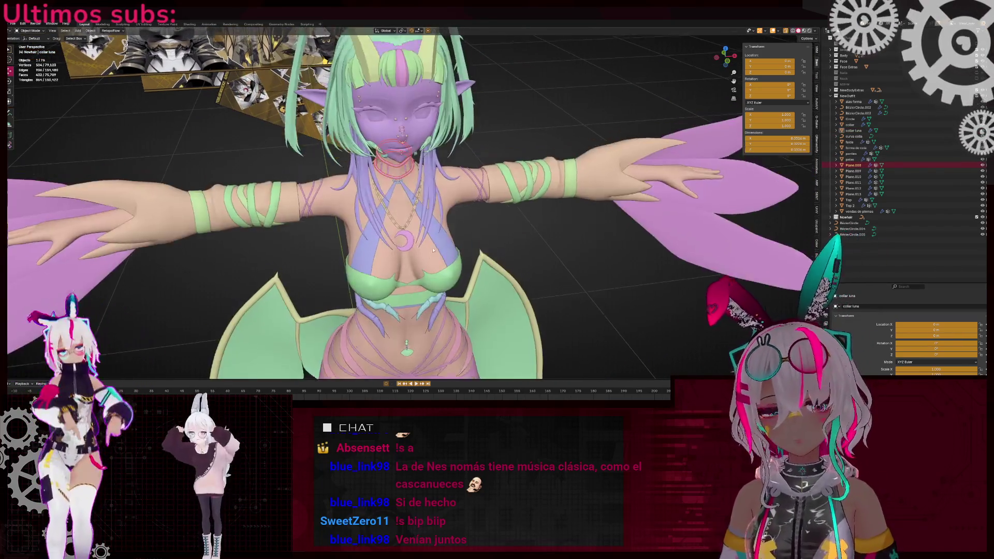
scroll(434, 243, "up", 5)
key("F2")
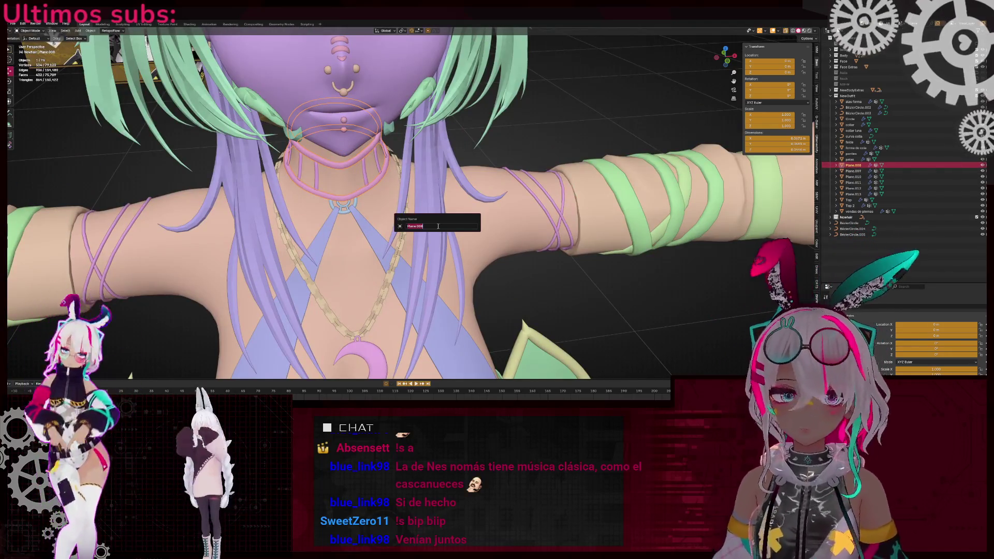
key("ctrl+a")
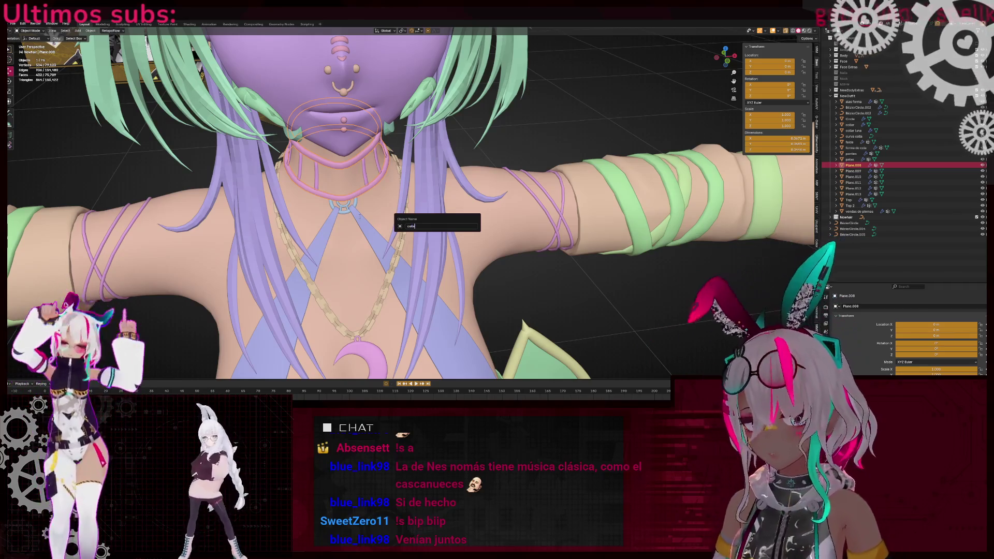
key("Return")
left_click(857, 171)
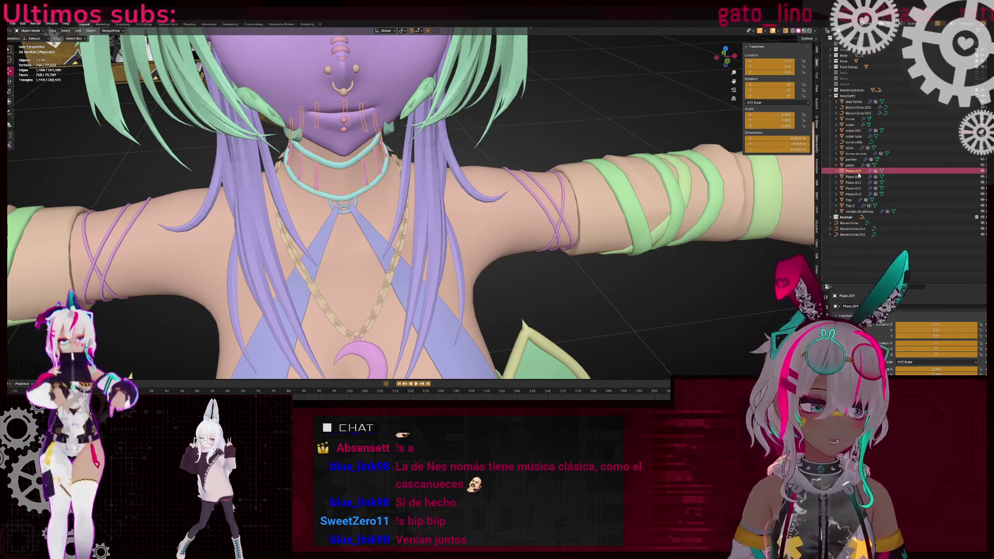
key("F2")
type("collar")
key("Return")
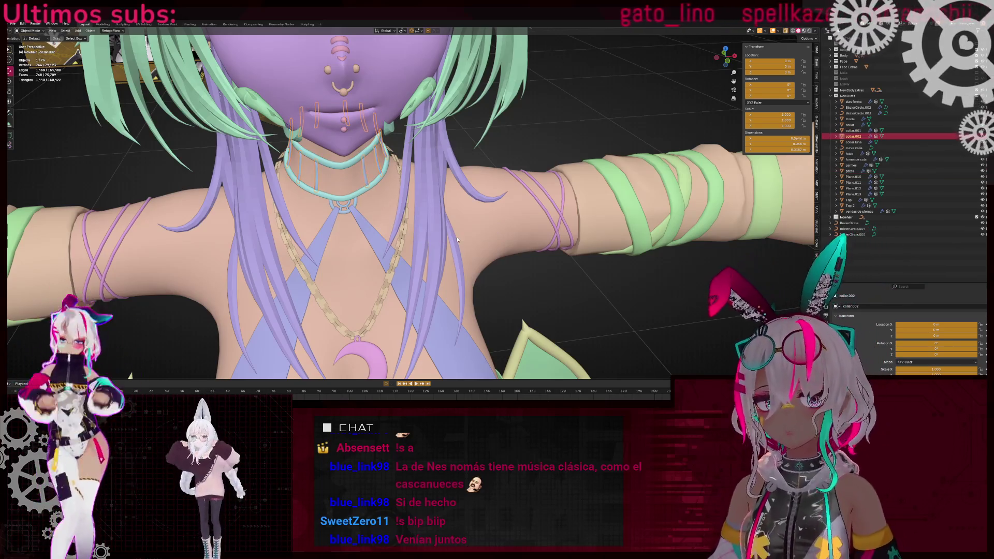
scroll(457, 239, "down", 3)
mouse_move(457, 239)
middle_mouse_down()
mouse_move(394, 228)
mouse_move(466, 300)
mouse_move(570, 377)
mouse_move(647, 270)
middle_mouse_up()
scroll(358, 221, "up", 4)
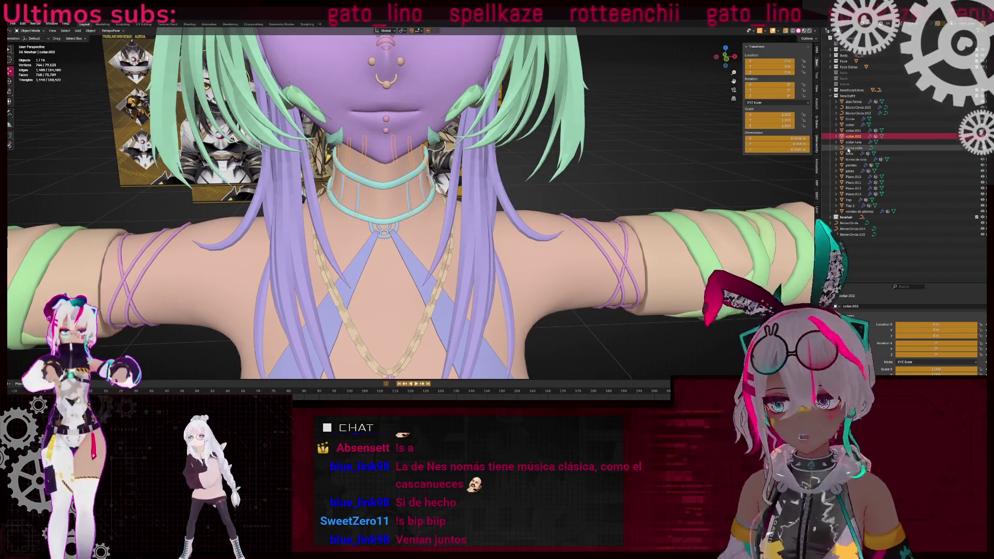
- Frame the wing object Plane.010 and select the arm-wrap pieces in the viewport
left_click(854, 176)
scroll(443, 249, "down", 5)
key("KP_Decimal")
key("shift+z")
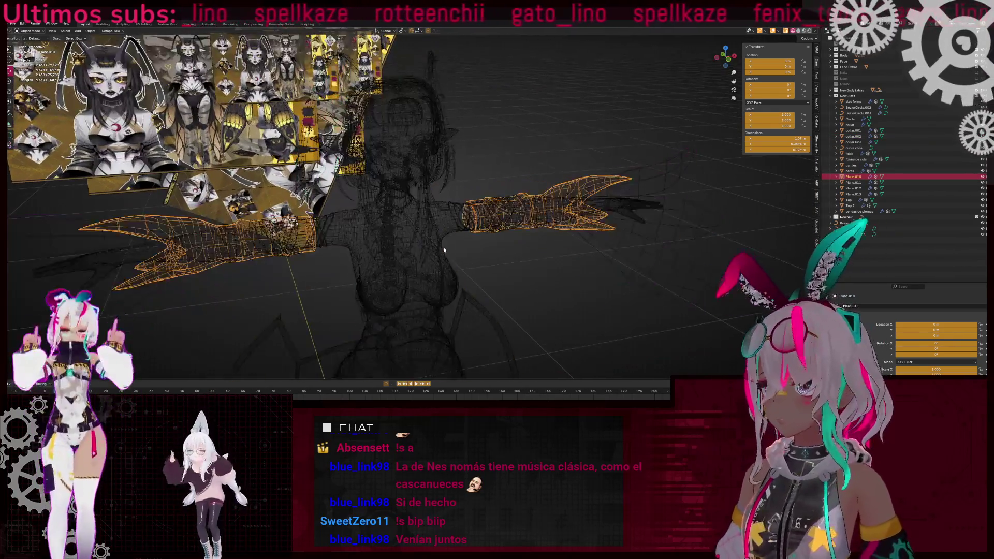
key("shift+z")
left_click(462, 232)
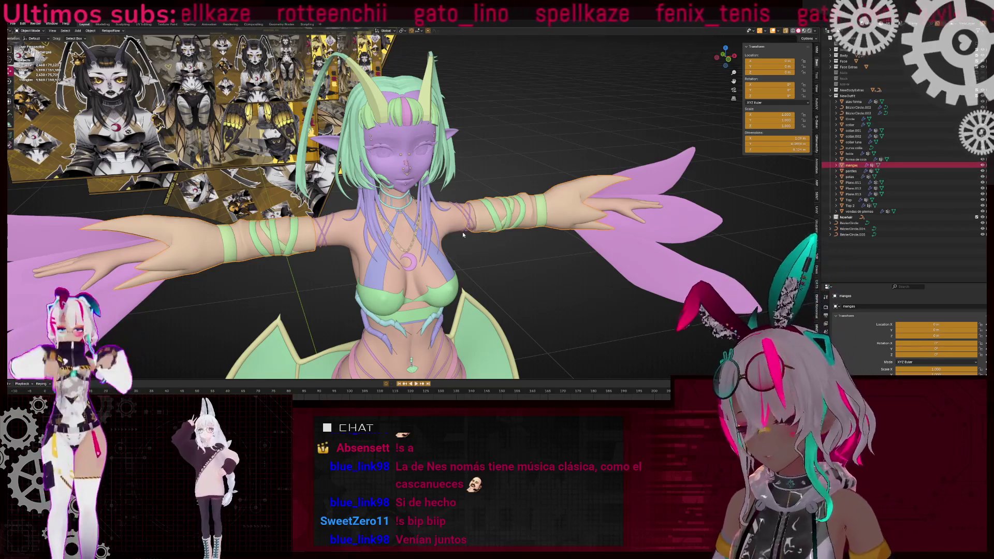
left_click(462, 232)
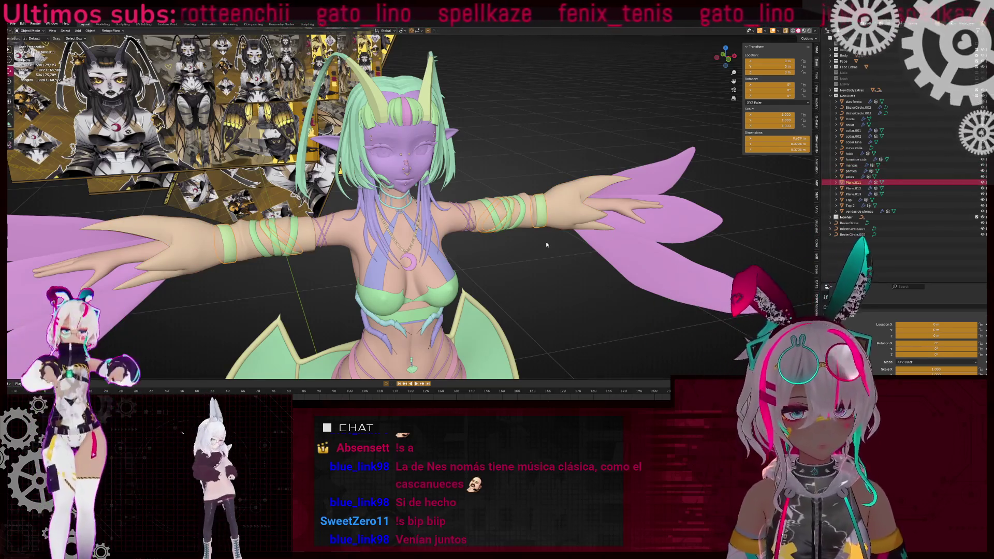
- Rename Plane.011 to 'mangas.001', Plane.012 to 'mmangas' and Plane.013 to 'mangas alas'
key("F2")
type("mangas")
key("Return")
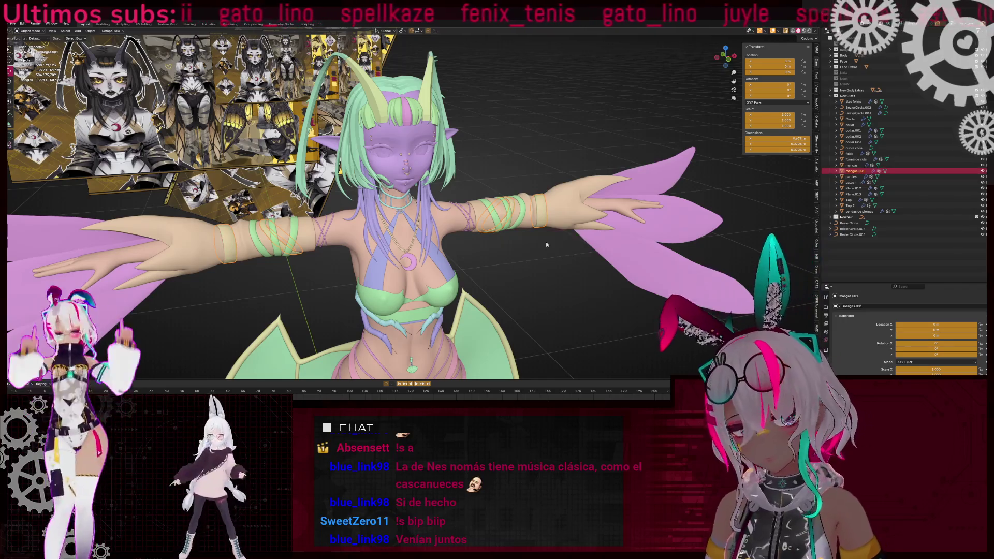
left_click(431, 263)
key("F2")
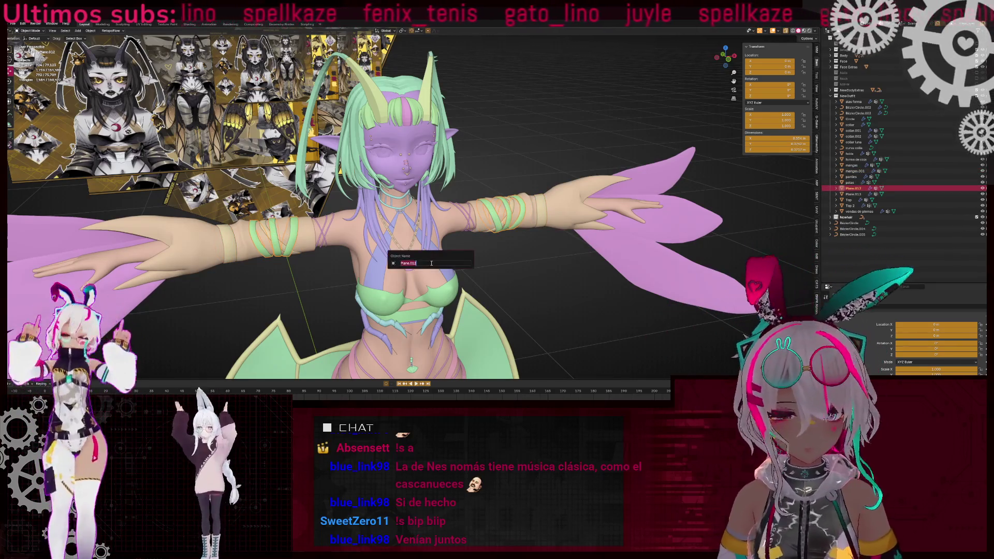
type("mmangas")
key("Return")
left_click(853, 194)
key("F2")
type("mangas alas")
key("Return")
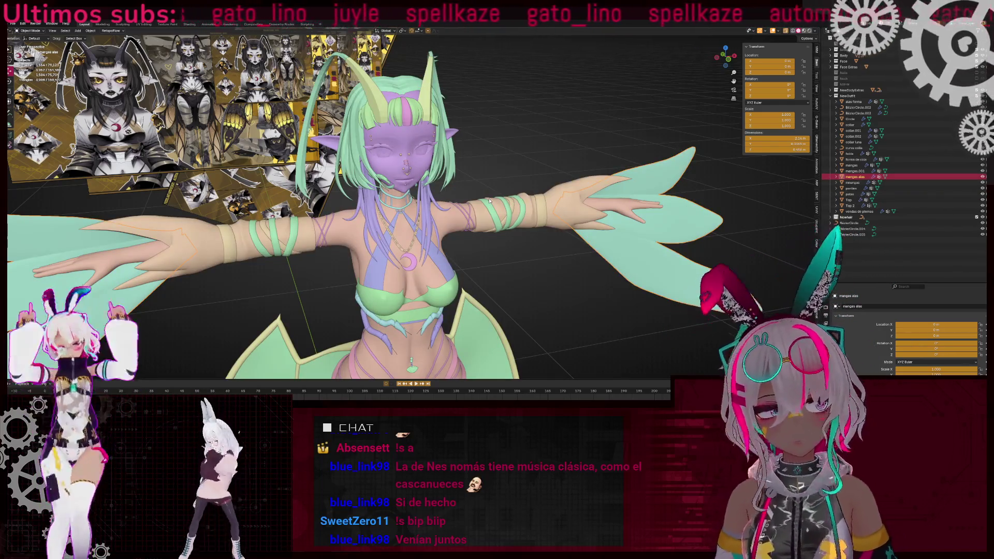
- Collapse the outfit collections and expand NewHair to select the hair curve NurbsPath.005
left_click(831, 91)
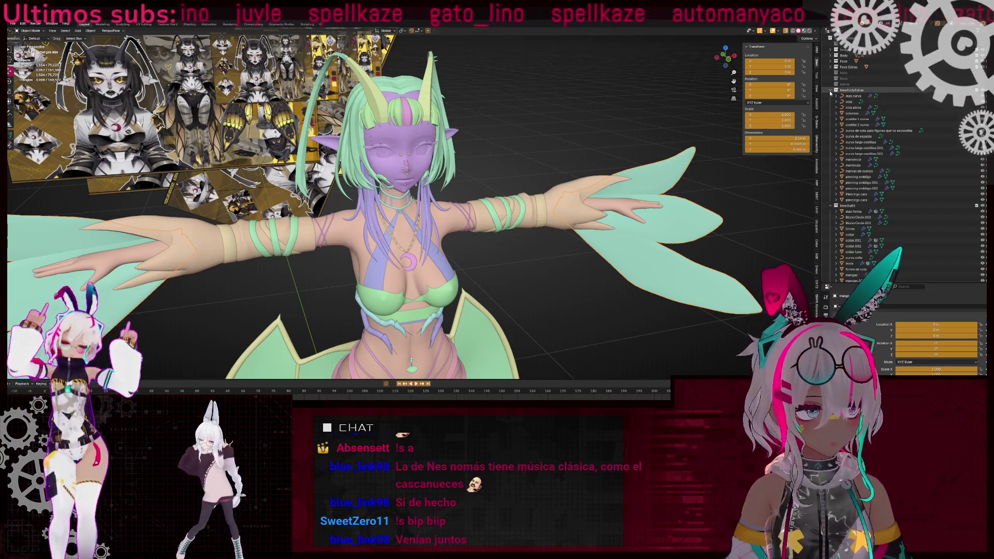
left_click(831, 91)
left_click(831, 97)
left_click(832, 102)
left_click(857, 113)
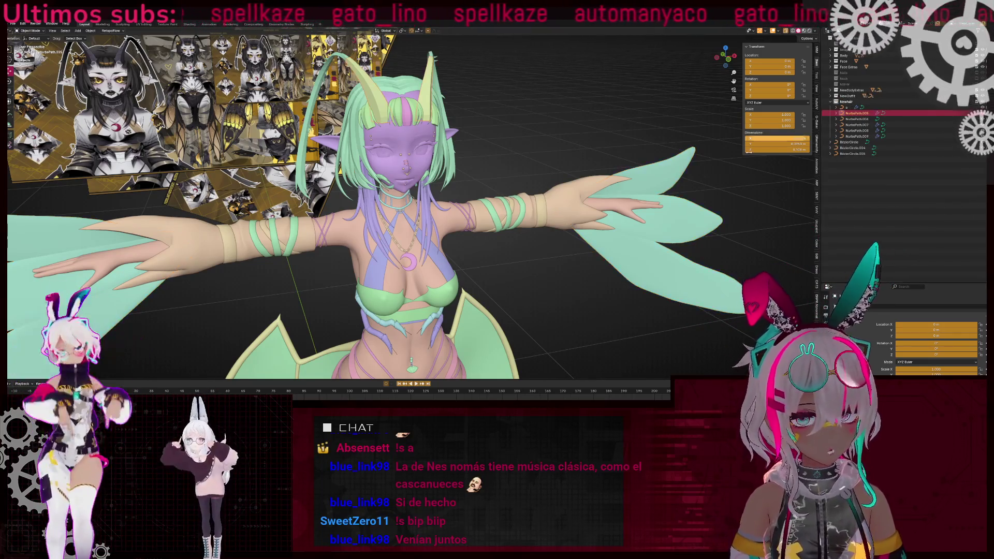
left_click(831, 102)
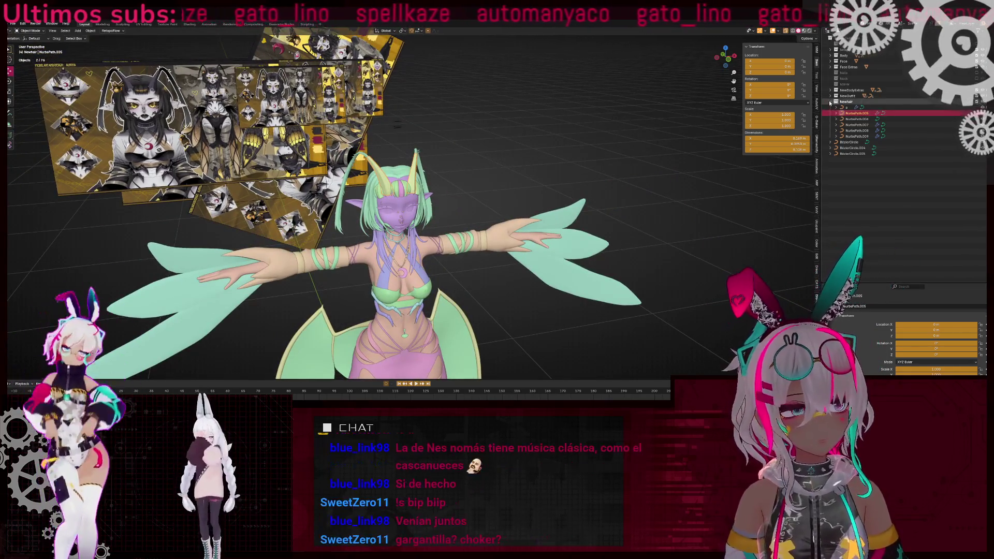
- Select the neck collar and orbit around it to see its back
mouse_move(567, 132)
middle_mouse_down()
mouse_move(494, 207)
mouse_move(439, 195)
middle_mouse_up()
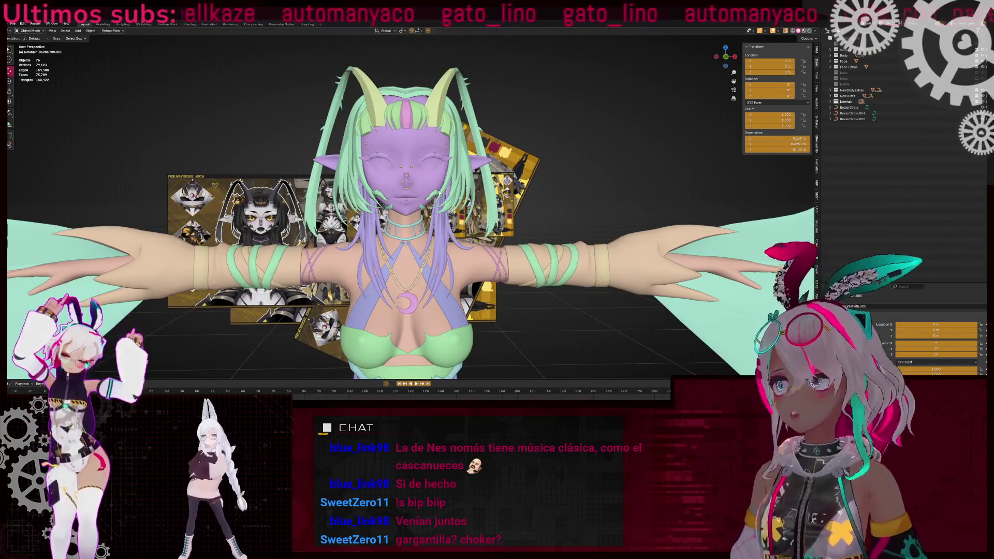
scroll(444, 249, "up", 10)
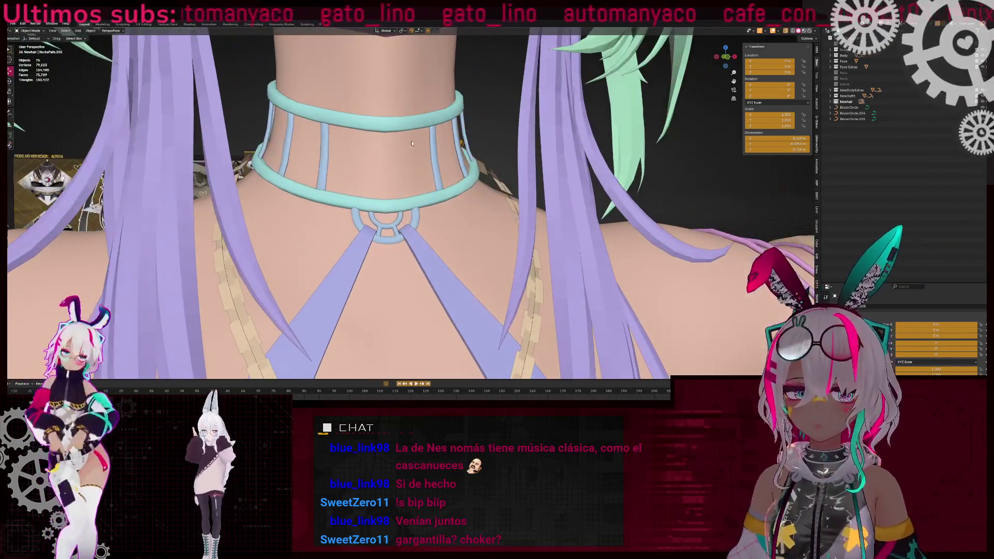
left_click(382, 169)
mouse_move(382, 170)
middle_mouse_down()
mouse_move(402, 224)
mouse_move(391, 240)
mouse_move(447, 244)
mouse_move(606, 217)
middle_mouse_up()
mouse_move(399, 209)
middle_mouse_down()
mouse_move(388, 235)
mouse_move(466, 222)
mouse_move(383, 200)
mouse_move(363, 217)
mouse_move(403, 218)
mouse_move(307, 177)
middle_mouse_up()
- In wireframe, inspect a group of the object's faces in Edit Mode, then return to Object Mode
left_click(479, 219)
key("shift+z")
key("shift+z")
key("Tab")
key("3")
left_click(383, 200)
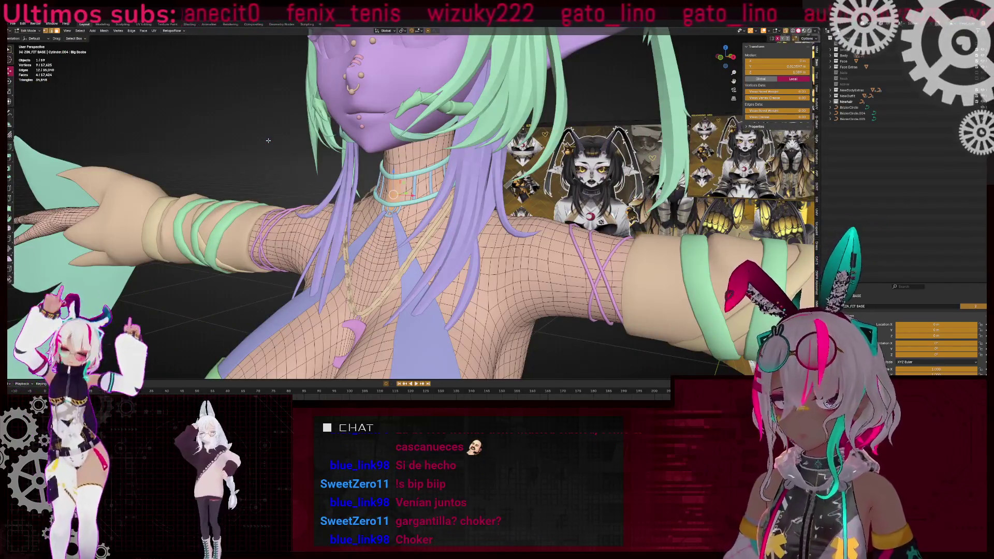
key("Tab")
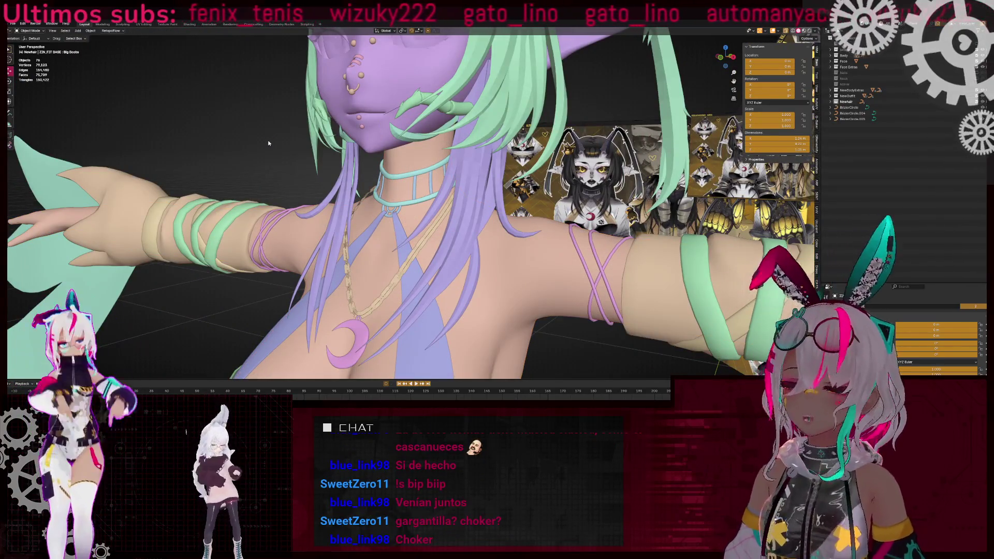
- Line the model up in Front Orthographic view to match the front reference art
mouse_move(269, 144)
middle_mouse_down()
mouse_move(311, 212)
mouse_move(362, 171)
middle_mouse_up()
scroll(313, 214, "up", 2)
scroll(314, 214, "down", 3)
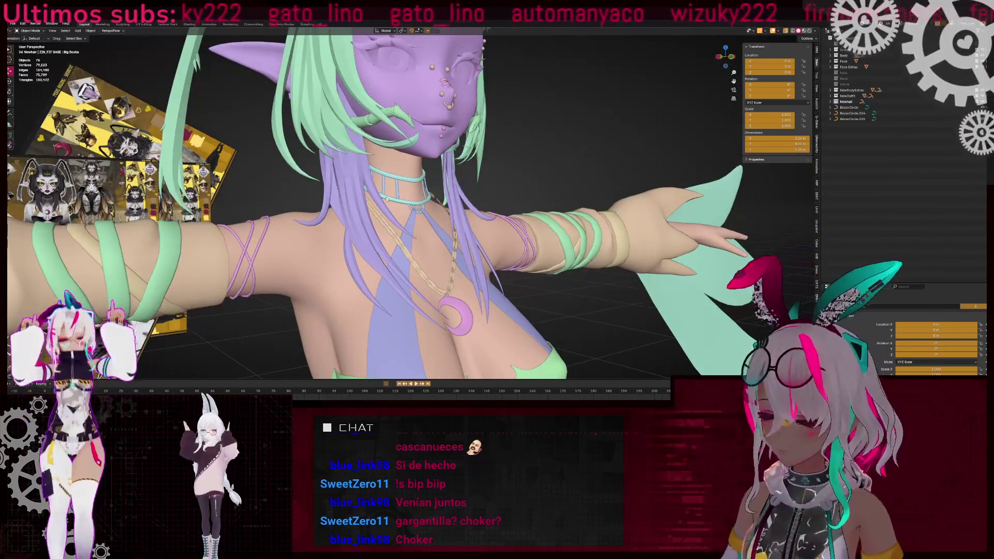
scroll(458, 119, "down", 2)
mouse_move(425, 135)
middle_mouse_down()
mouse_move(458, 118)
mouse_move(531, 160)
middle_mouse_up()
left_click(724, 67)
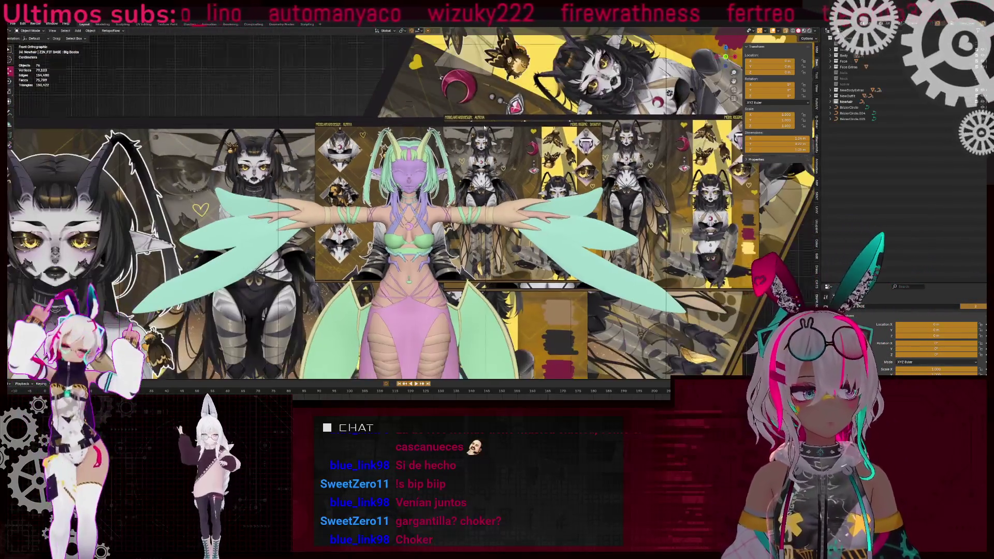
- Compare the upper torso and belt with the references in wireframe, then return to solid shading
middle_click_drag(586, 151, 594, 157, "shift")
key("shift+z")
scroll(540, 191, "up", 6)
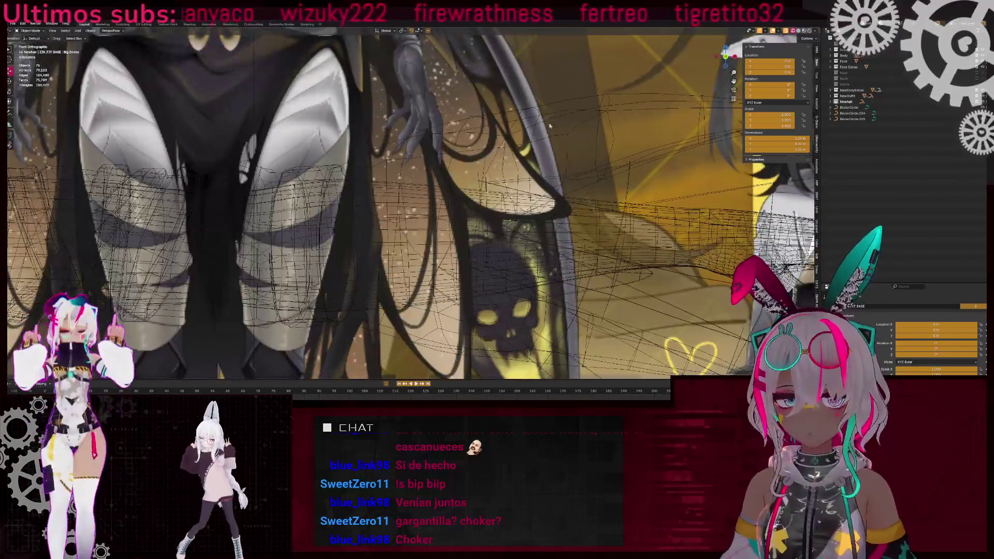
scroll(458, 98, "down", 3)
scroll(457, 99, "up", 3)
middle_click_drag(457, 98, 415, 174, "shift")
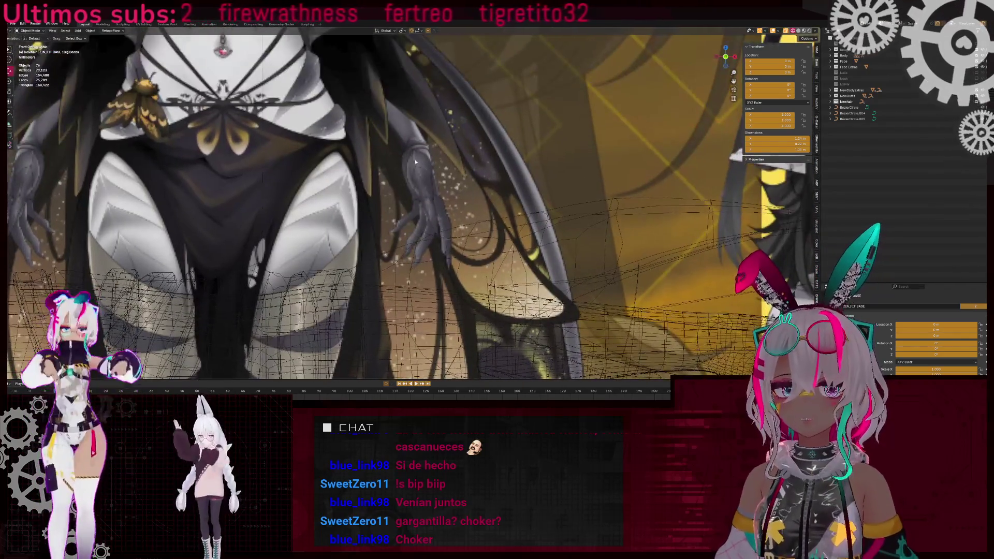
scroll(331, 216, "down", 3)
scroll(392, 204, "up", 3)
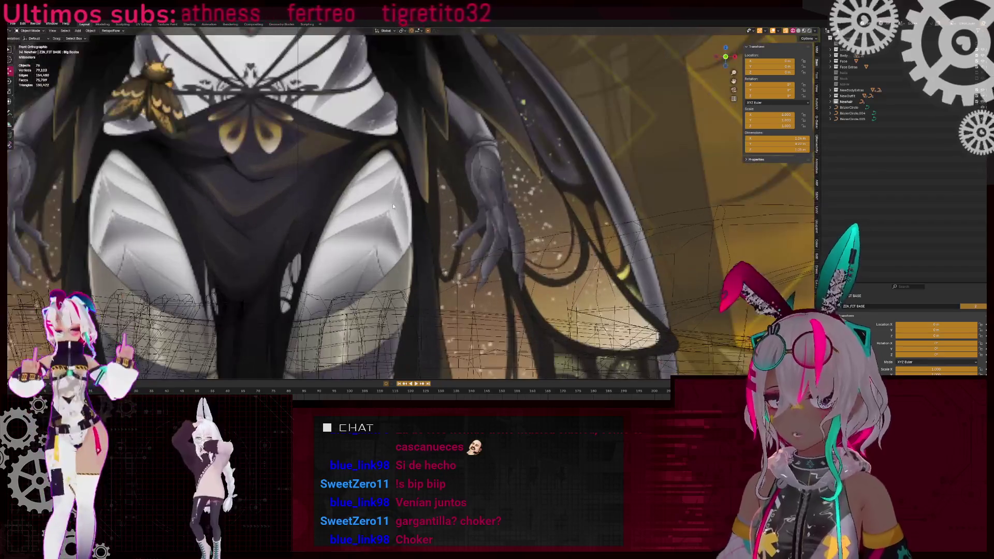
scroll(392, 203, "down", 5)
scroll(427, 175, "up", 3)
key("shift+z")
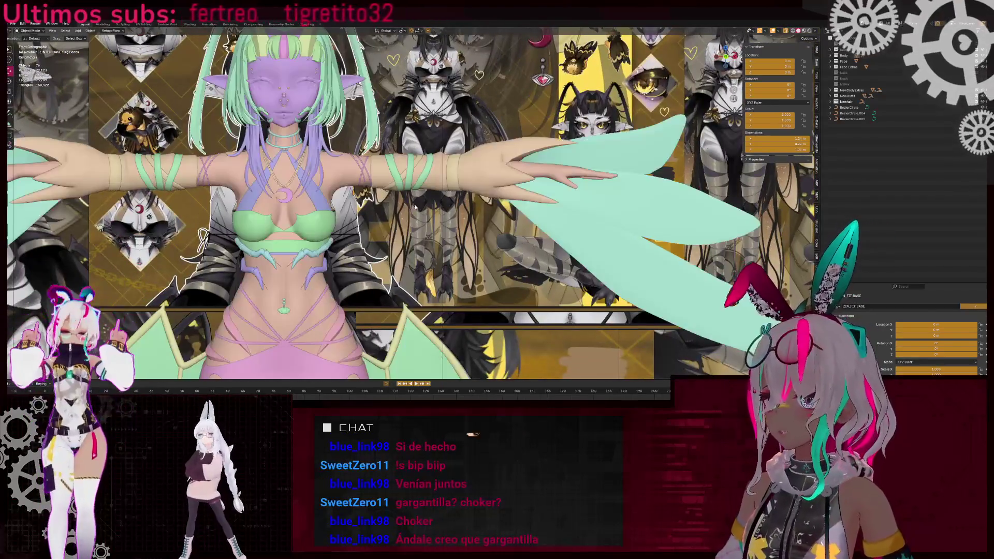
scroll(428, 175, "up", 2)
scroll(427, 175, "up", 4)
- Inspect the leg wraps in Edit Mode and check the legs and skirt from below and the front
left_click(431, 196)
scroll(431, 195, "down", 2)
key("Tab")
scroll(431, 196, "down", 3)
scroll(431, 196, "up", 5)
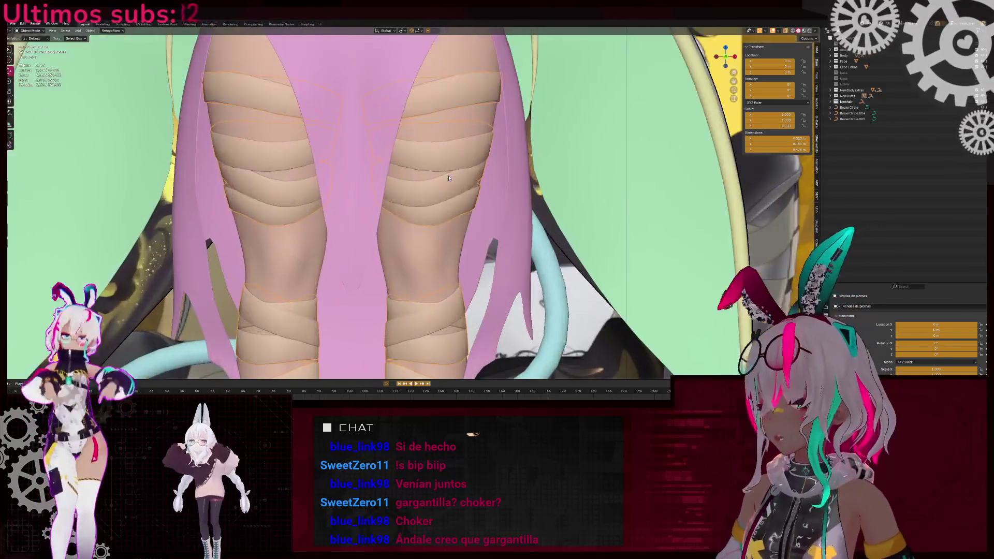
mouse_move(431, 196)
middle_mouse_down()
mouse_move(392, 145)
mouse_move(290, 171)
middle_mouse_up()
key("Tab")
scroll(194, 185, "down", 4)
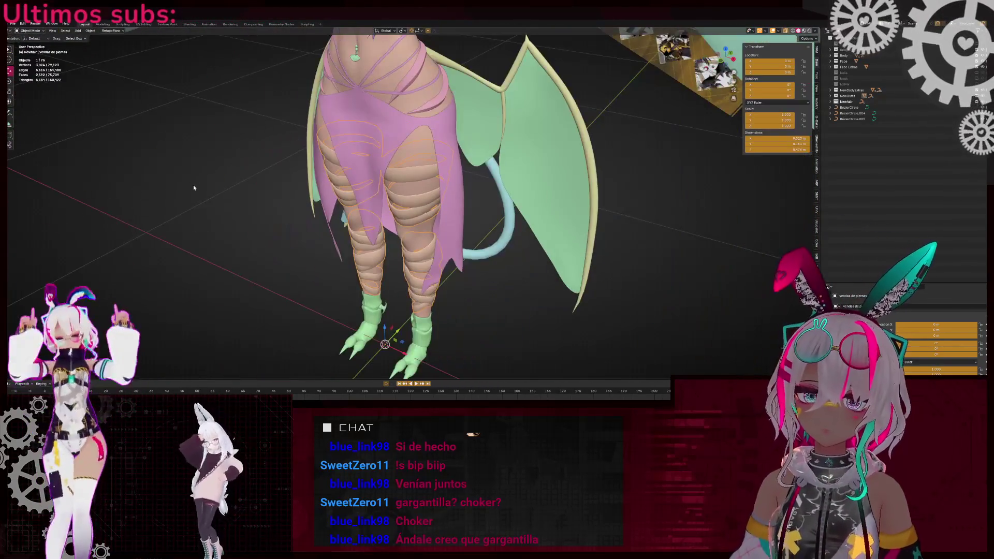
scroll(346, 170, "up", 2)
mouse_move(194, 185)
middle_mouse_down()
mouse_move(346, 169)
mouse_move(379, 217)
mouse_move(481, 218)
mouse_move(568, 188)
middle_mouse_up()
scroll(408, 233, "down", 4)
left_click(428, 228)
scroll(540, 204, "up", 4)
scroll(539, 202, "down", 2)
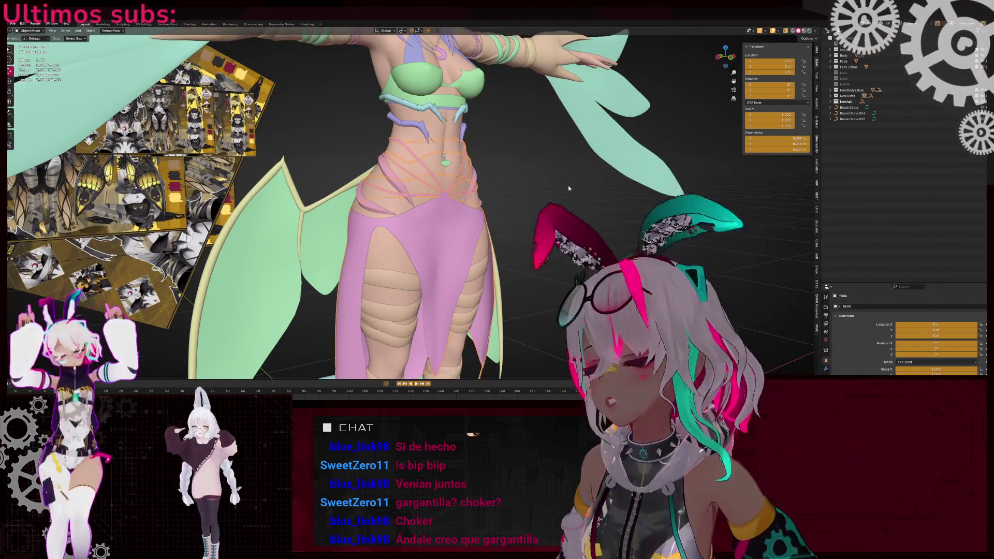
left_click(572, 188)
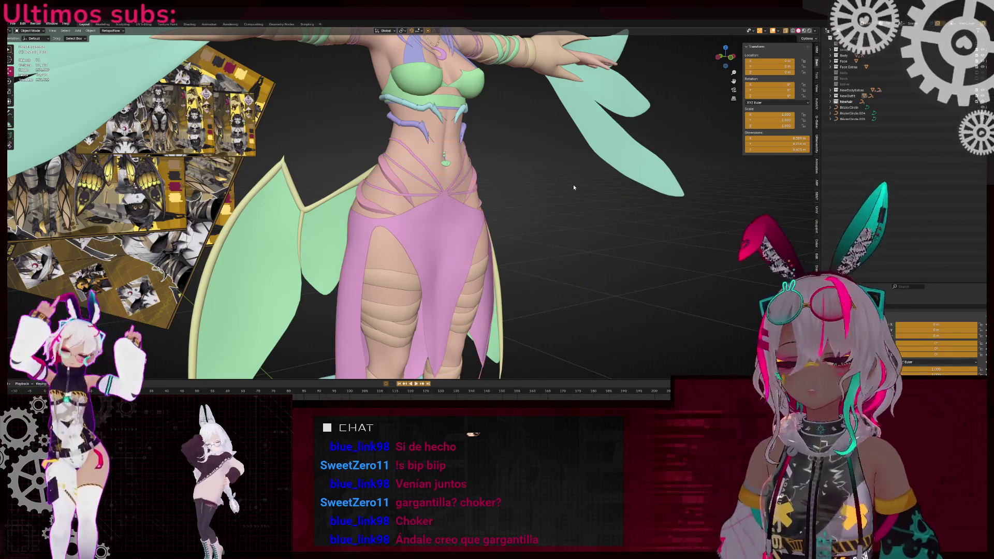
- Return to the front view and compare the face and hair with the reference in wireframe
left_click(732, 60)
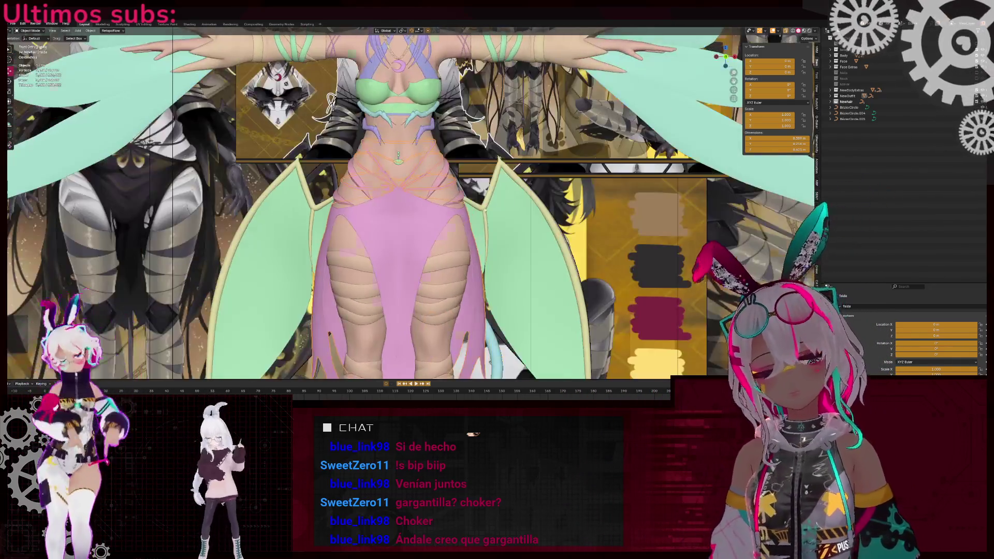
scroll(411, 172, "up", 5)
scroll(412, 172, "down", 5)
scroll(412, 173, "up", 6)
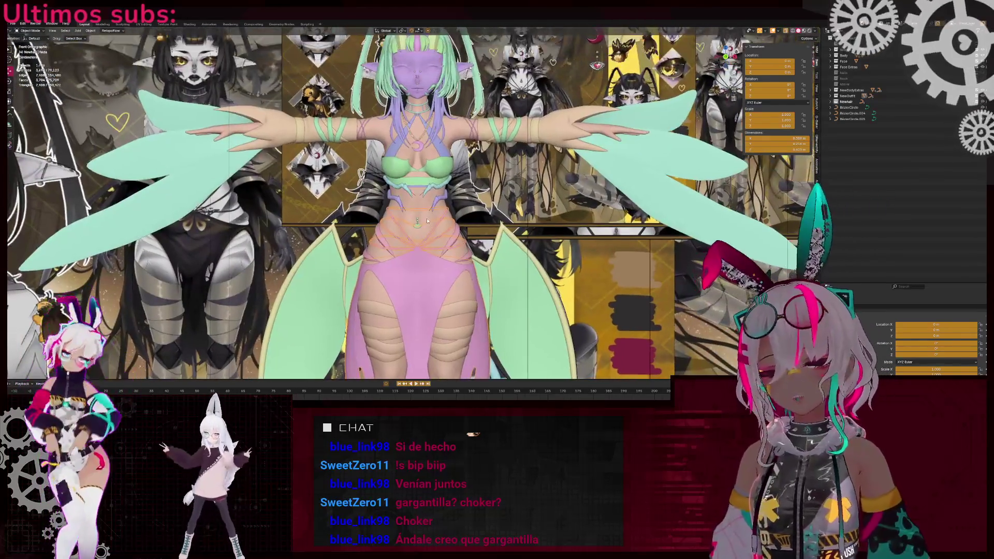
scroll(424, 152, "down", 5)
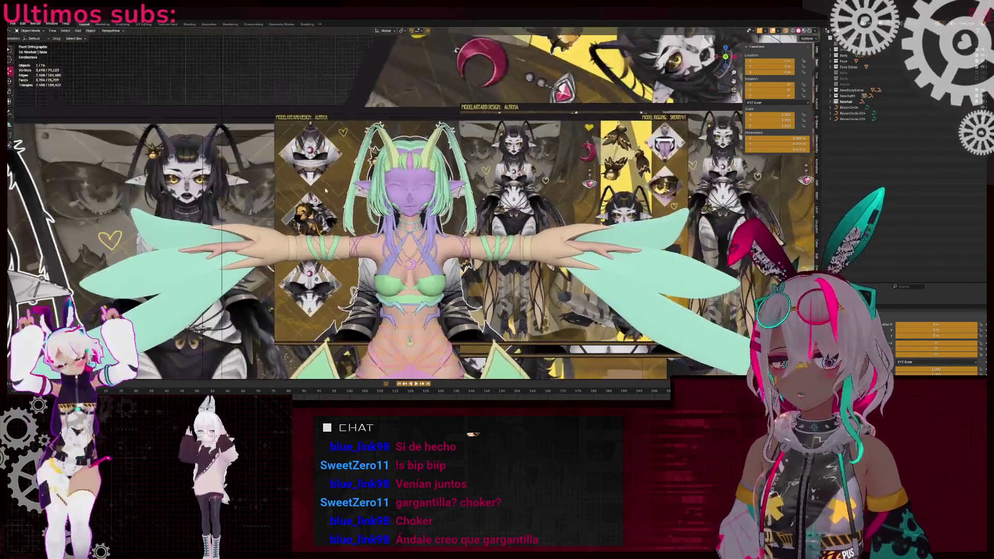
scroll(403, 182, "up", 4)
key("shift+z")
scroll(401, 166, "up", 4)
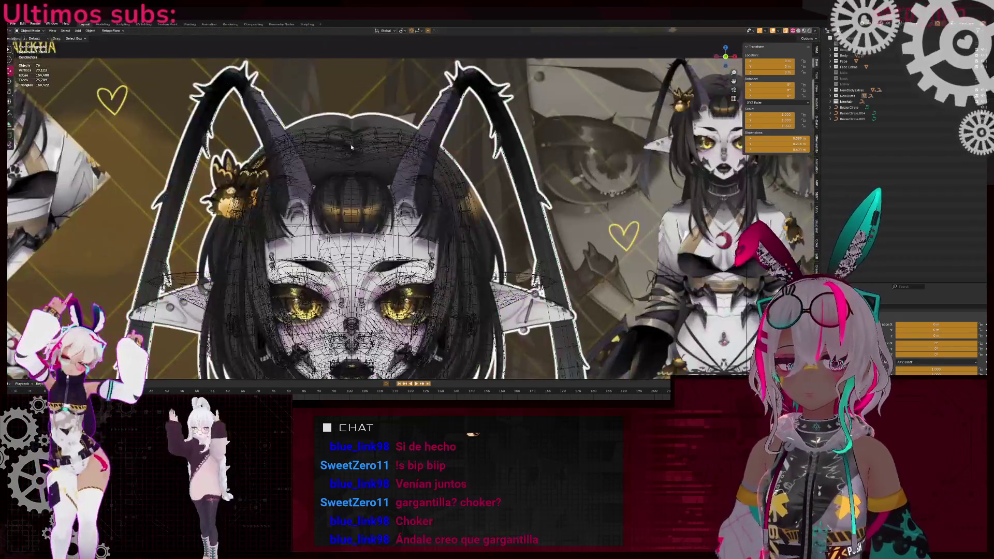
key("shift+z")
key("shift+z")
middle_click_drag(482, 226, 377, 195, "shift")
scroll(377, 195, "up", 3)
scroll(380, 170, "down", 4)
key("shift+z")
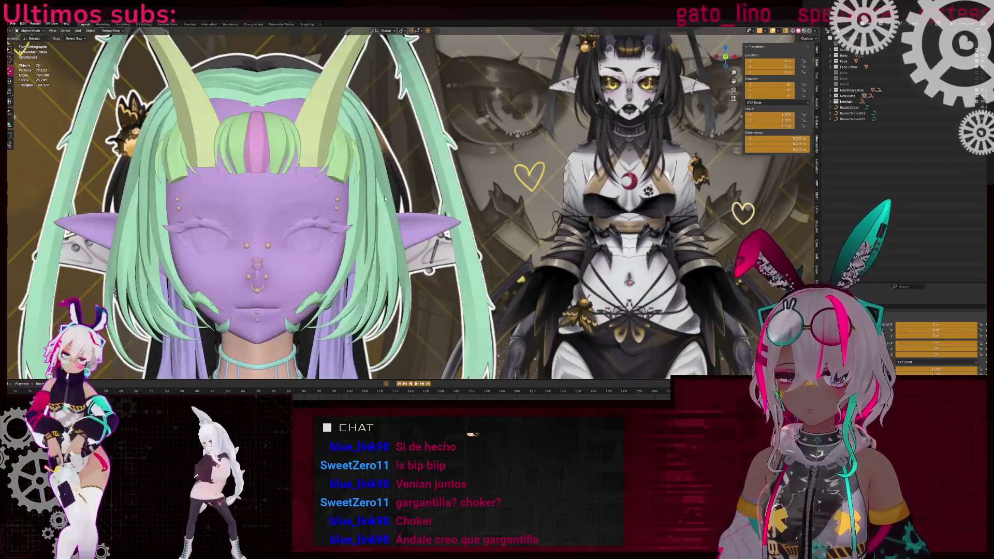
- Widen a front hair strand by scaling a selected control point on the hair curve
key("Tab")
scroll(384, 196, "up", 4)
left_click(361, 153)
scroll(436, 184, "down", 6)
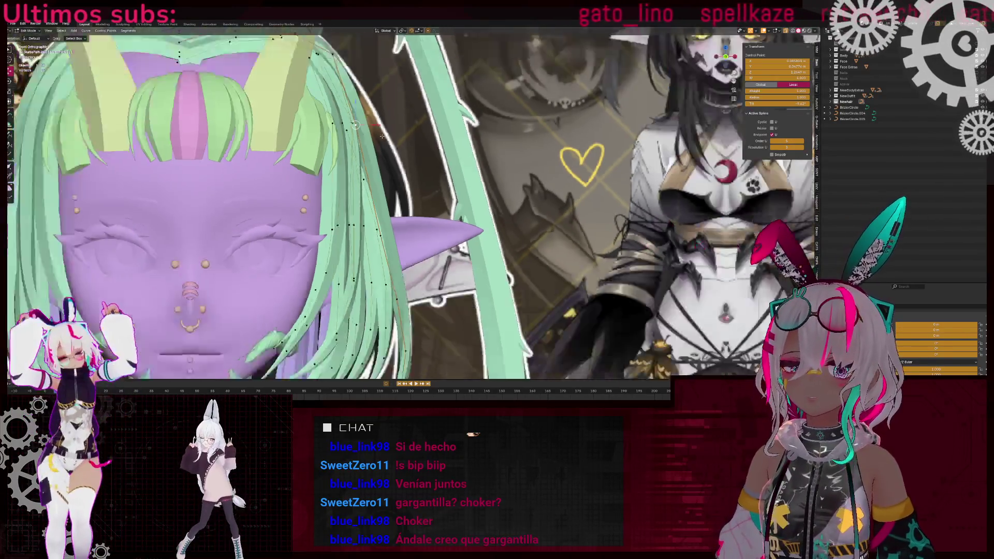
scroll(328, 125, "down", 3)
scroll(328, 125, "up", 6)
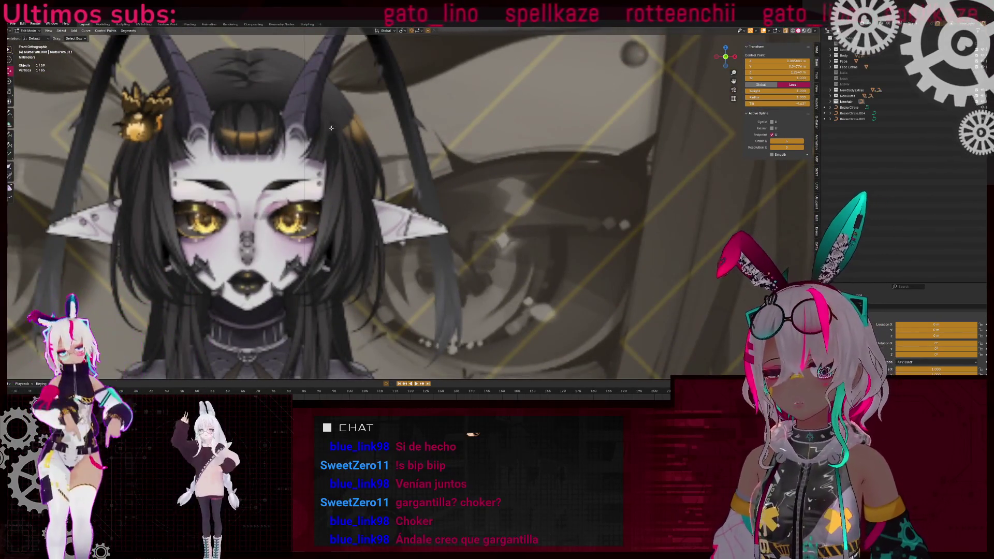
scroll(234, 214, "down", 4)
scroll(235, 213, "up", 5)
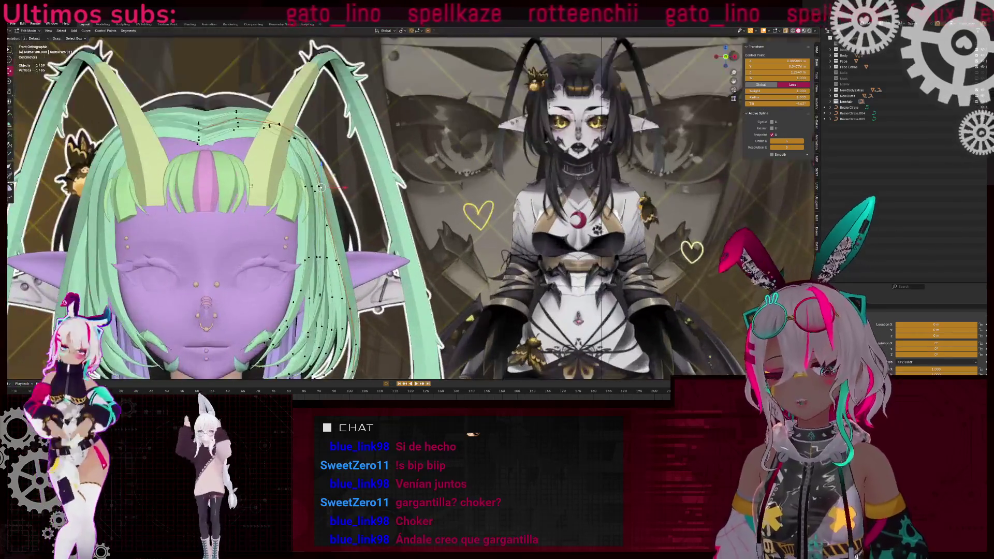
key("s")
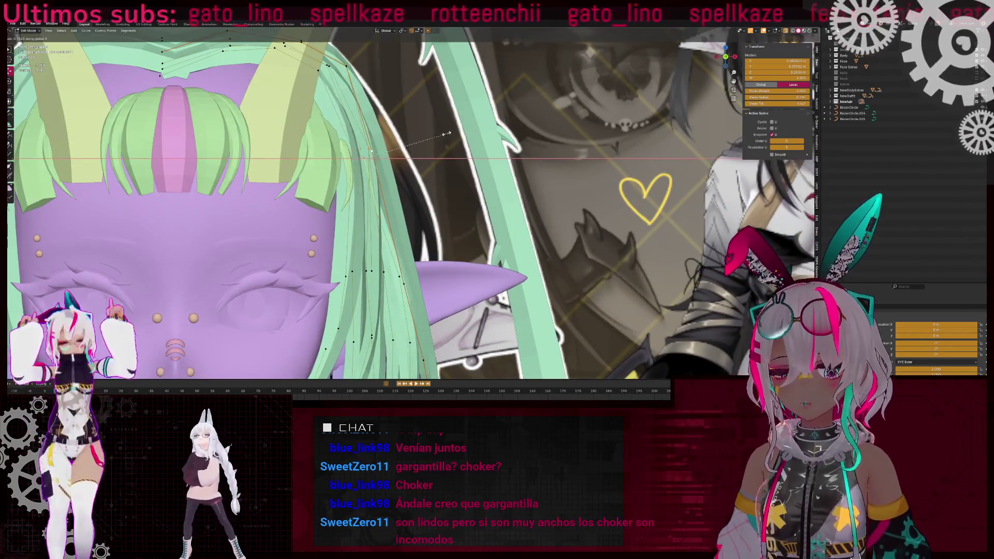
left_click(398, 141)
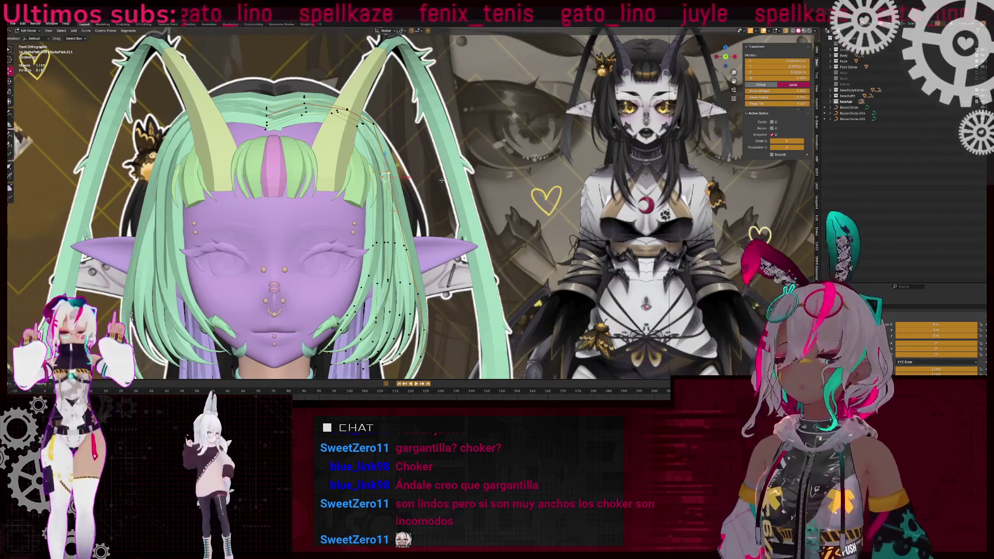
- Orbit to the back of the head, leave hair curve Edit Mode and deselect the hair
scroll(442, 180, "down", 5, "shift")
scroll(310, 111, "up", 4)
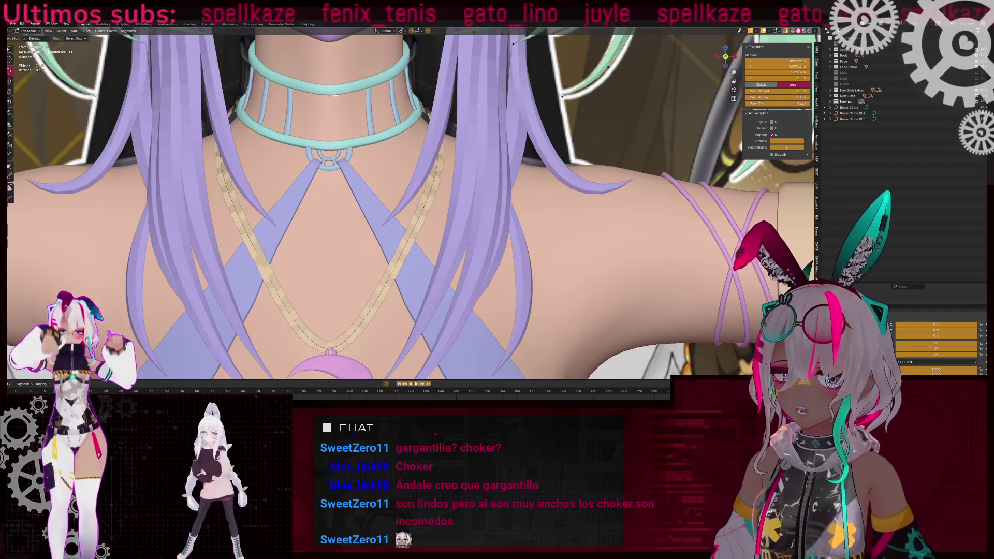
middle_click_drag(334, 95, 363, 141, "shift")
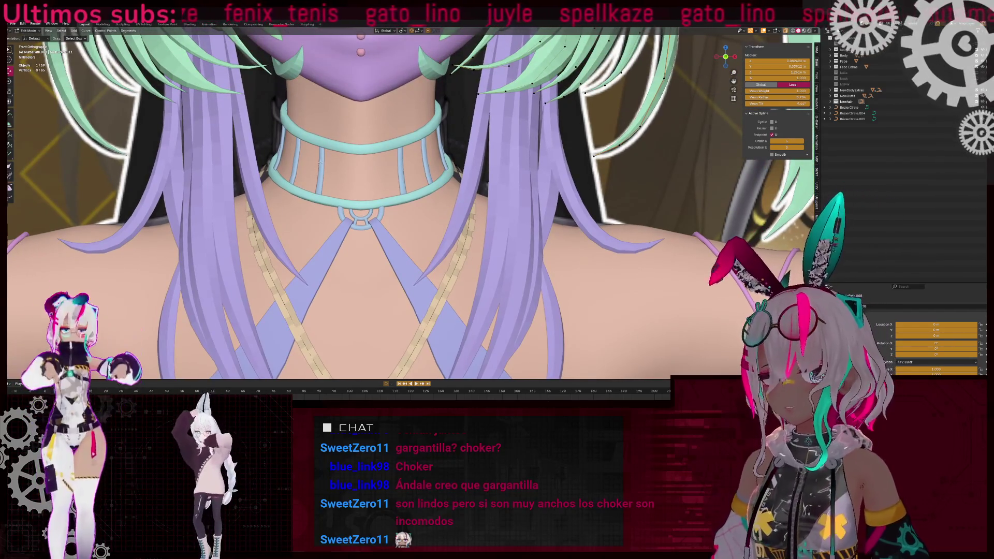
scroll(324, 154, "down", 8)
middle_click_drag(332, 155, 507, 160)
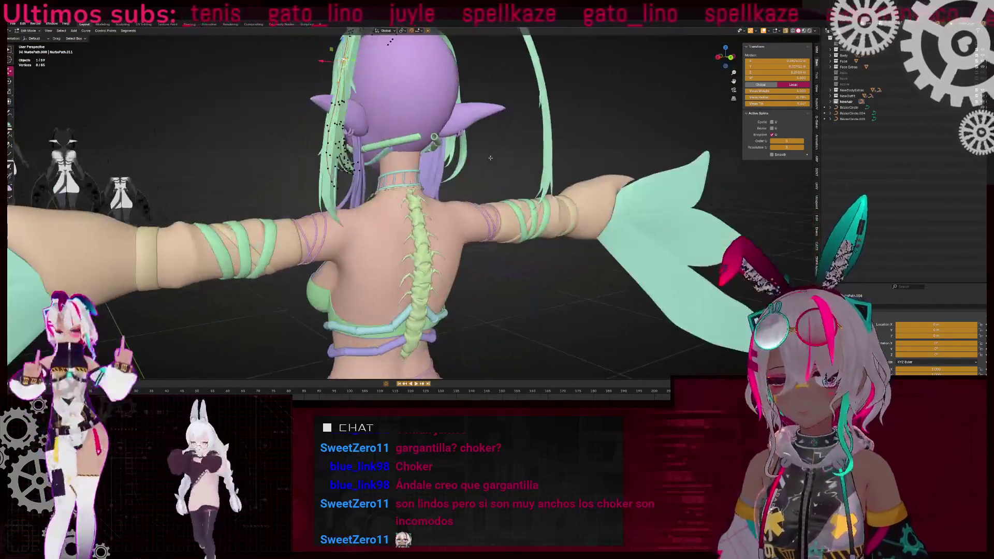
key("Tab")
left_click(507, 160)
- Select the moon collar and review the choker from the front and the side
scroll(482, 171, "up", 5)
mouse_move(304, 176)
middle_mouse_down()
mouse_move(437, 163)
mouse_move(407, 151)
middle_mouse_up()
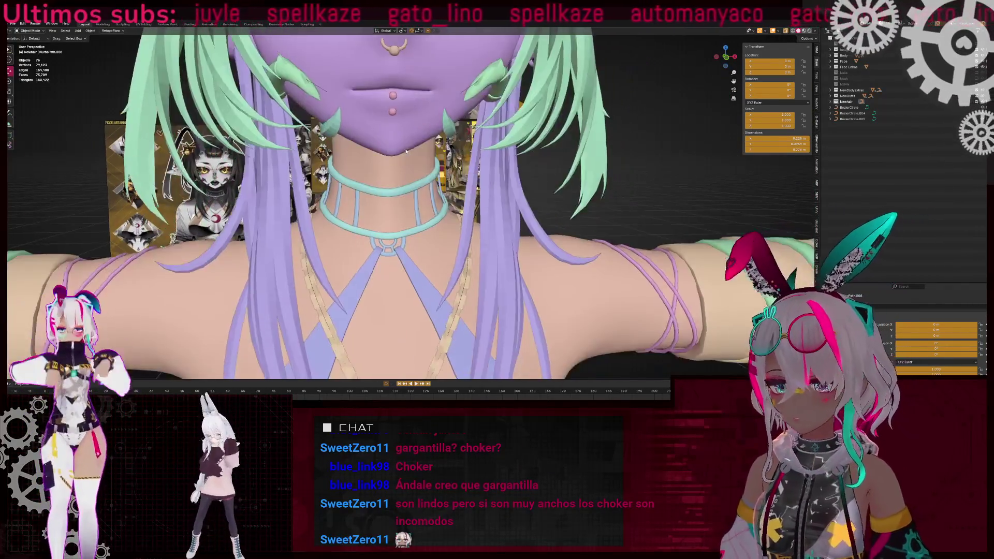
scroll(407, 153, "down", 3)
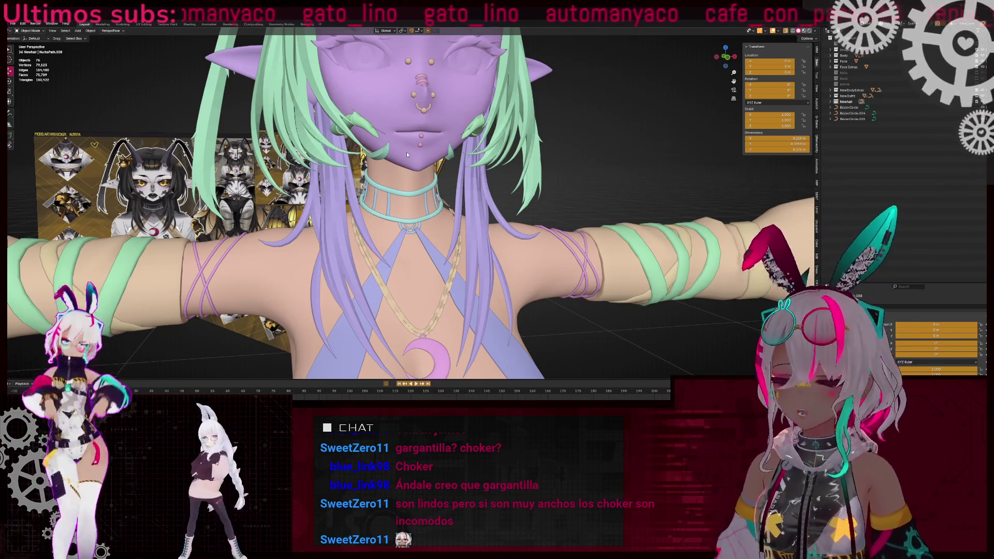
left_click(425, 357)
scroll(503, 272, "down", 4)
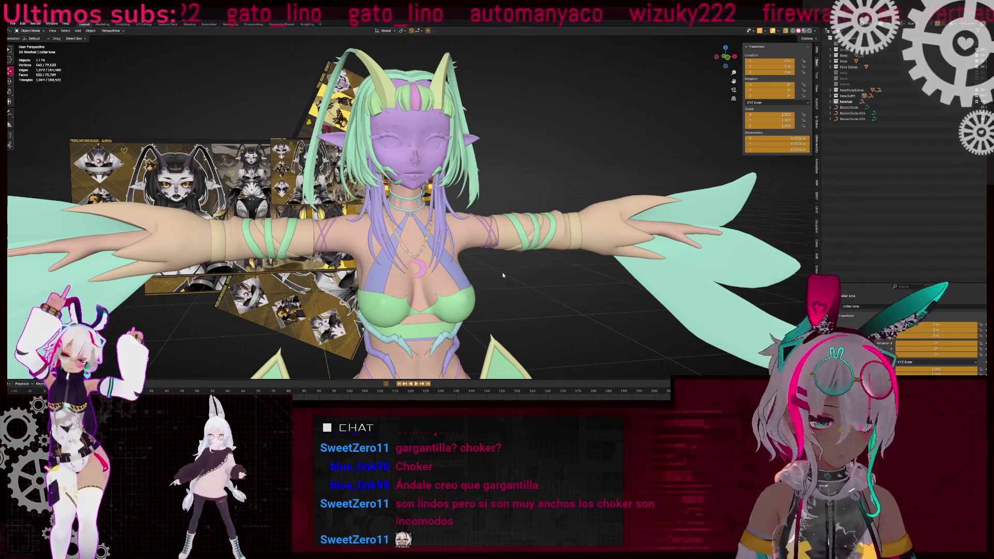
mouse_move(502, 275)
middle_mouse_down()
mouse_move(508, 173)
mouse_move(455, 158)
mouse_move(527, 152)
mouse_move(621, 114)
middle_mouse_up()
scroll(727, 71, "up", 3)
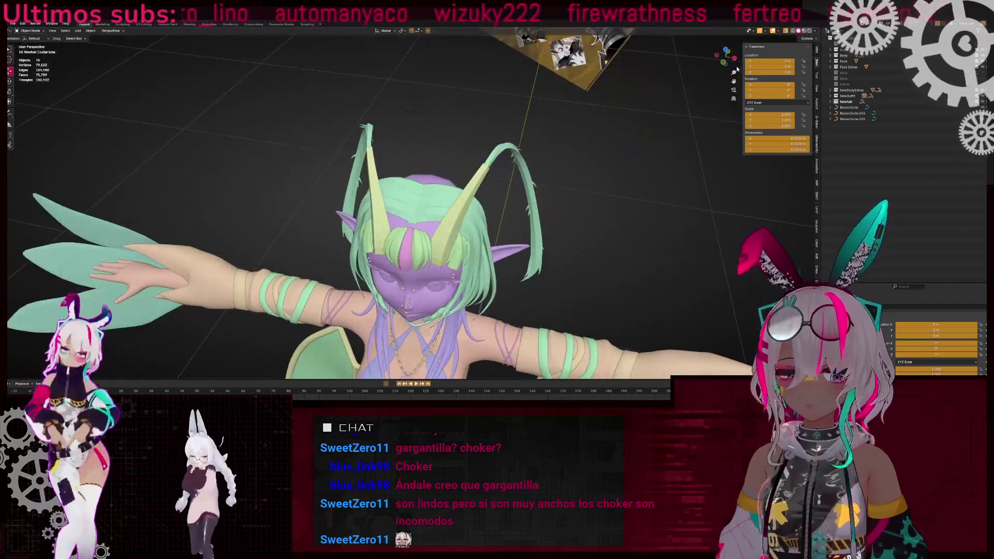
- Switch to the front view and inspect the moth-girl reference sheet
left_click(724, 63)
scroll(305, 176, "up", 3)
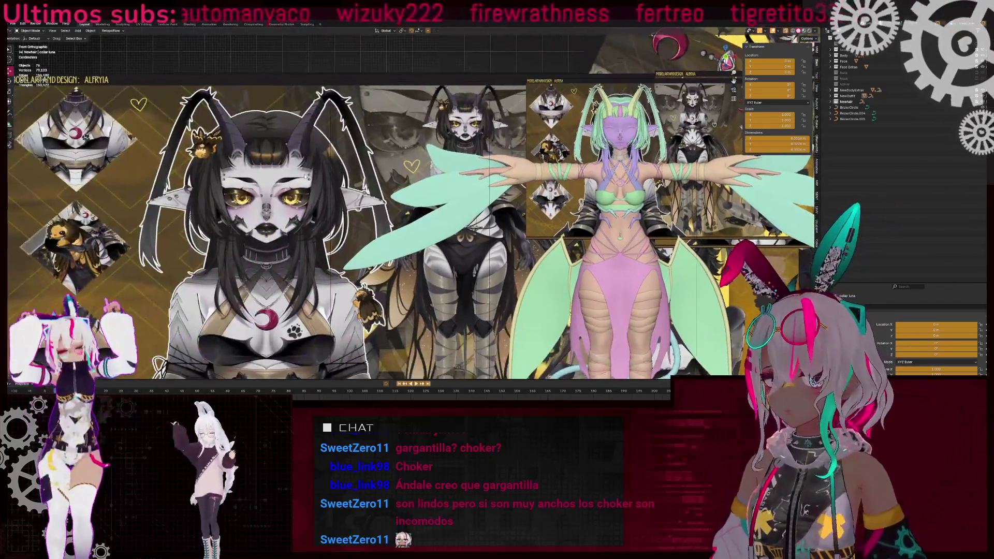
middle_click_drag(523, 207, 432, 199)
left_click(433, 199)
scroll(432, 199, "up", 5)
scroll(432, 199, "up", 3)
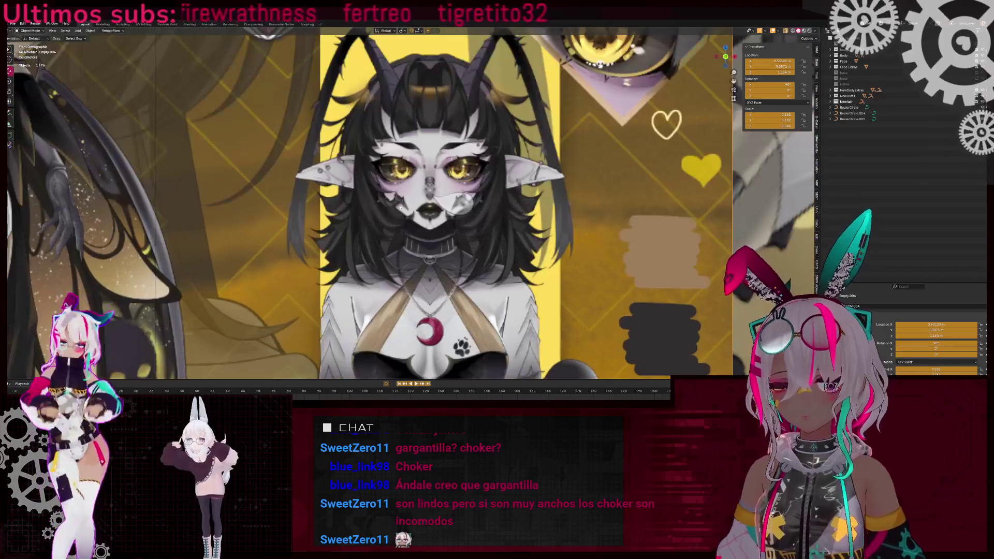
scroll(364, 260, "down", 10)
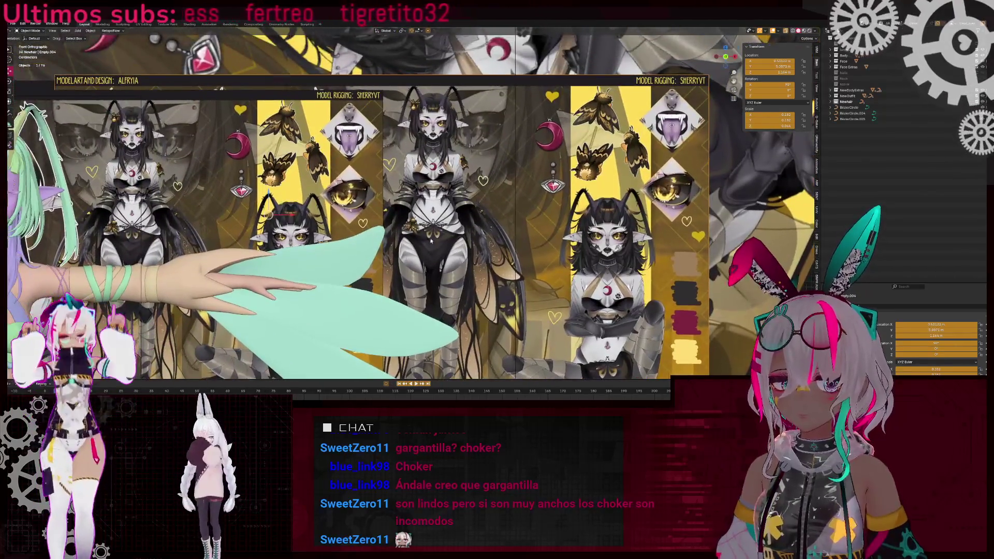
scroll(388, 209, "up", 4)
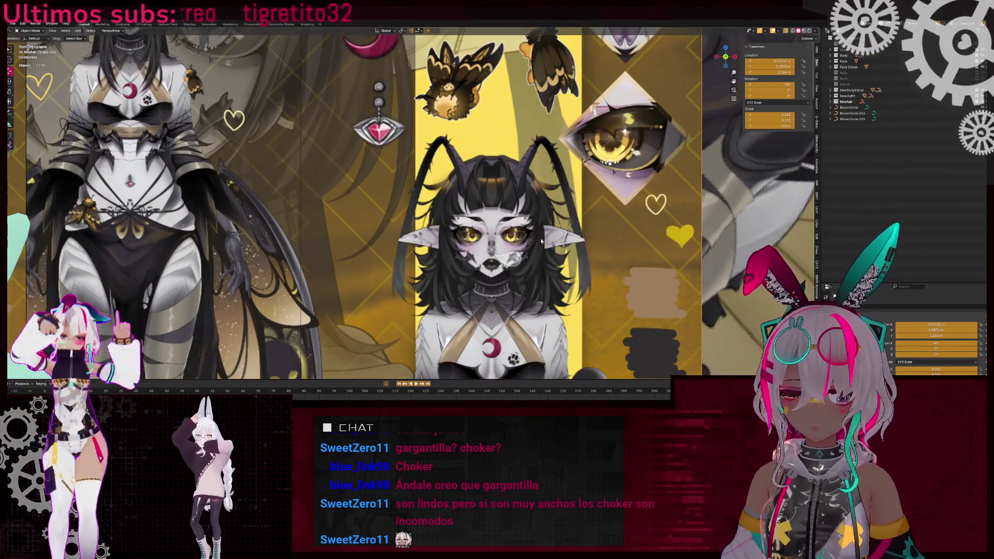
- Unhide the green hair-strand curve and move all its control points into position
key("alt+h")
scroll(532, 278, "down", 5)
scroll(305, 190, "up", 8)
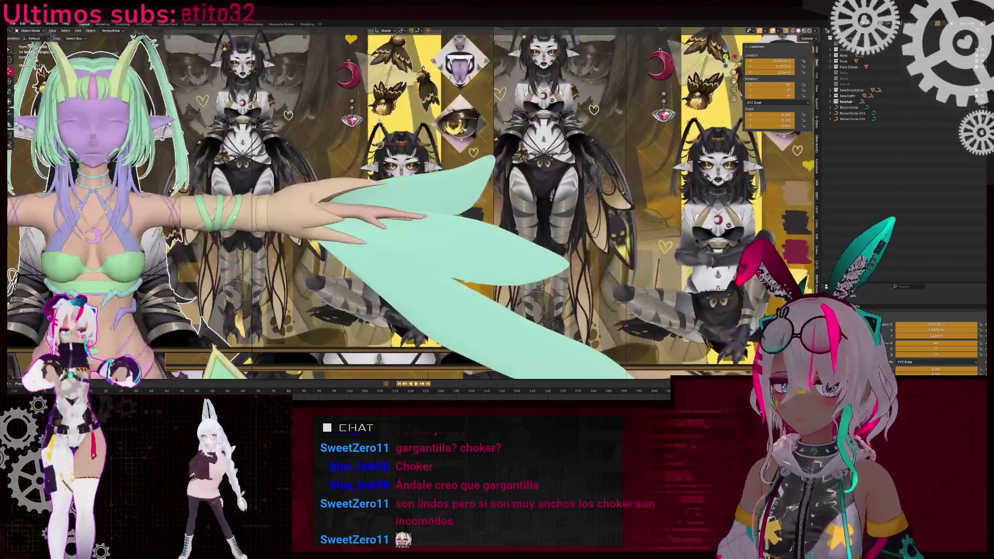
scroll(305, 190, "down", 4)
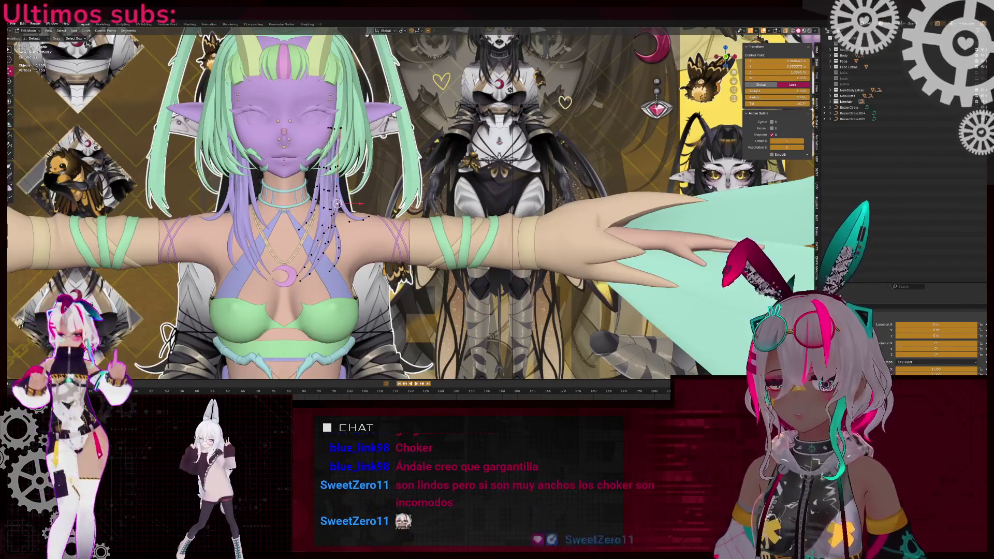
key("Tab")
middle_click_drag(349, 200, 396, 211, "shift")
key("a")
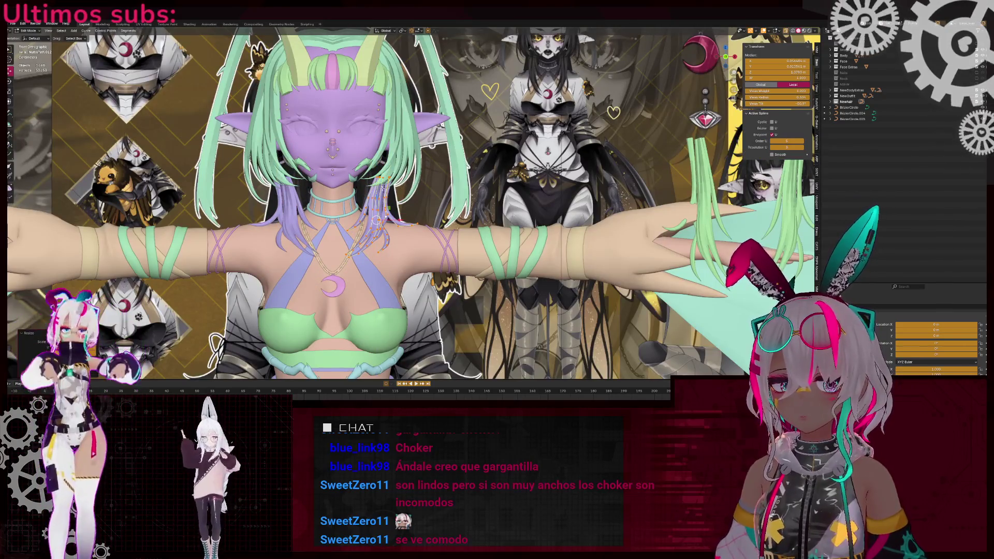
key("g")
left_click(423, 178)
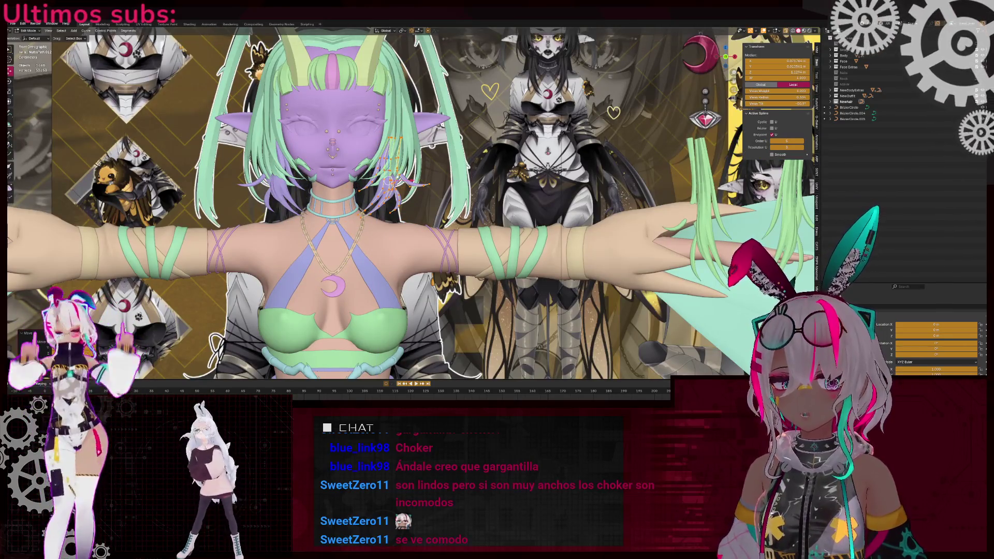
- Scale the hair curve so the strands hang nearly vertical, then exit Edit Mode
scroll(423, 179, "up", 2)
mouse_move(423, 178)
middle_mouse_down()
mouse_move(416, 163)
mouse_move(456, 140)
mouse_move(493, 162)
middle_mouse_up()
key("s")
left_click(357, 146)
scroll(466, 155, "up", 3)
key("Tab")
- Return to a front view showing the model beside the reference images
middle_click_drag(716, 73, 565, 154)
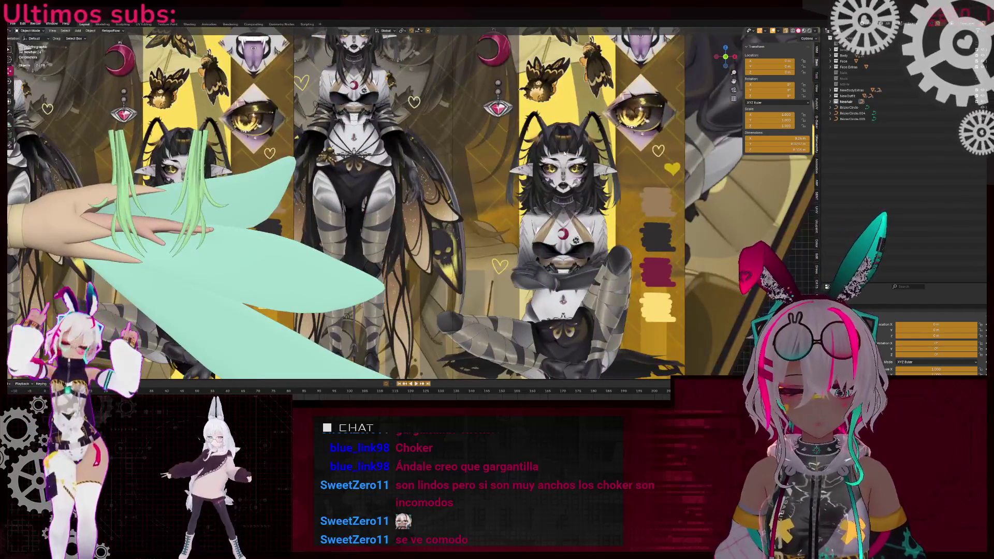
scroll(439, 202, "down", 3)
scroll(465, 195, "up", 3)
scroll(250, 192, "down", 3)
middle_click_drag(250, 191, 303, 184, "shift")
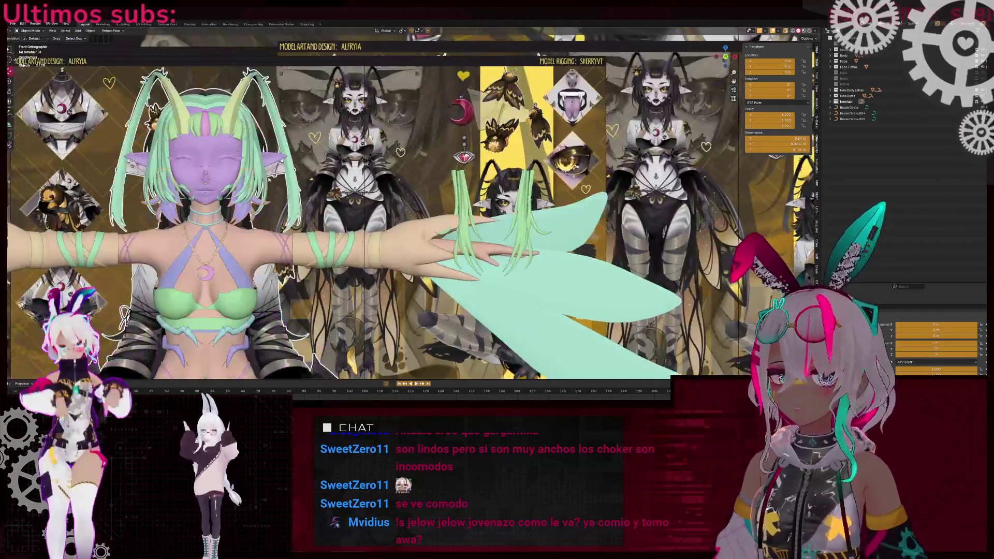
scroll(395, 192, "up", 3)
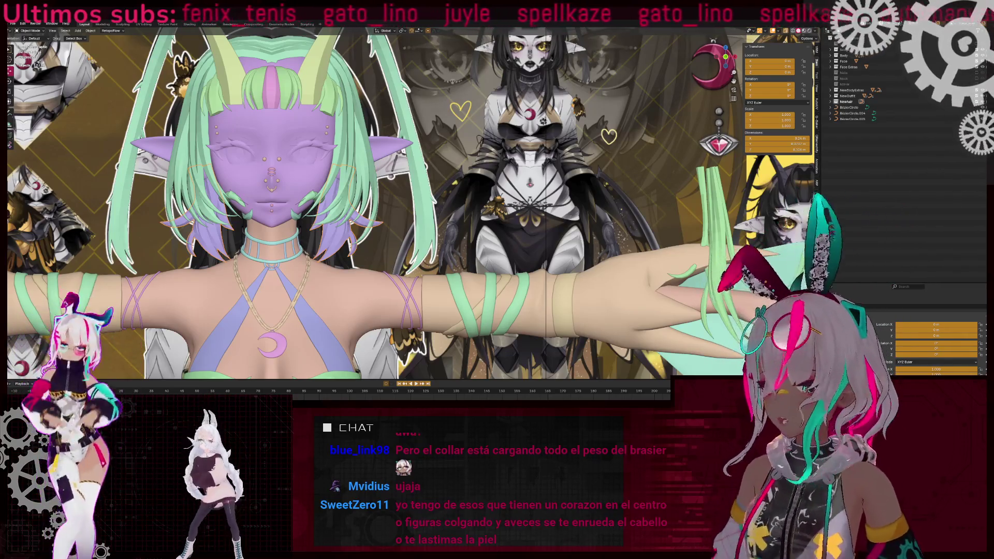
key("KP_Decimal")
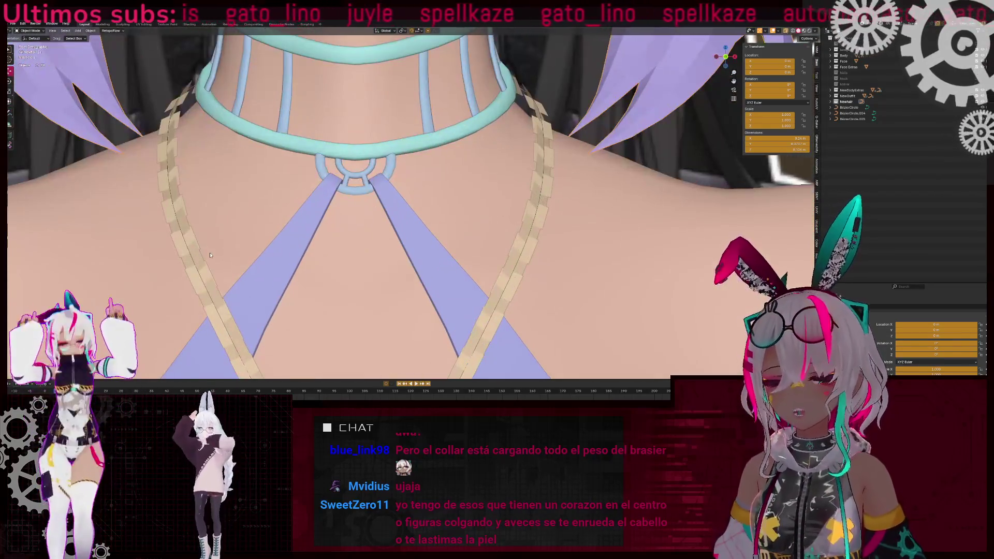
mouse_move(196, 254)
middle_mouse_down()
mouse_move(351, 230)
mouse_move(338, 272)
mouse_move(312, 237)
mouse_move(423, 206)
middle_mouse_up()
left_click(339, 220, "shift")
left_click(331, 216, "shift")
scroll(330, 216, "down", 3)
scroll(375, 222, "up", 5)
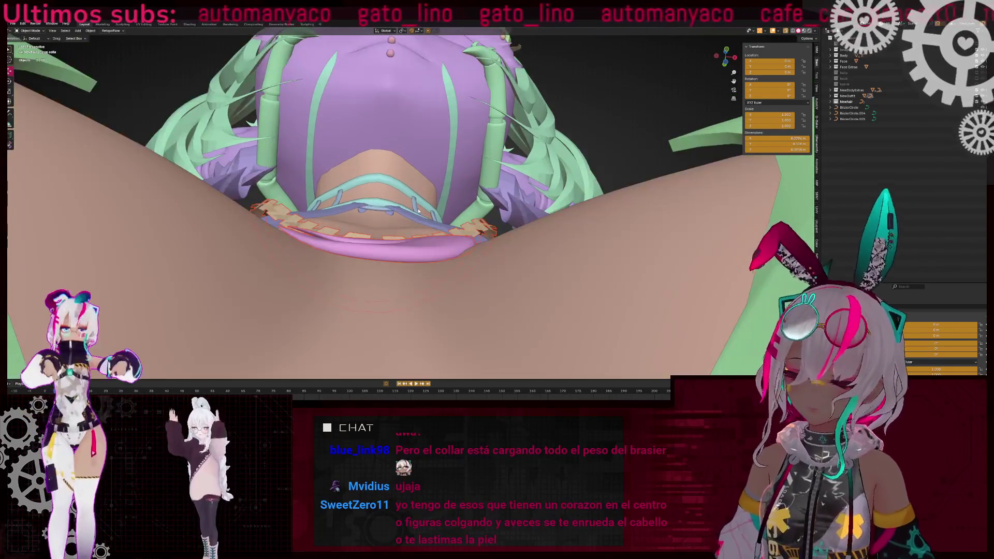
key("KP_Divide")
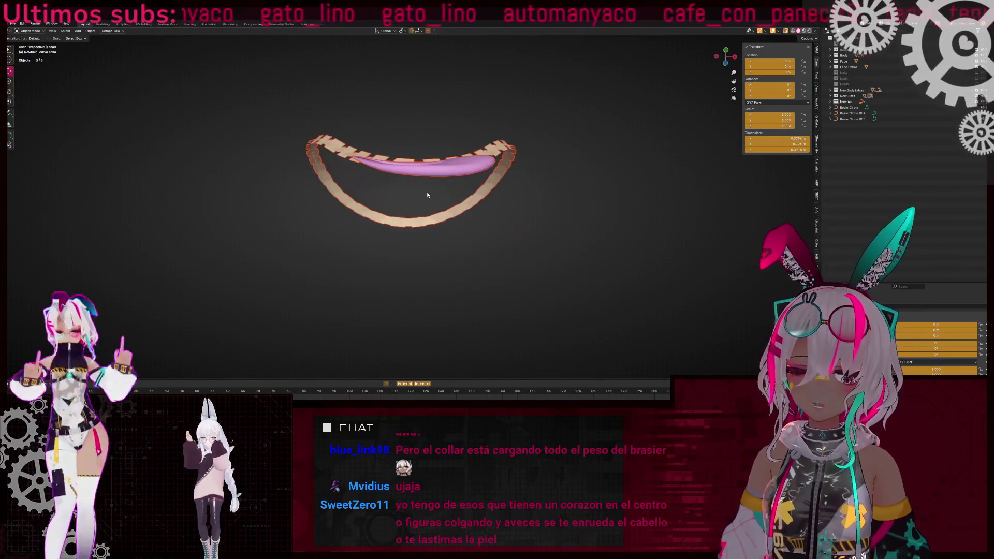
key("KP_Divide")
key("KP_1")
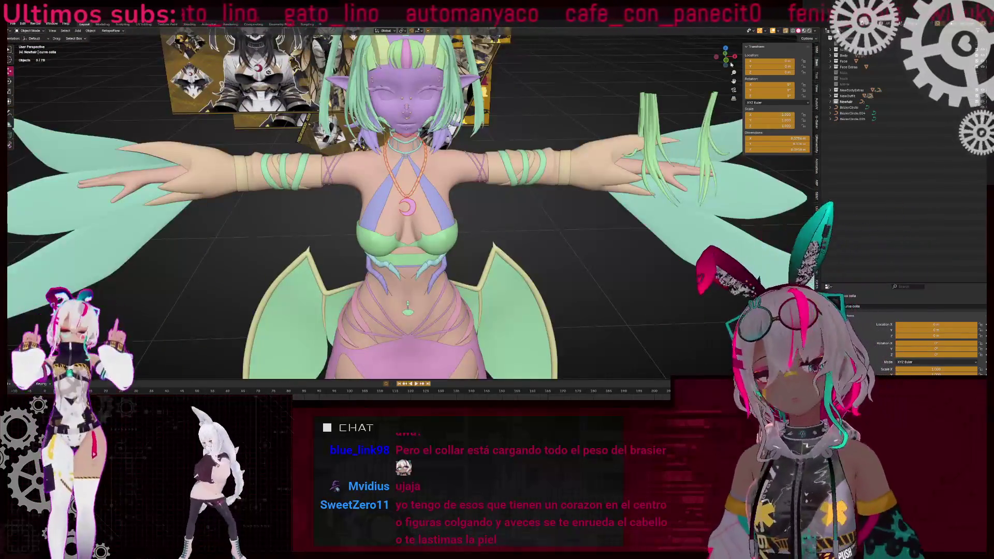
scroll(314, 183, "up", 5)
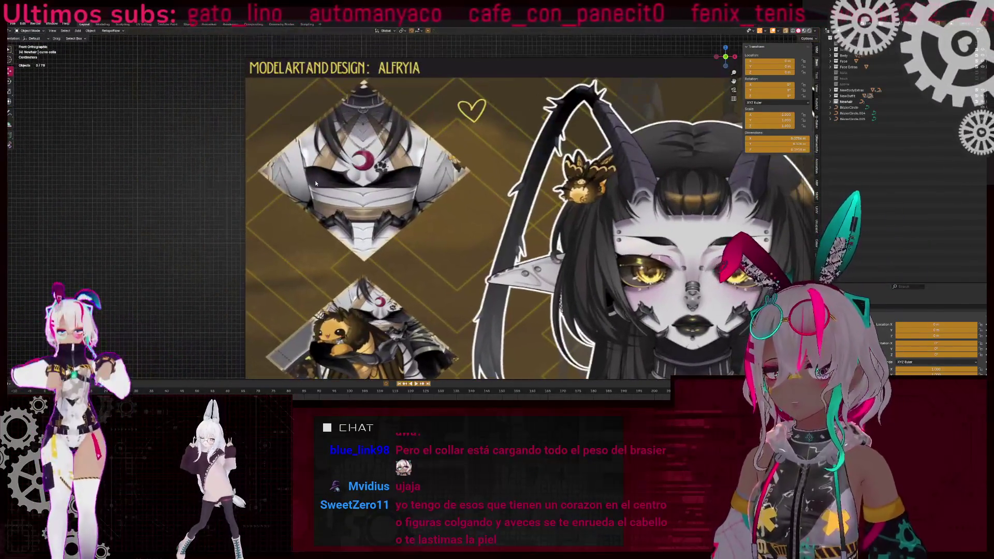
scroll(361, 279, "down", 6)
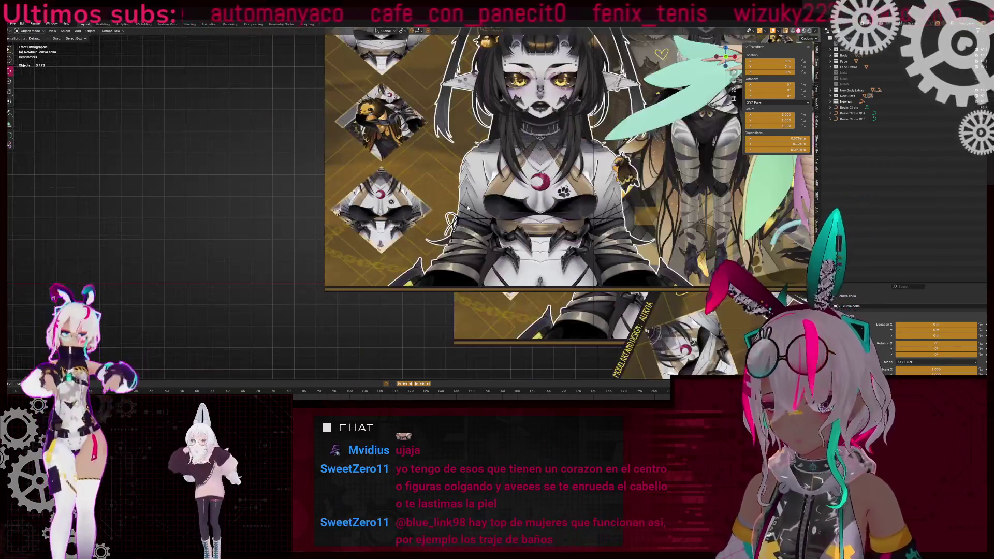
scroll(372, 218, "up", 6)
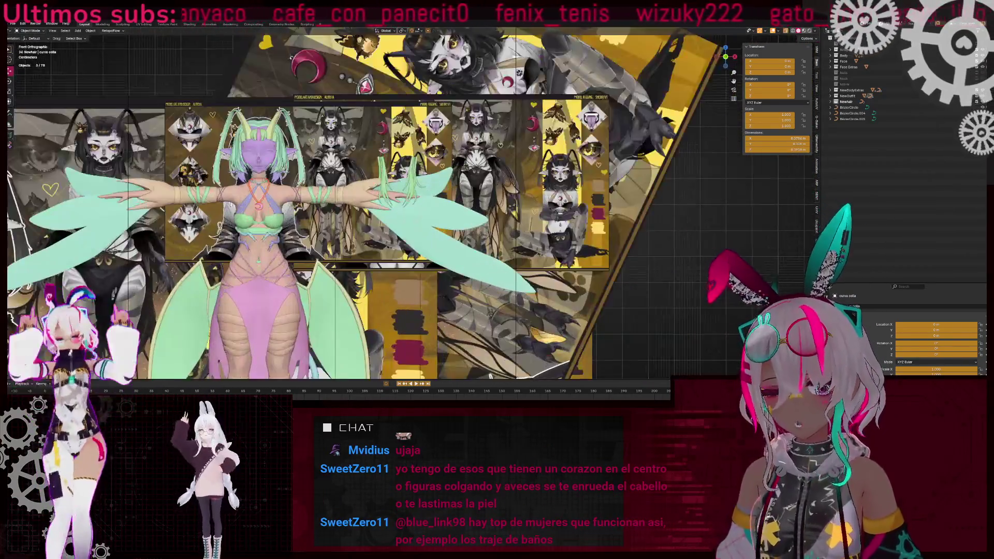
scroll(372, 218, "up", 4)
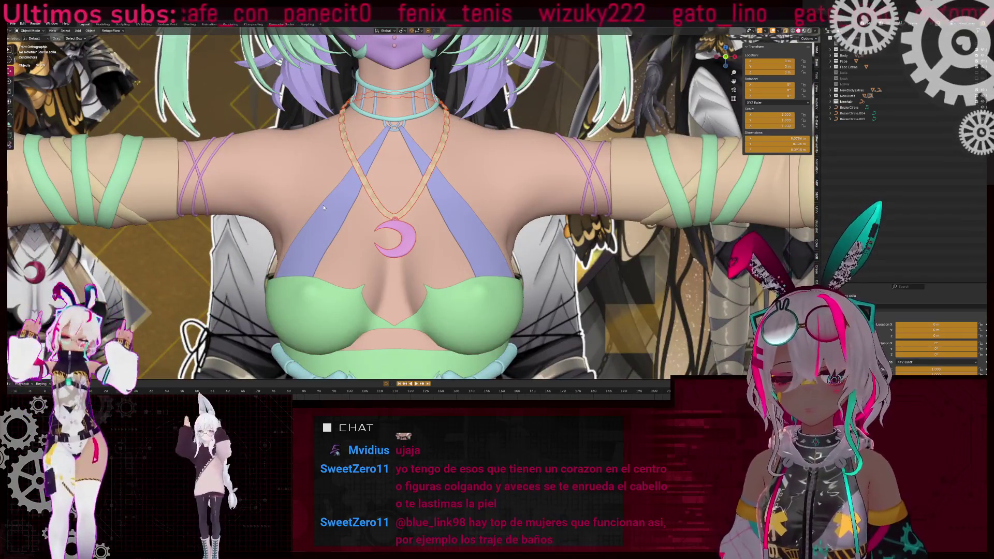
middle_click_drag(323, 208, 449, 239)
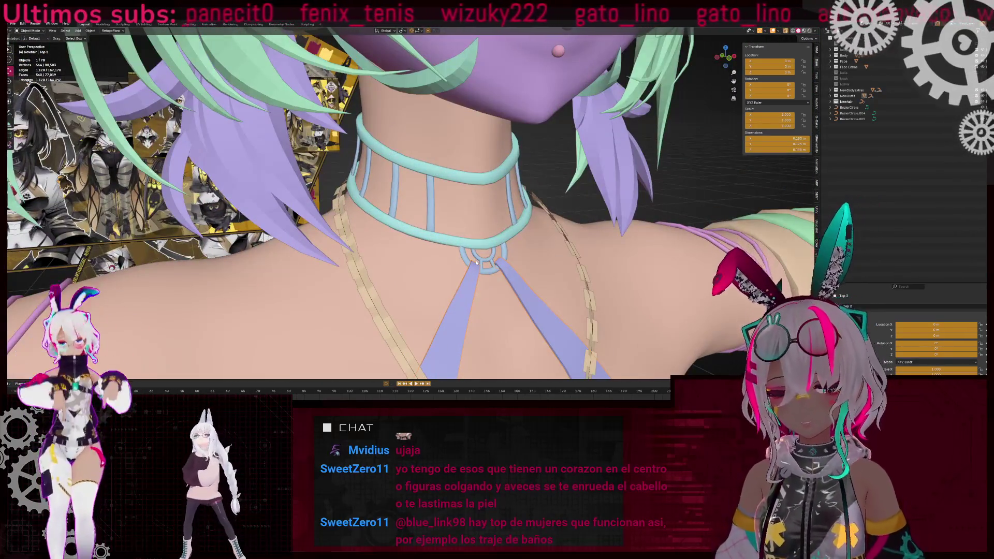
left_click(485, 259, "shift")
key("KP_Decimal")
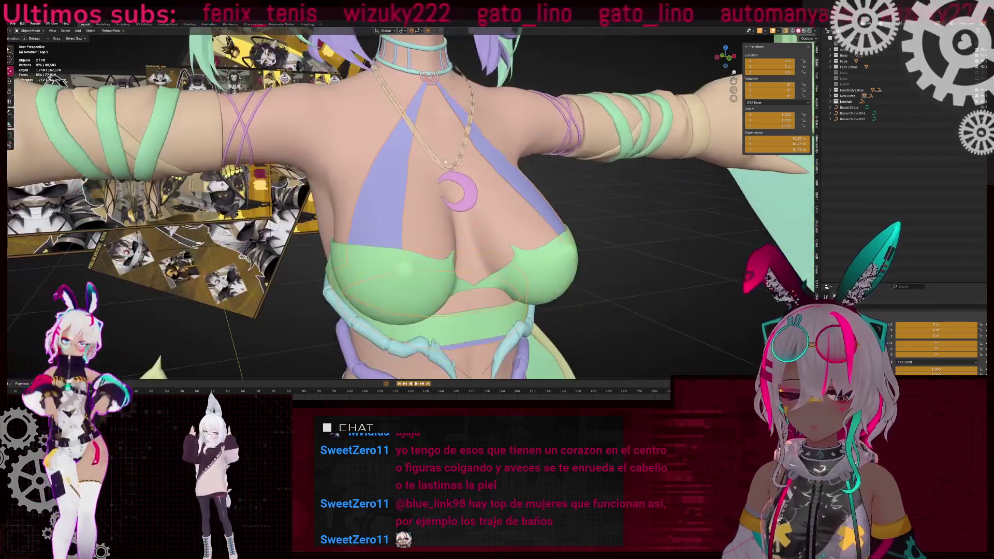
mouse_move(381, 258)
middle_mouse_down()
mouse_move(608, 223)
mouse_move(476, 261)
middle_mouse_up()
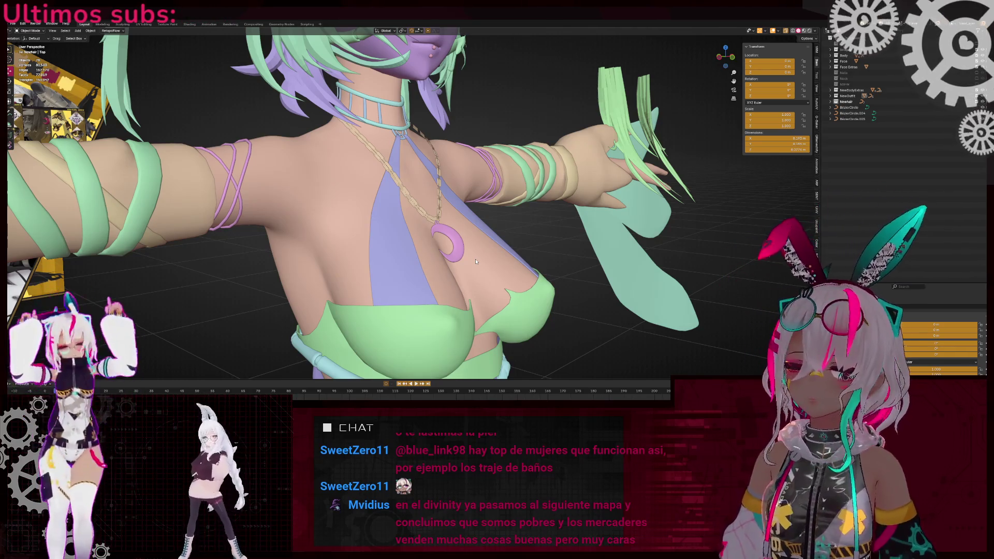
- Switch to Left Orthographic view of the head and neck and select the armature
mouse_move(421, 196)
middle_mouse_down()
mouse_move(341, 238)
mouse_move(488, 262)
mouse_move(368, 221)
middle_mouse_up()
scroll(530, 275, "down", 5)
scroll(368, 222, "up", 3)
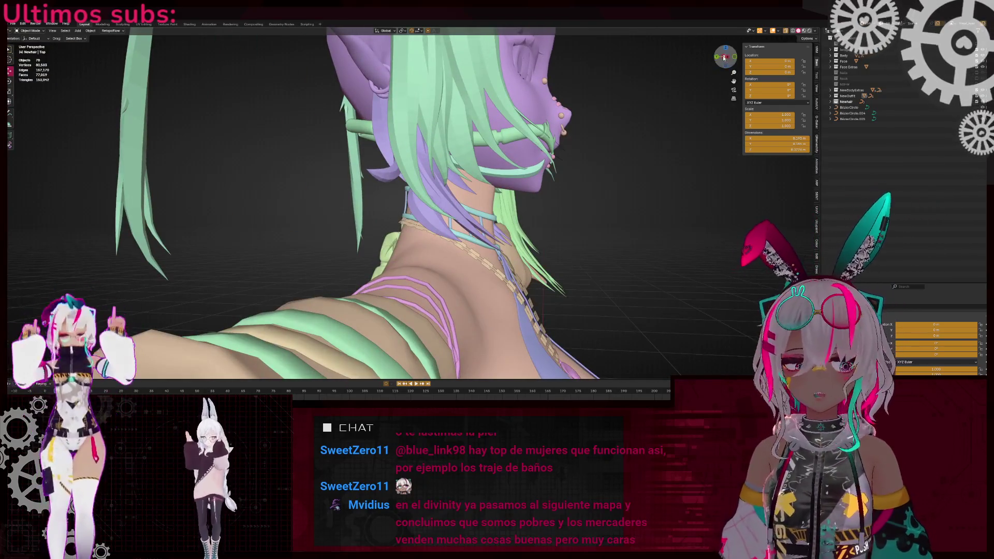
left_click(726, 57)
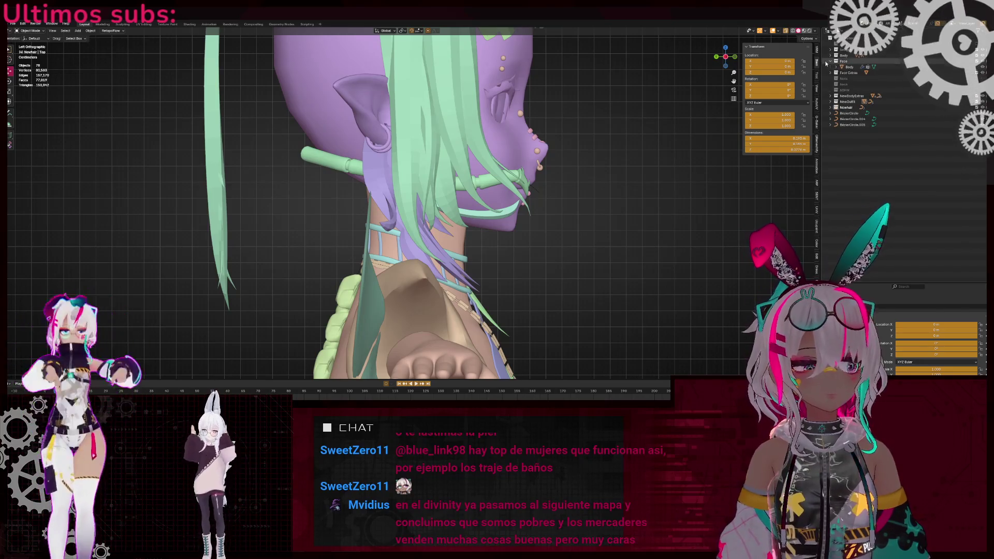
left_click(852, 62)
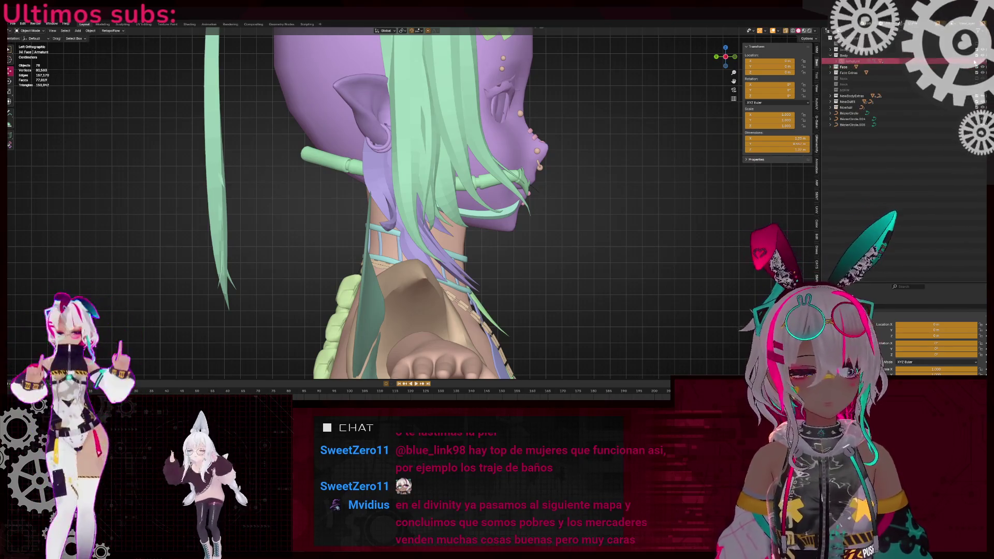
key("ctrl+Tab")
left_click(416, 233)
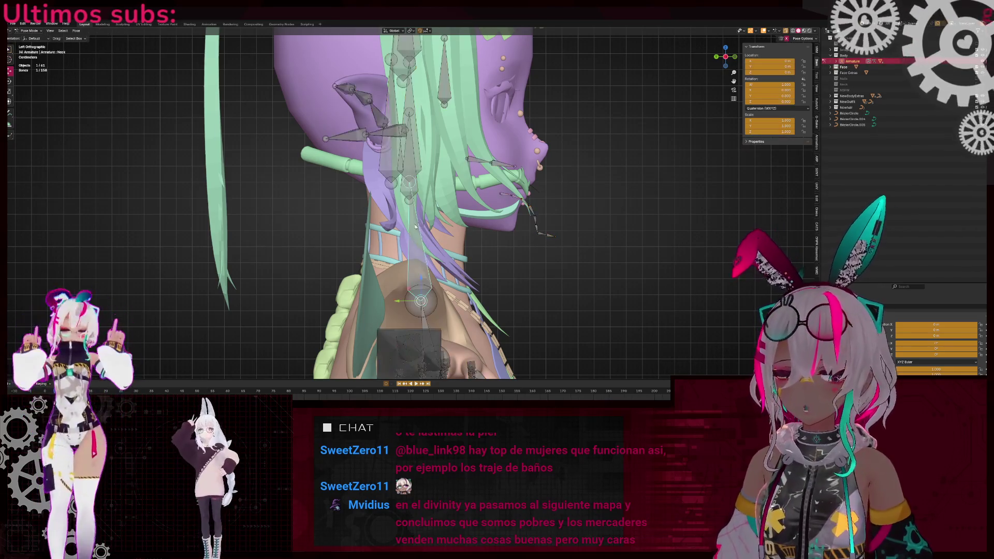
key("r")
left_click(560, 191)
mouse_move(560, 191)
middle_mouse_down()
mouse_move(405, 213)
mouse_move(414, 140)
mouse_move(467, 129)
mouse_move(426, 238)
mouse_move(434, 150)
middle_mouse_up()
scroll(405, 213, "up", 5)
scroll(405, 214, "down", 5)
scroll(415, 139, "up", 5)
scroll(426, 238, "down", 5)
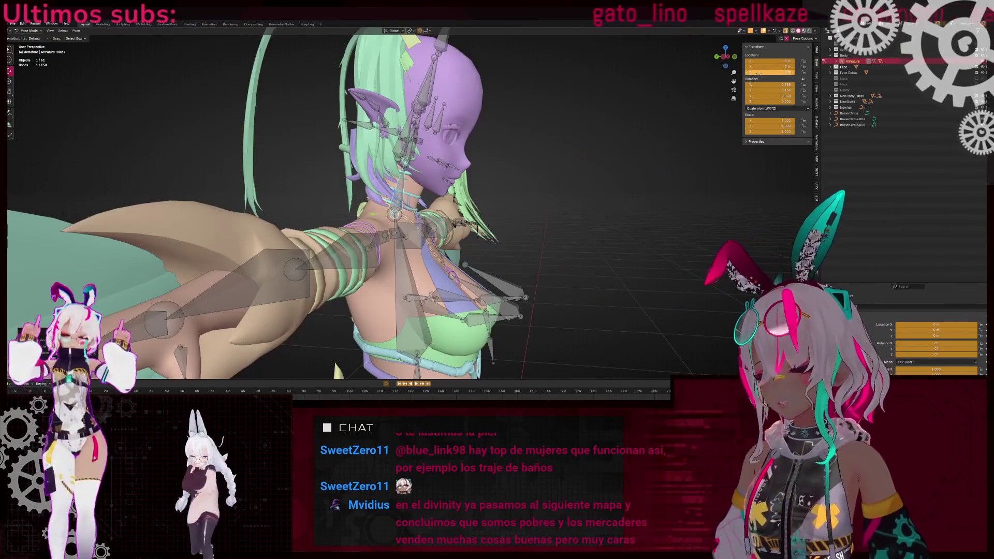
key("ctrl+KP_3")
scroll(434, 150, "up", 3)
key("r")
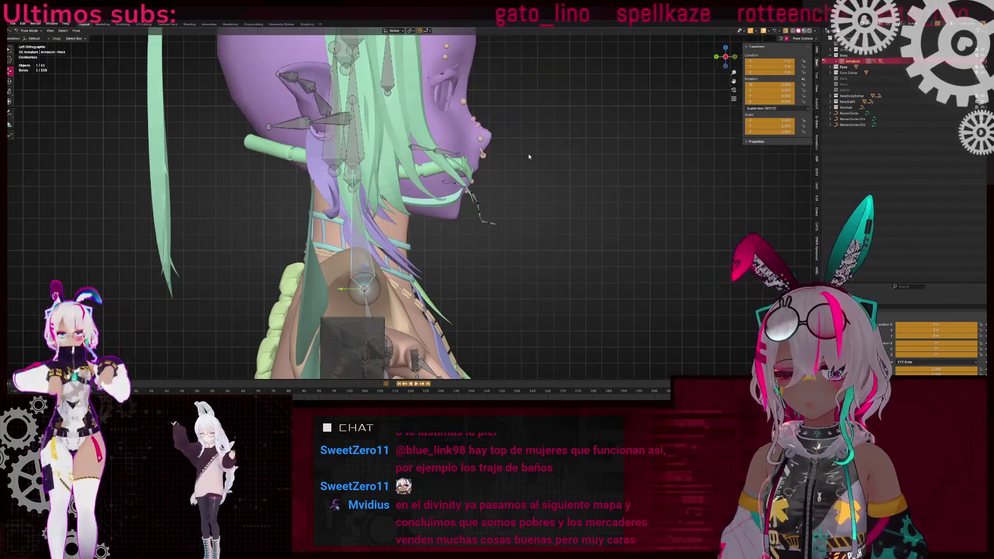
scroll(448, 167, "down", 3)
right_click(447, 167)
scroll(453, 209, "up", 4)
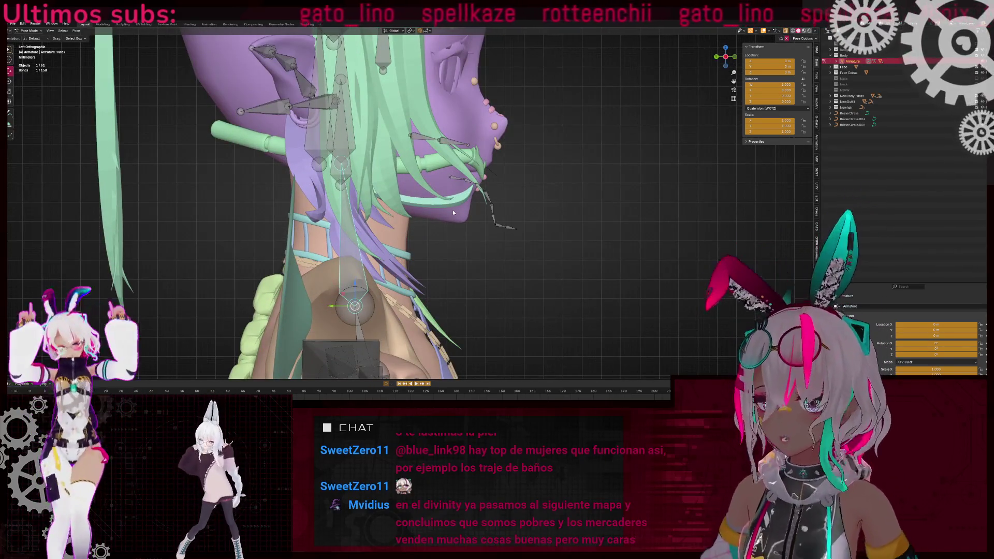
key("r")
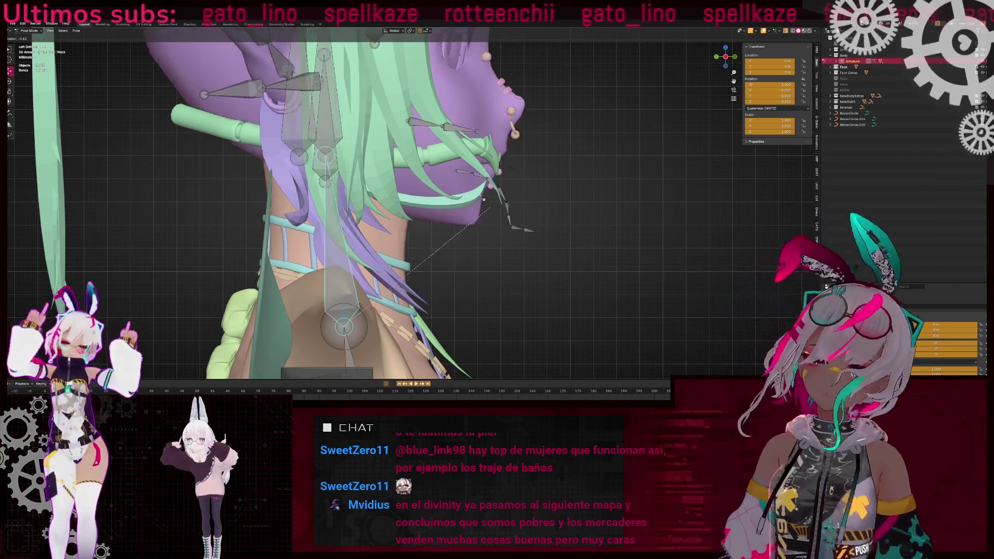
right_click(267, 261)
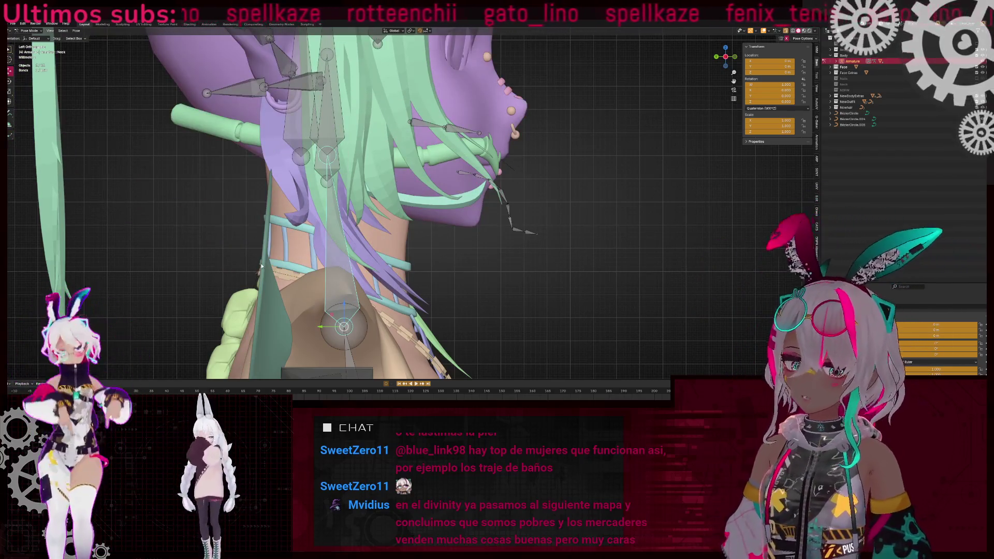
middle_click_drag(263, 264, 422, 217, "shift")
scroll(422, 216, "up", 2)
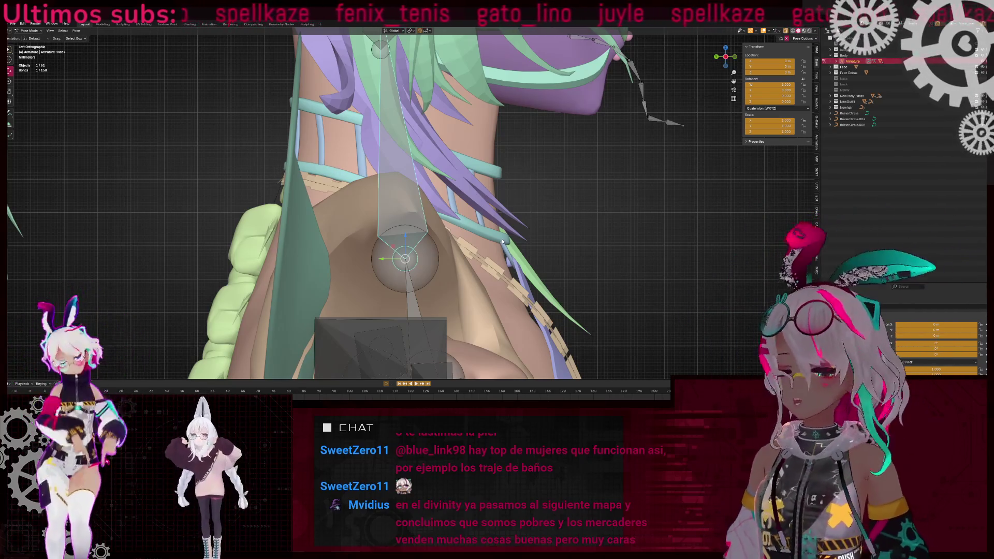
scroll(492, 238, "down", 8)
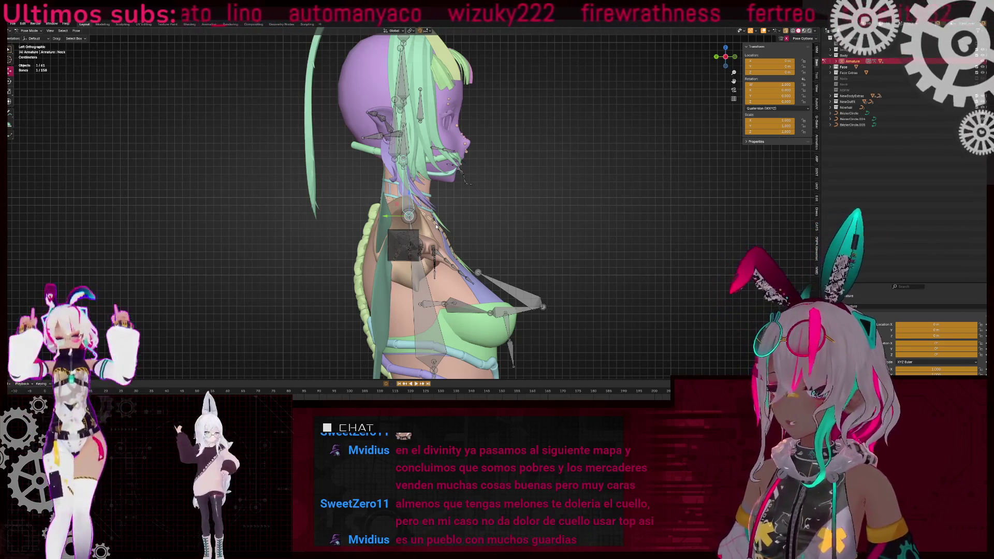
left_click(253, 204)
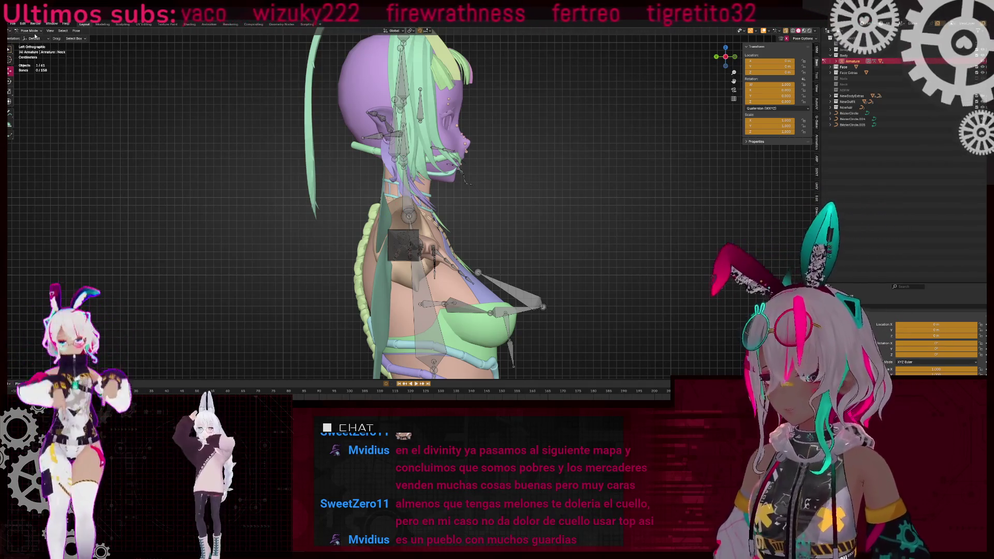
key("ctrl+Tab")
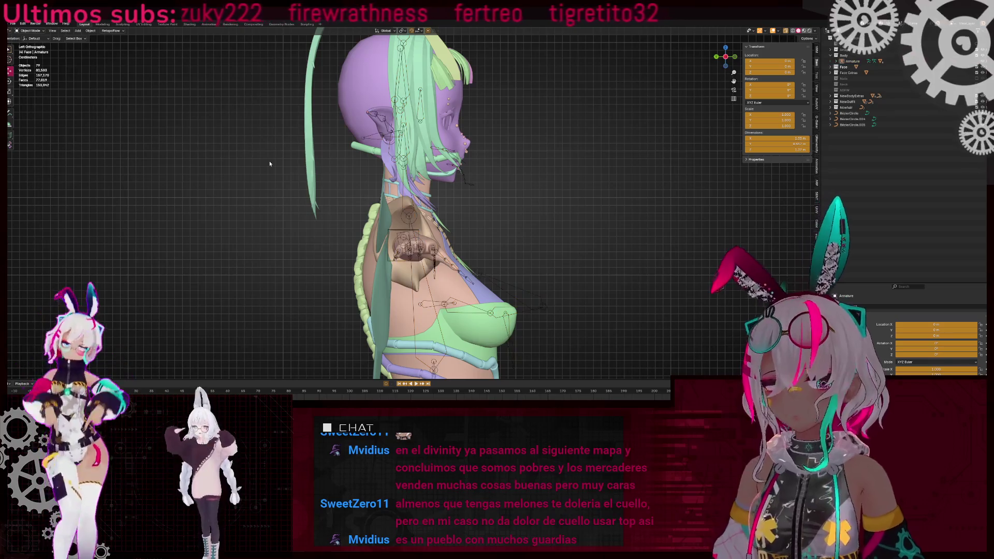
- Select the armature from behind, snap to front view (numpad 1) and hide it
mouse_move(551, 172)
middle_mouse_down()
mouse_move(575, 171)
mouse_move(532, 177)
mouse_move(458, 162)
middle_mouse_up()
scroll(533, 177, "down", 3)
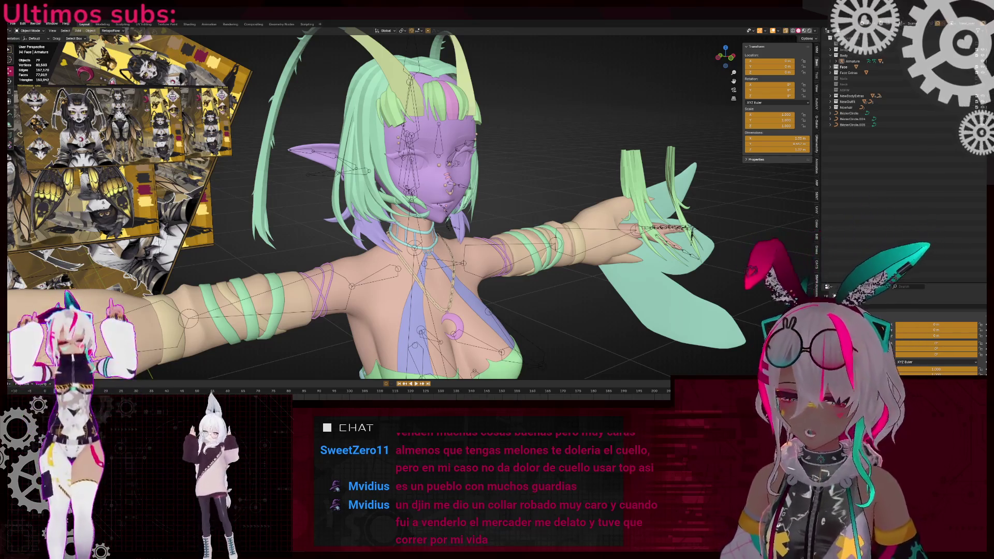
middle_click_drag(311, 160, 453, 159)
left_click(454, 160)
key("KP_1")
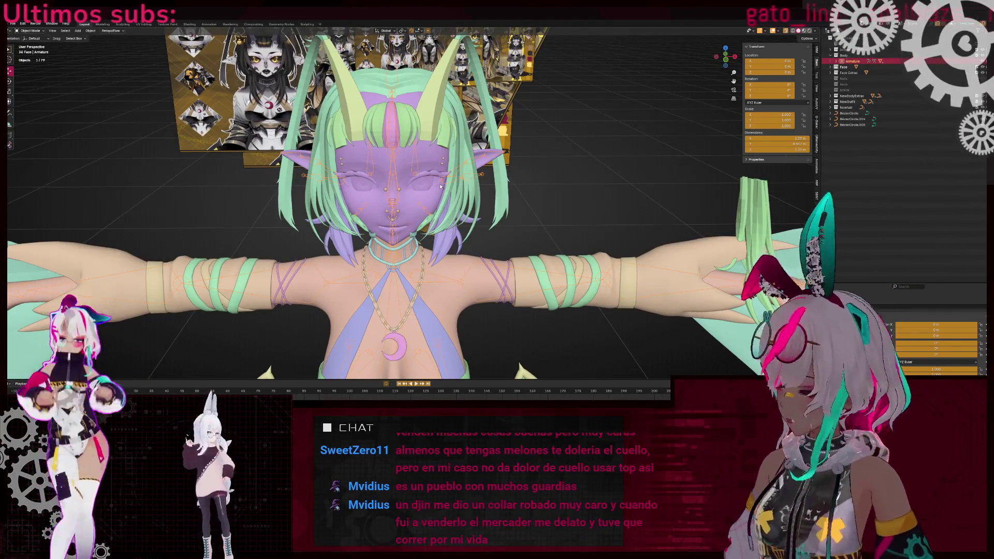
key("h")
- Orbit the boneless model to inspect it from three-quarter and back-of-head angles
middle_click_drag(450, 180, 464, 178)
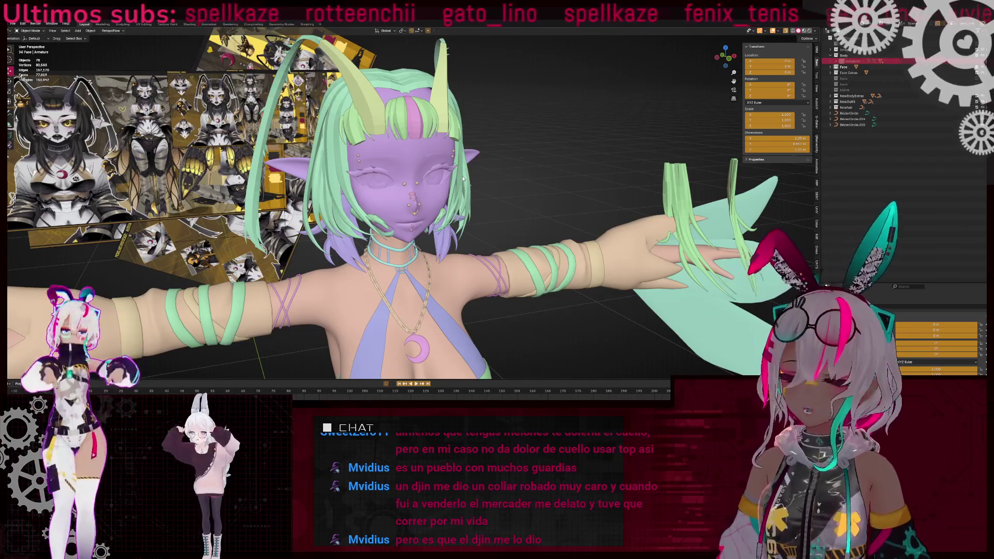
mouse_move(444, 168)
middle_mouse_down()
mouse_move(552, 198)
mouse_move(494, 212)
mouse_move(377, 214)
mouse_move(349, 238)
middle_mouse_up()
scroll(512, 186, "up", 3)
scroll(494, 212, "up", 4)
scroll(448, 206, "down", 4)
scroll(448, 205, "up", 3)
- Edit the teal waist rib curve and move one control point to the left
left_click(349, 237)
key("Tab")
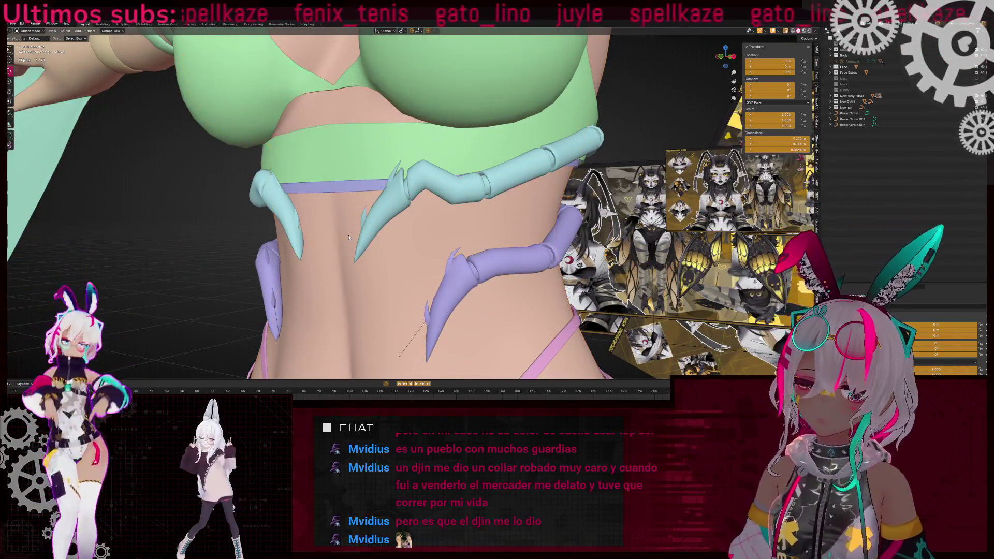
scroll(429, 192, "down", 5)
scroll(363, 176, "up", 6)
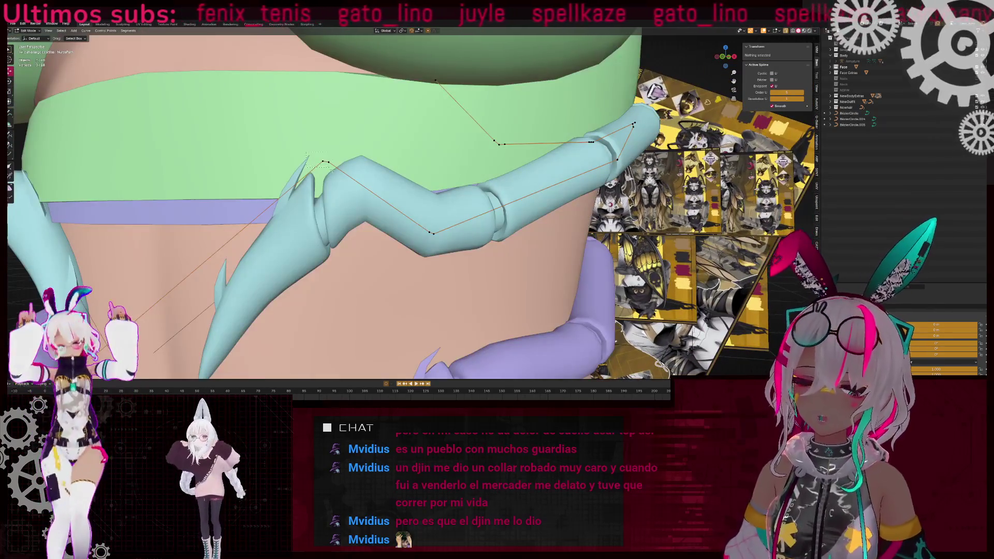
left_click(349, 169)
key("g")
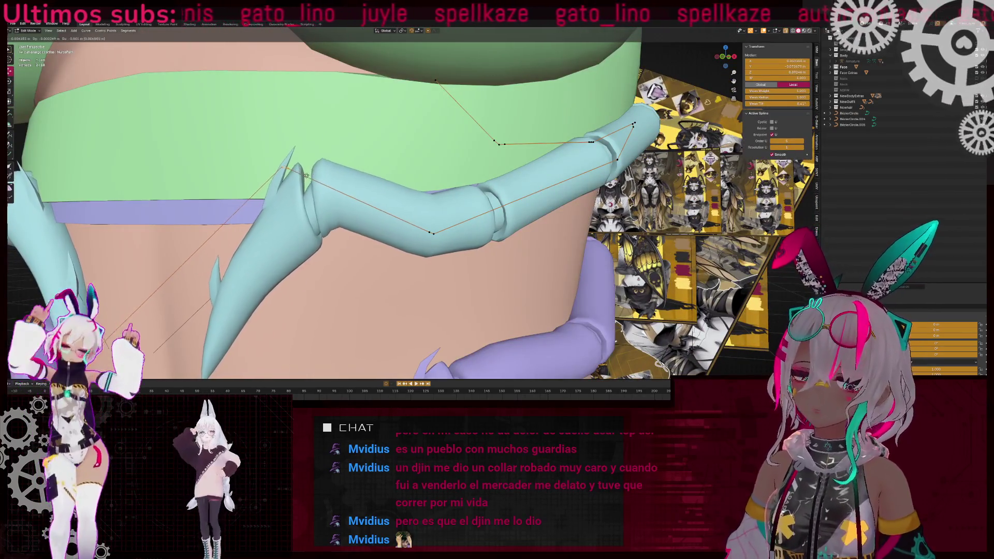
left_click(291, 170)
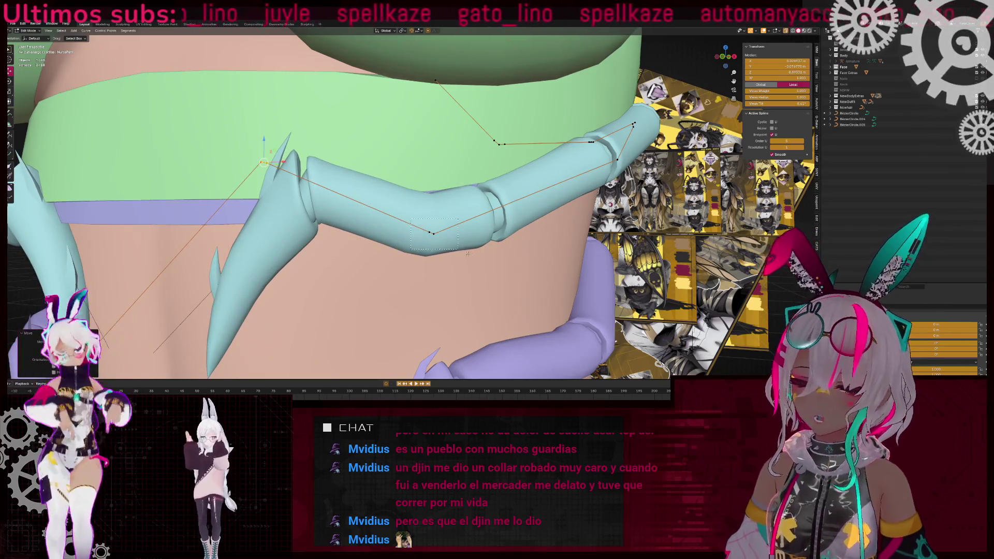
- Move, rotate and nudge another rib control point so it hugs the torso
left_click_drag(463, 251, 448, 244)
middle_click_drag(448, 244, 311, 239)
key("g")
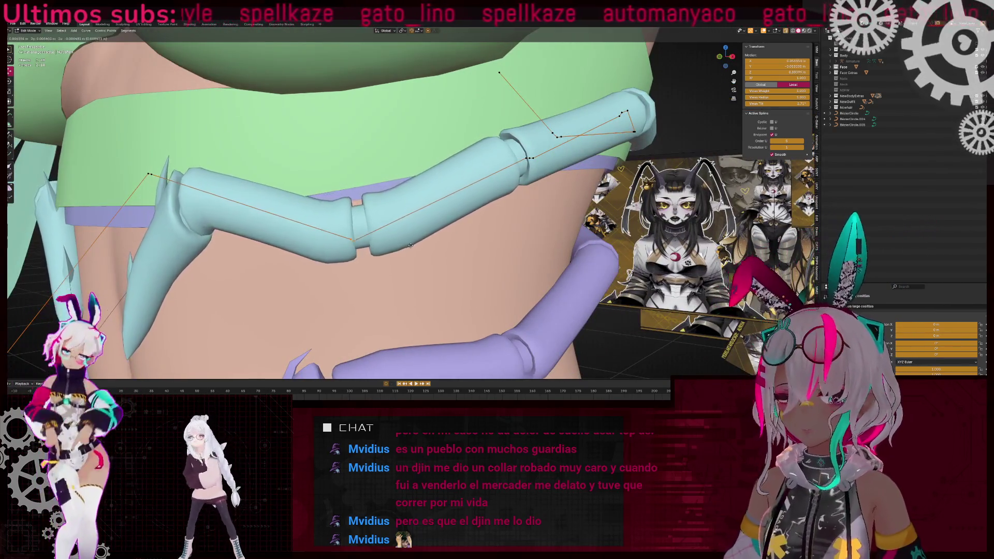
left_click(423, 240)
middle_click_drag(423, 240, 454, 226)
key("r")
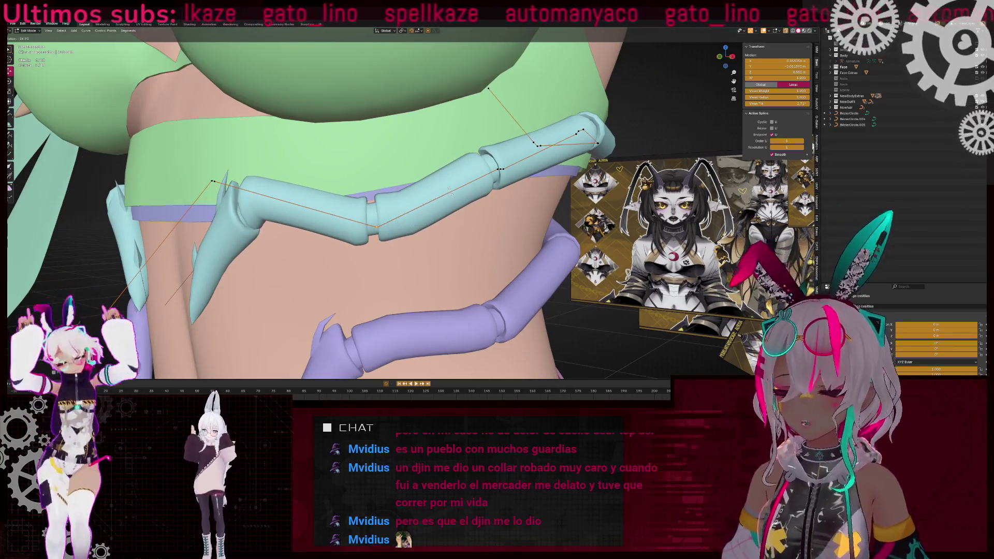
left_click(435, 221)
key("g")
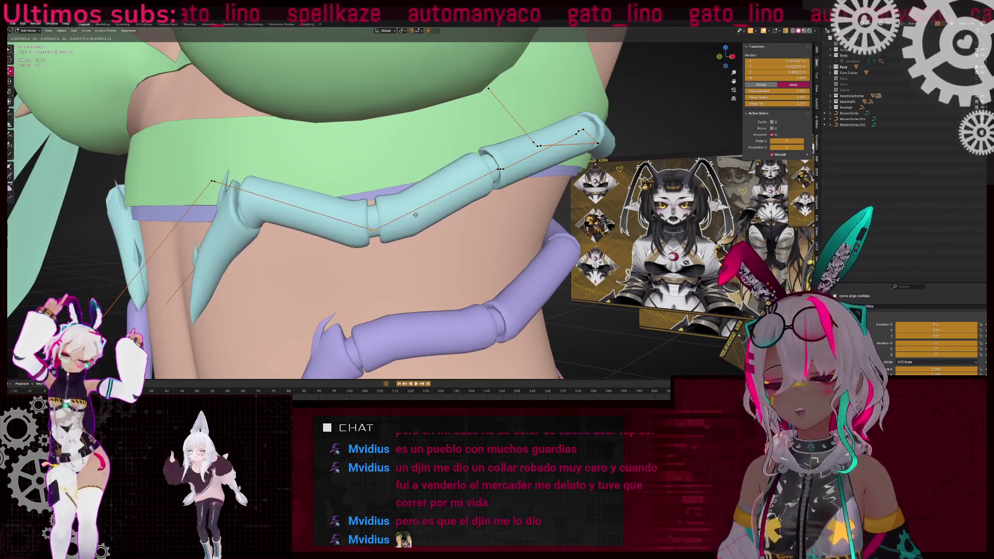
left_click(469, 161)
- Check the reshaped rib from side and front, then return to Object Mode and inspect
middle_click_drag(469, 160, 444, 177)
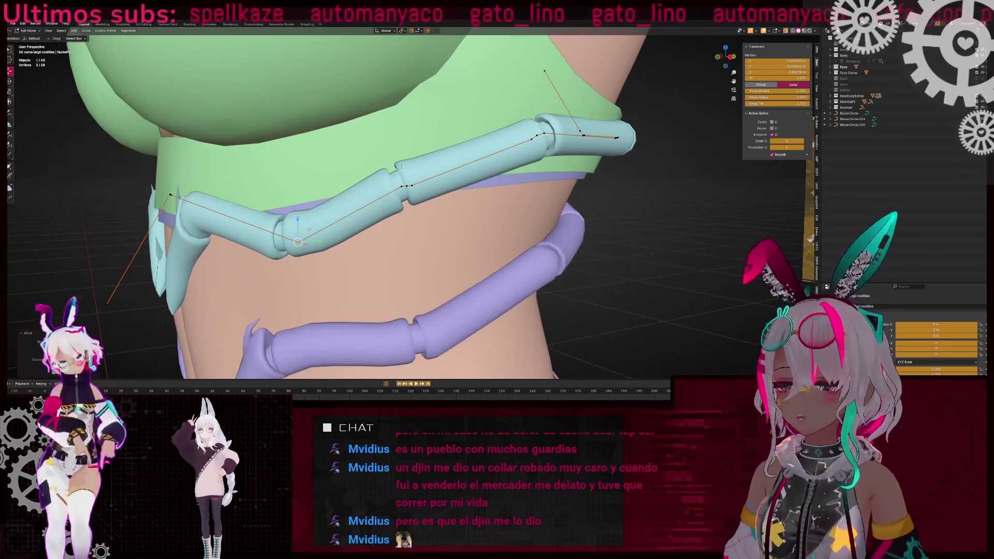
scroll(367, 179, "up", 4)
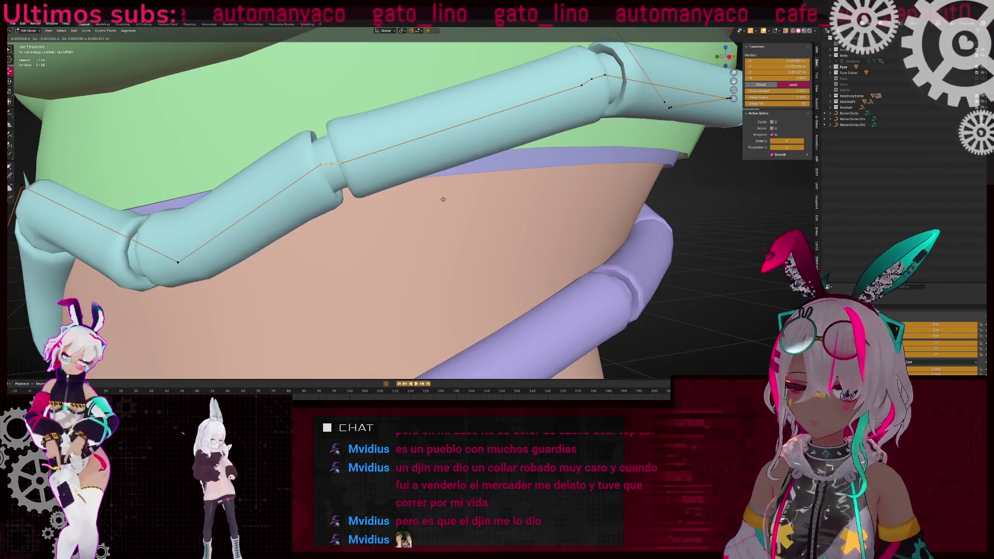
scroll(444, 199, "down", 5)
middle_click_drag(444, 198, 556, 231)
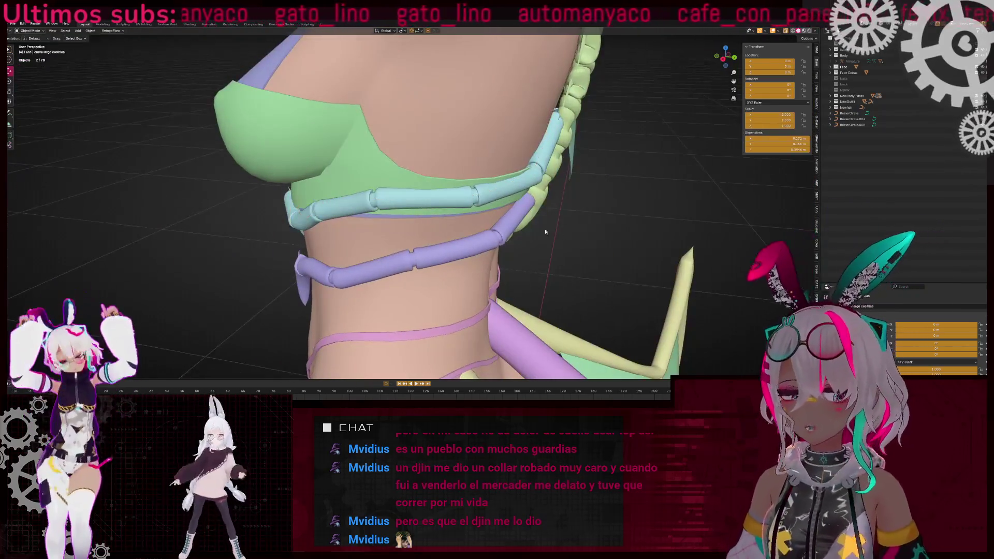
key("Tab")
scroll(556, 231, "down", 3)
scroll(439, 199, "up", 5)
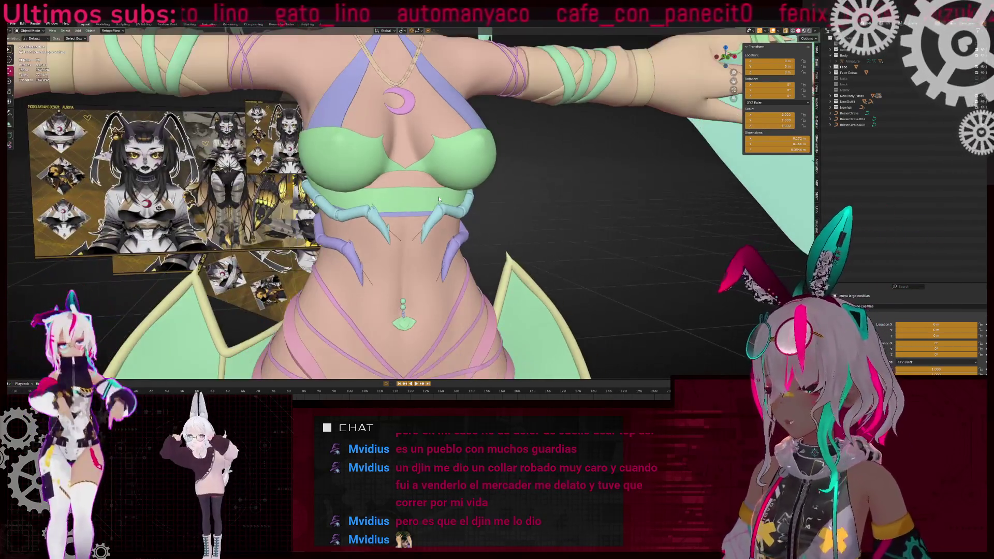
mouse_move(439, 199)
middle_mouse_down()
mouse_move(570, 202)
mouse_move(504, 191)
mouse_move(532, 193)
middle_mouse_up()
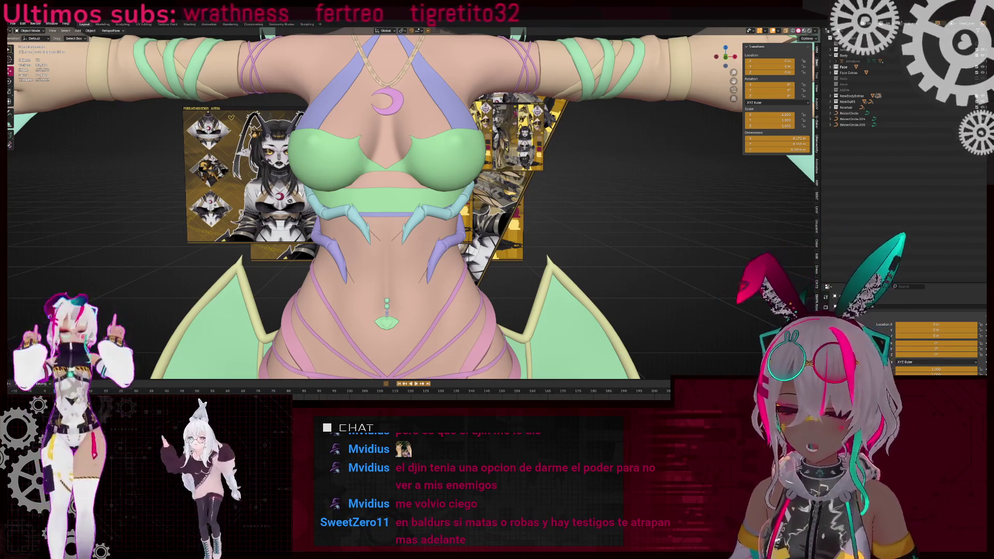
scroll(409, 207, "down", 5)
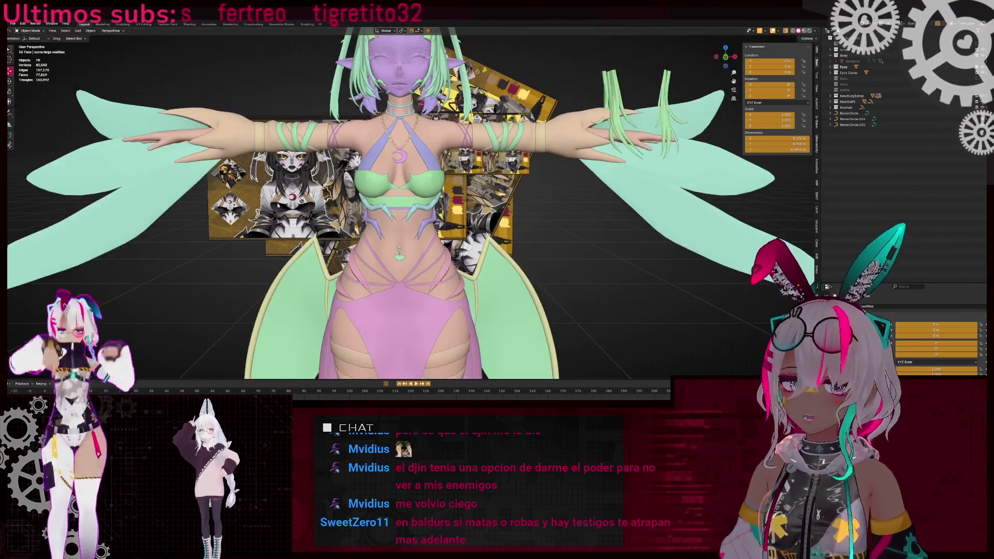
mouse_move(163, 282)
middle_mouse_down()
mouse_move(481, 242)
mouse_move(455, 238)
middle_mouse_up()
key("Tab")
key("Tab")
scroll(464, 227, "up", 2)
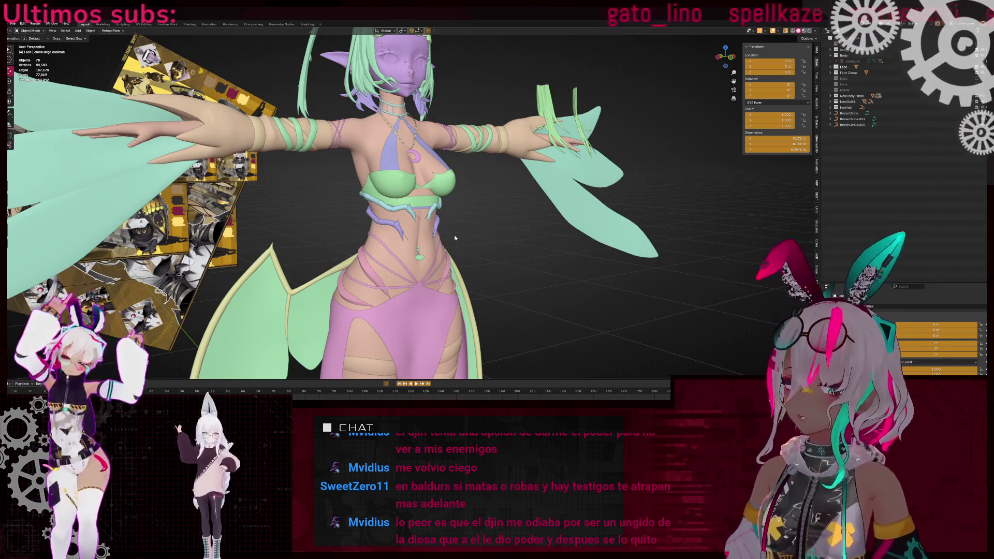
scroll(533, 205, "up", 5)
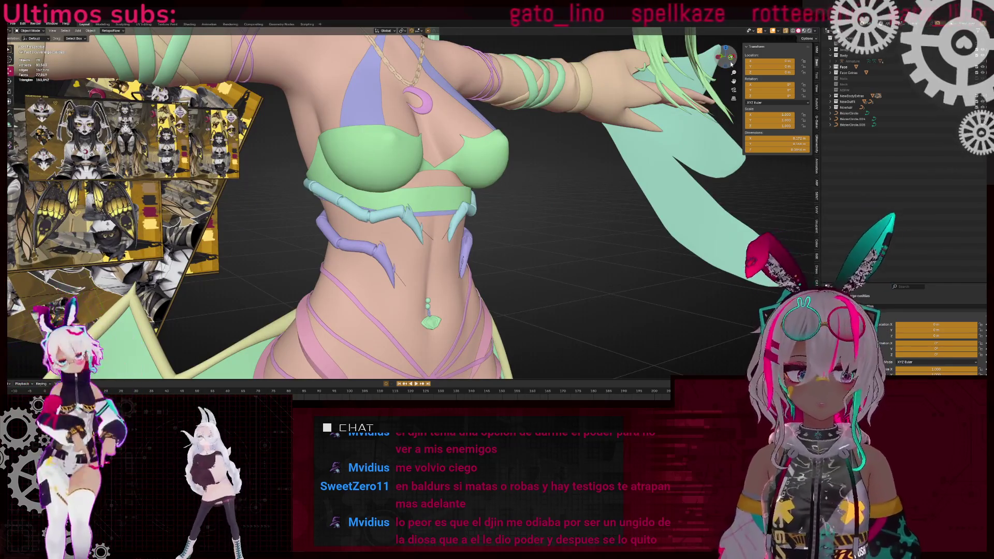
left_click(732, 64)
scroll(403, 224, "up", 5)
- Add the long rib curve to the selection, toggling X-ray and Edit Mode to check it
key("shift+z")
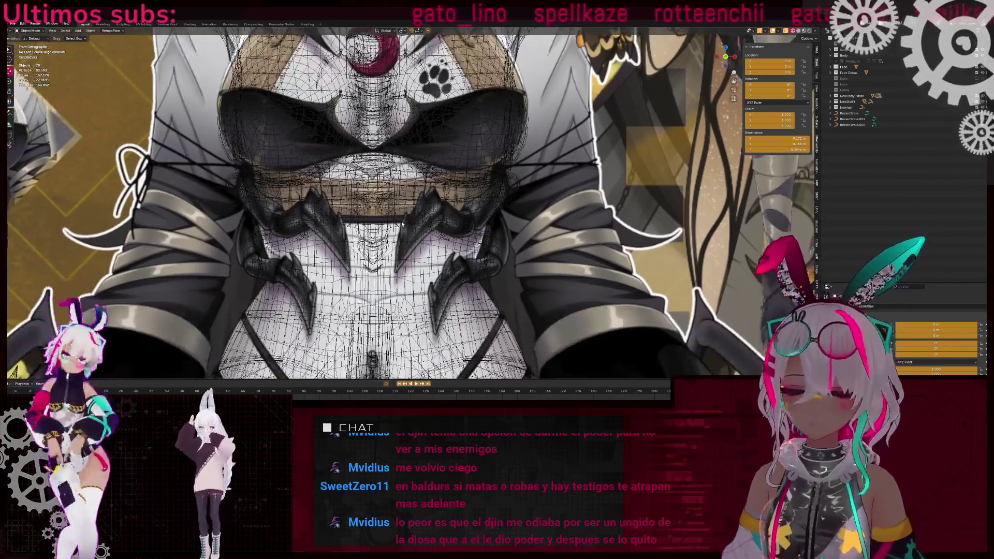
key("shift+z")
scroll(379, 207, "up", 3)
left_click(388, 212, "shift")
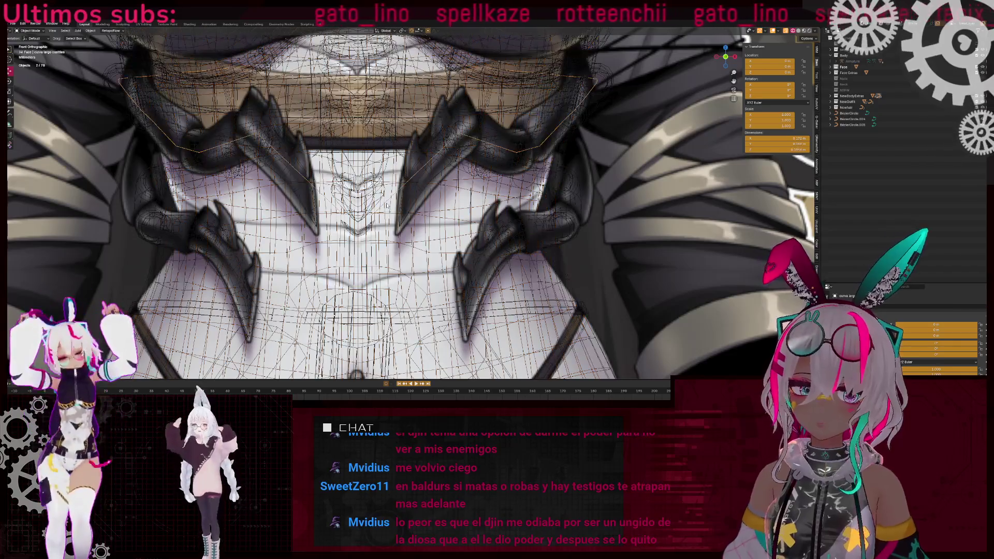
key("shift+z")
key("Tab")
key("shift+z")
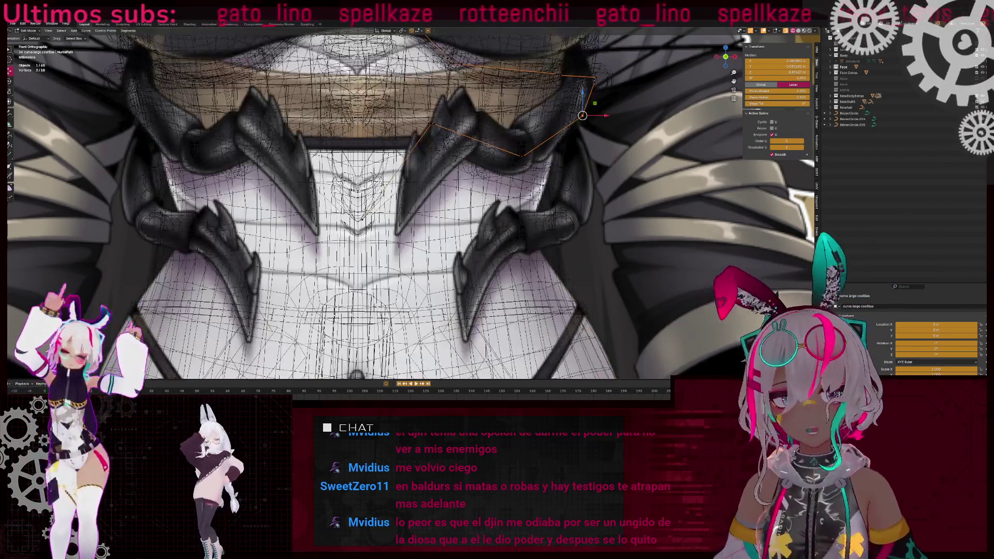
key("Tab")
key("shift+z")
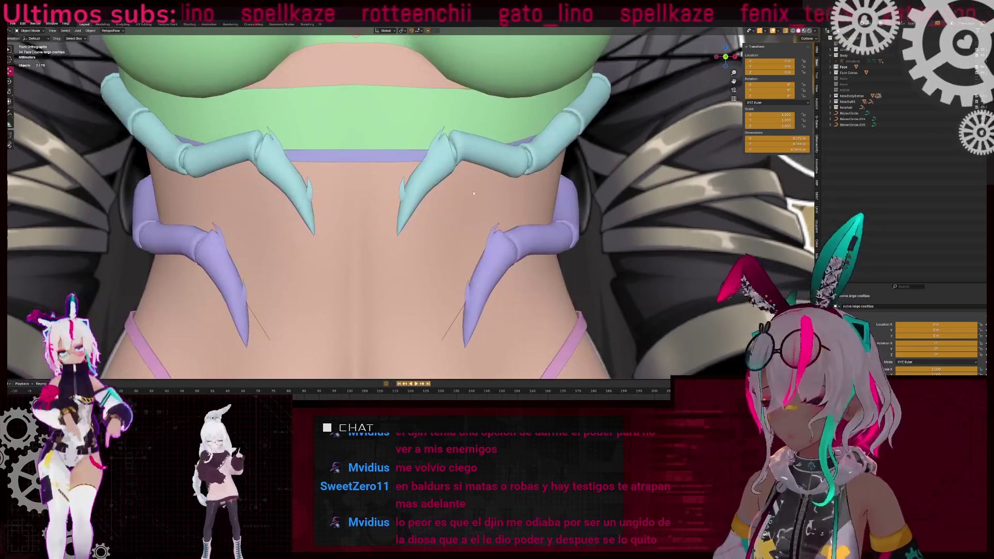
scroll(452, 198, "up", 5)
middle_click_drag(452, 198, 414, 161)
scroll(414, 161, "down", 5)
- Move a point on the long rib curve with proportional editing enabled
key("Tab")
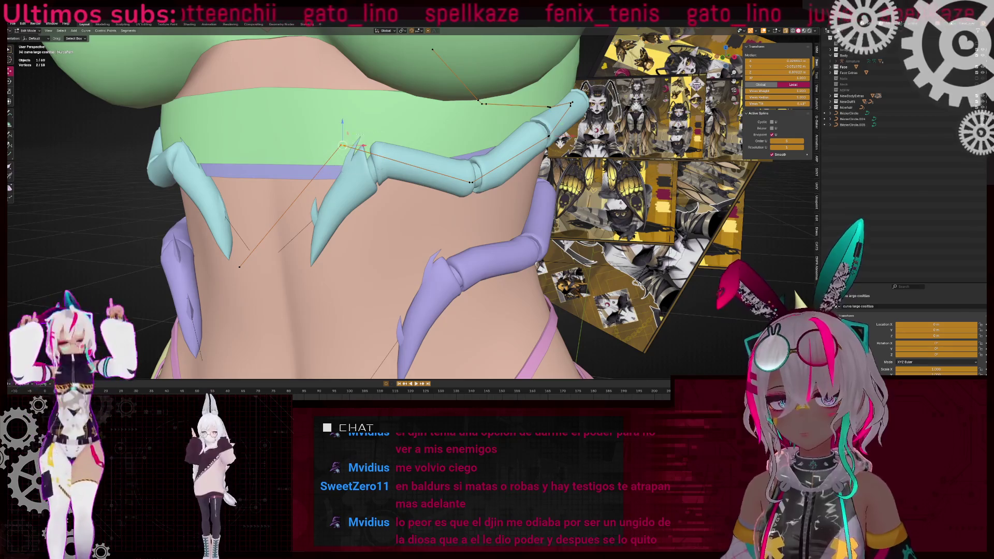
left_click_drag(382, 171, 381, 171)
scroll(382, 171, "up", 3)
mouse_move(381, 171)
middle_mouse_down()
mouse_move(419, 207)
mouse_move(332, 179)
mouse_move(476, 210)
mouse_move(370, 48)
middle_mouse_up()
scroll(332, 180, "up", 3)
left_click(427, 31)
middle_click_drag(428, 130, 427, 168)
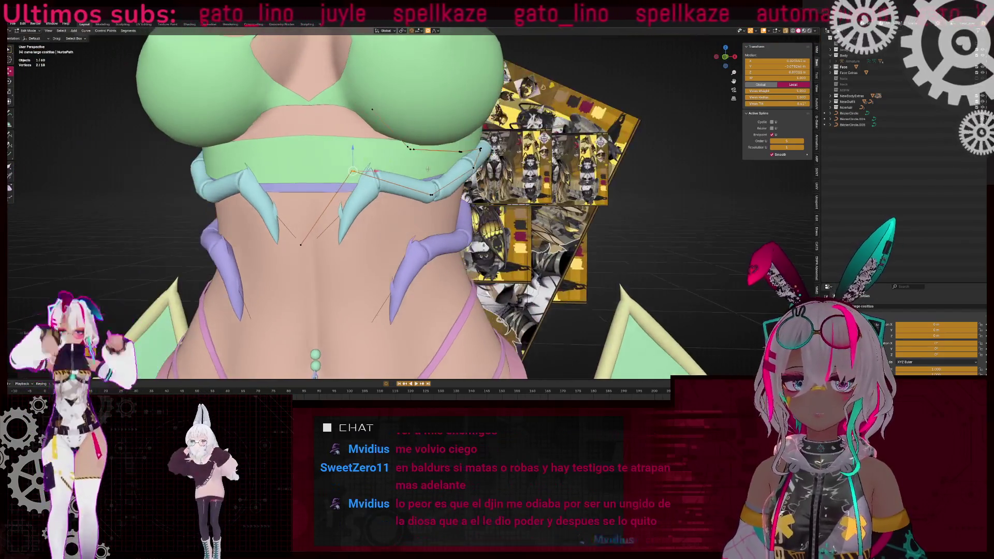
left_click(489, 162)
middle_click_drag(489, 162, 378, 202)
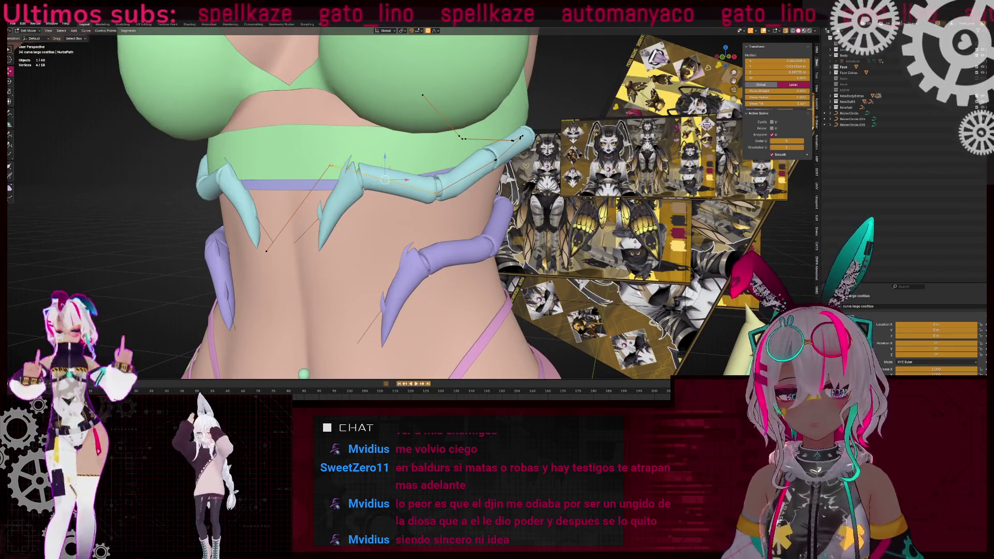
- Try Alt+S on the rib points, cancel both attempts, and return to Object Mode
key("alt+s")
key("Escape")
middle_click_drag(642, 171, 446, 187)
key("alt+s")
key("Escape")
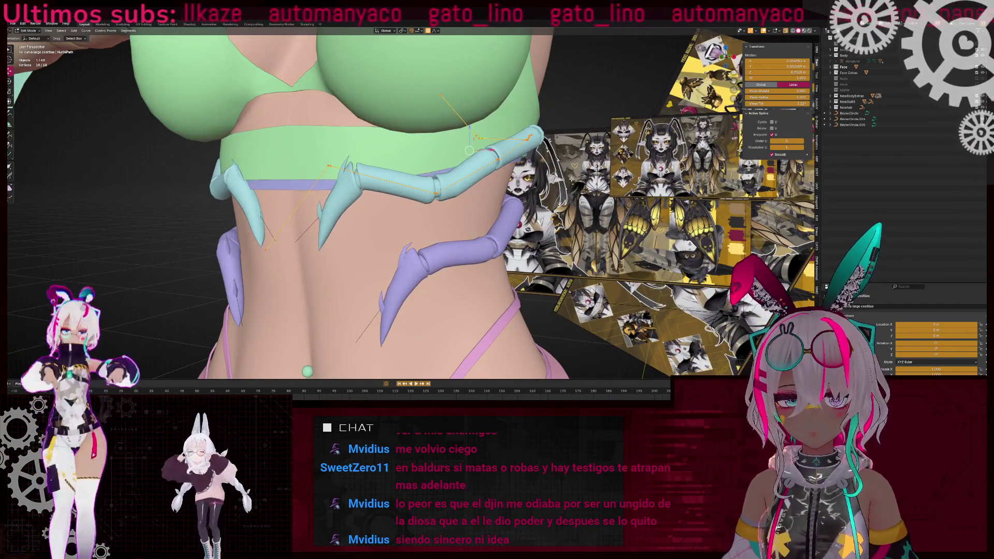
middle_click_drag(281, 257, 337, 311)
key("Tab")
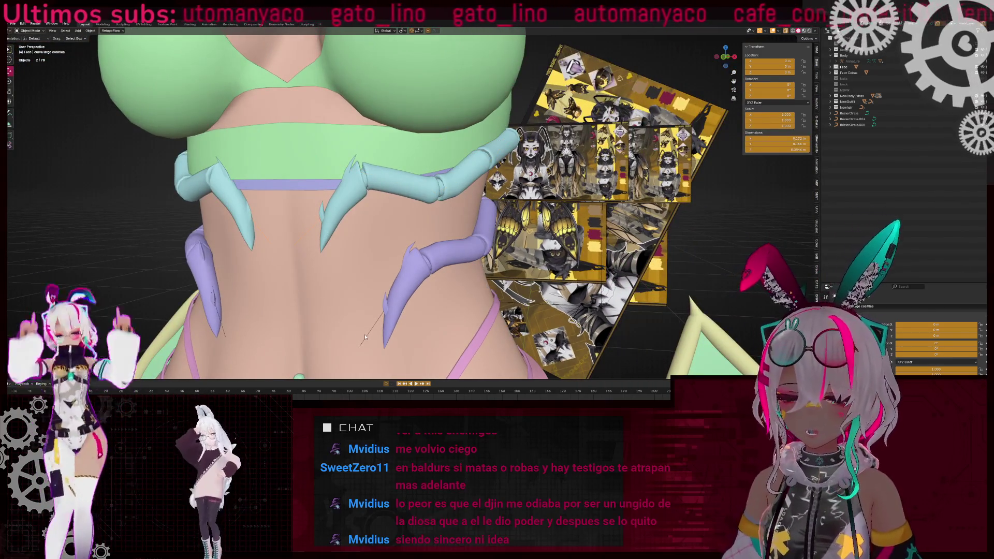
- Box-select the lower points of curva largo costillas.002 in X-ray and review them from the side
left_click(368, 337)
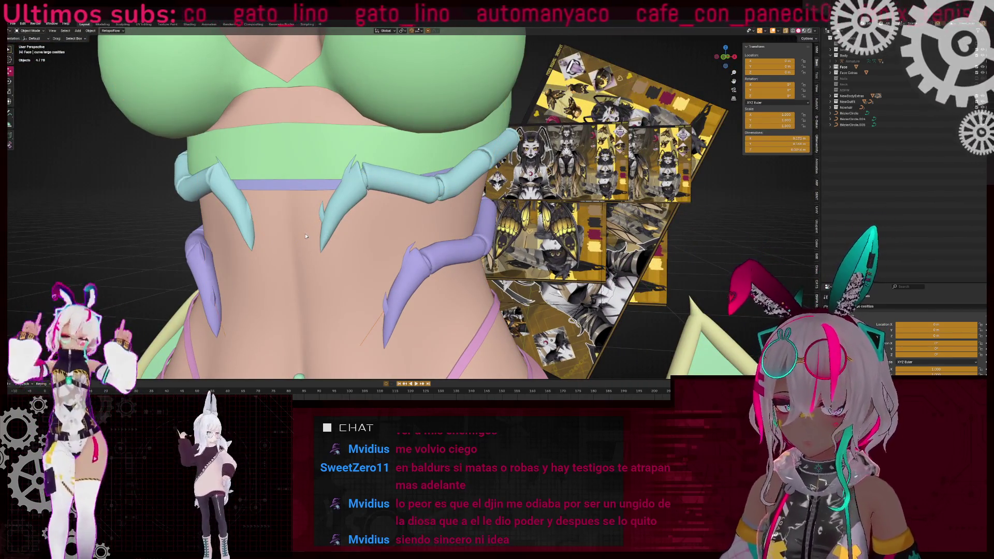
key("Tab")
key("shift+z")
mouse_move(304, 240)
left_mouse_down("ctrl")
mouse_move(387, 332)
mouse_move(259, 334)
left_mouse_up("ctrl")
middle_click_drag(310, 269, 393, 244)
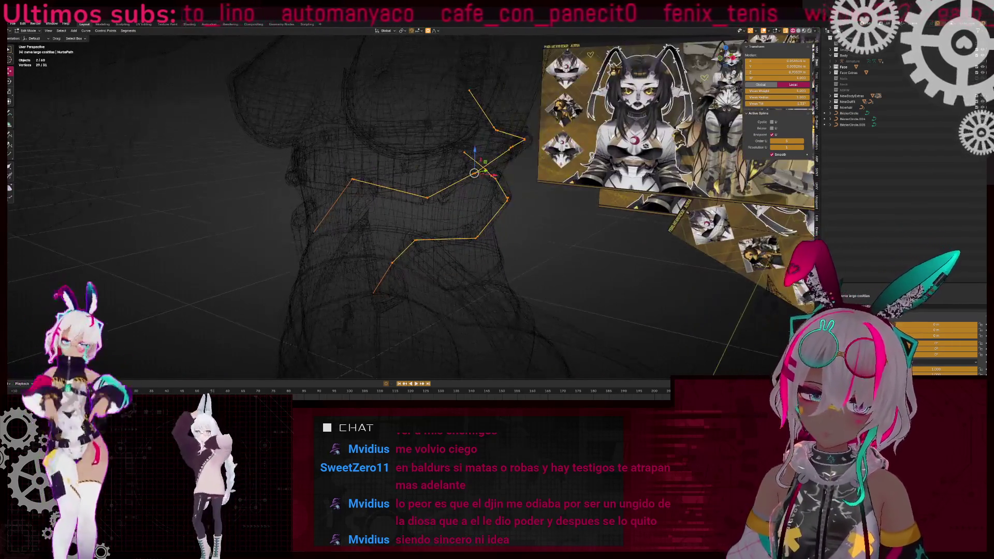
key("shift+z")
scroll(541, 211, "up", 5)
mouse_move(540, 210)
middle_mouse_down()
mouse_move(580, 217)
mouse_move(485, 200)
mouse_move(500, 204)
mouse_move(371, 217)
middle_mouse_up()
key("Tab")
left_click(500, 204)
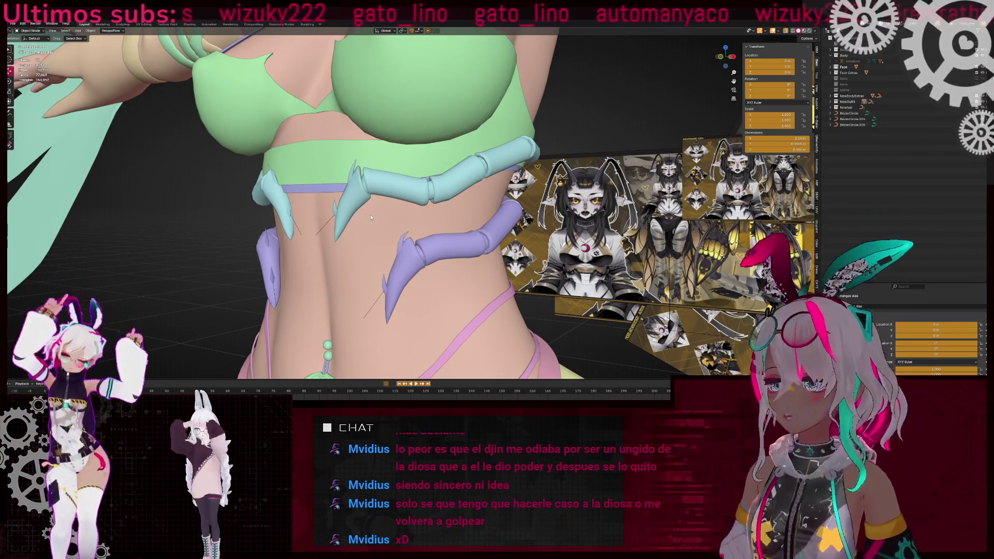
middle_click_drag(371, 218, 283, 237)
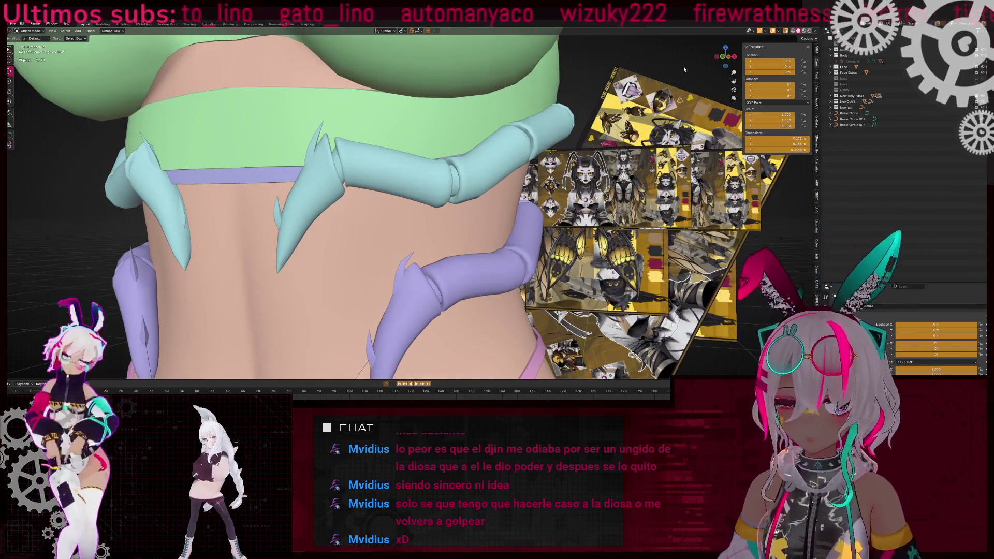
left_click(722, 58)
key("alt+z")
key("alt+z")
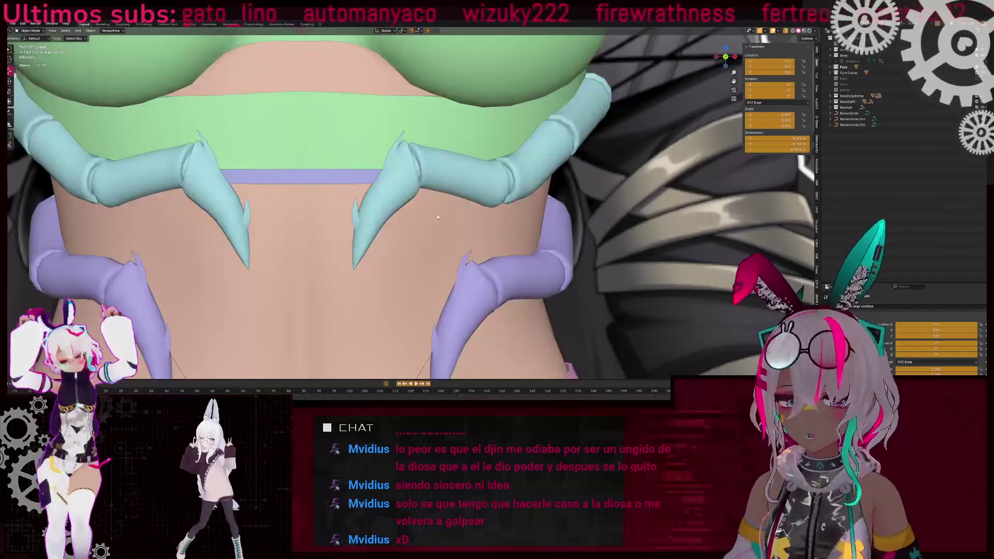
middle_click_drag(433, 194, 421, 207, "shift")
key("alt+z")
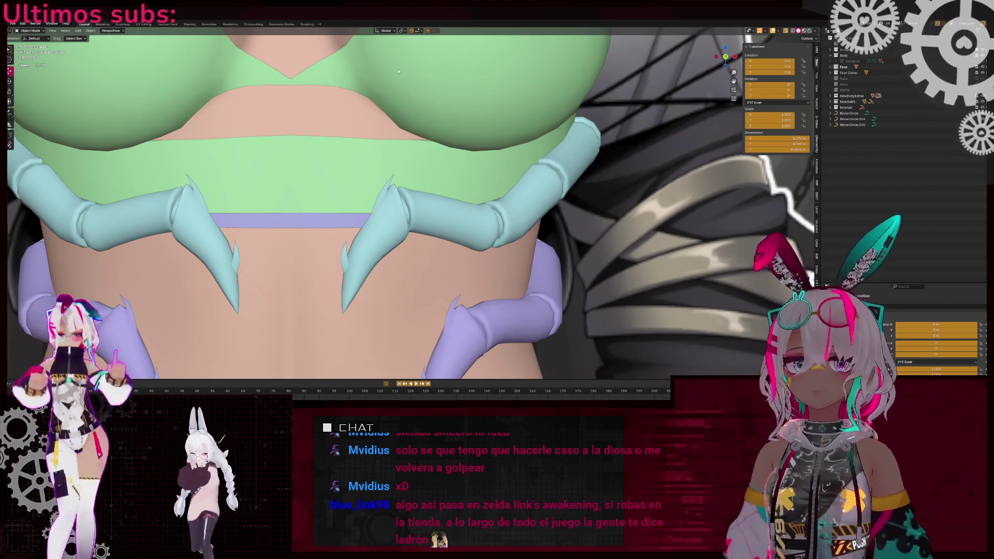
scroll(457, 223, "down", 3)
scroll(457, 224, "down", 2)
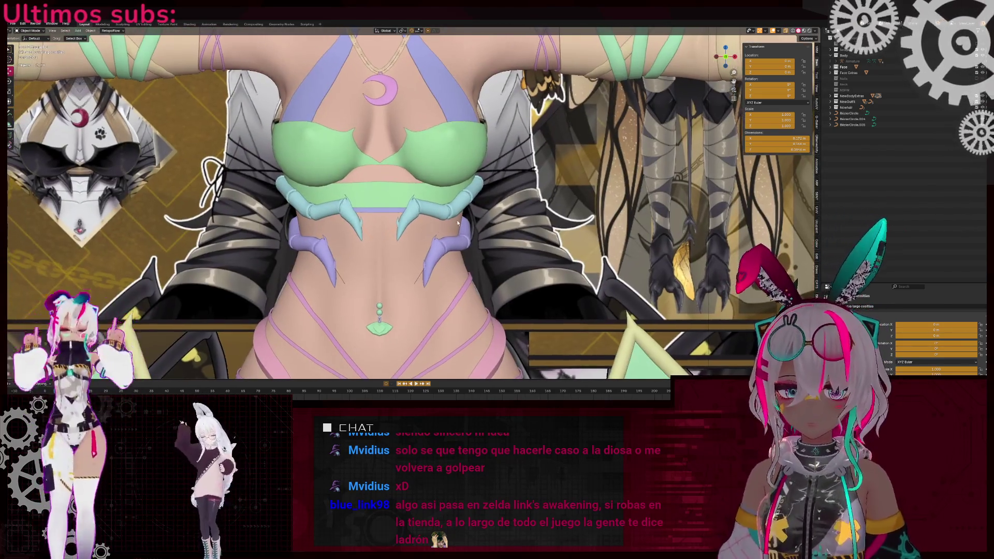
key("shift+z")
scroll(385, 198, "down", 1)
scroll(402, 198, "up", 7)
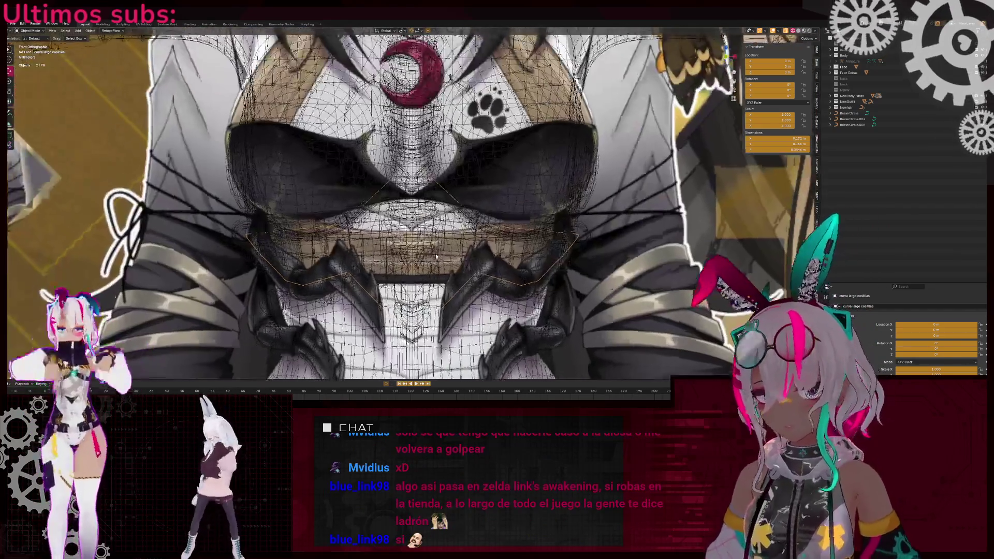
key("shift+z")
scroll(444, 199, "down", 2)
mouse_move(444, 199)
middle_mouse_down()
mouse_move(394, 186)
mouse_move(460, 205)
mouse_move(464, 181)
middle_mouse_up()
- Select the green top Plane.009 and enter Edit Mode in front orthographic wireframe view
left_click(460, 205)
key("Tab")
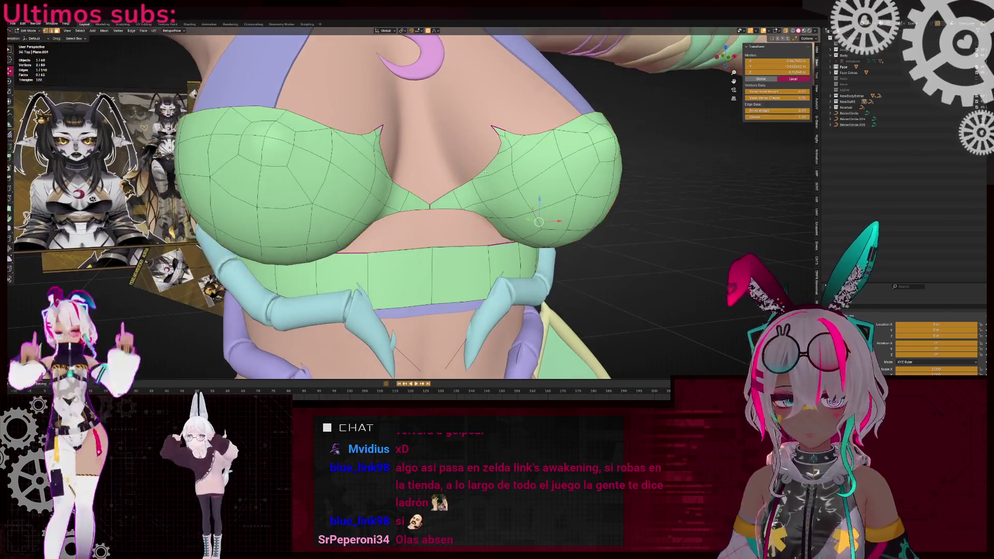
left_click(726, 61)
key("shift+z")
scroll(440, 183, "up", 5)
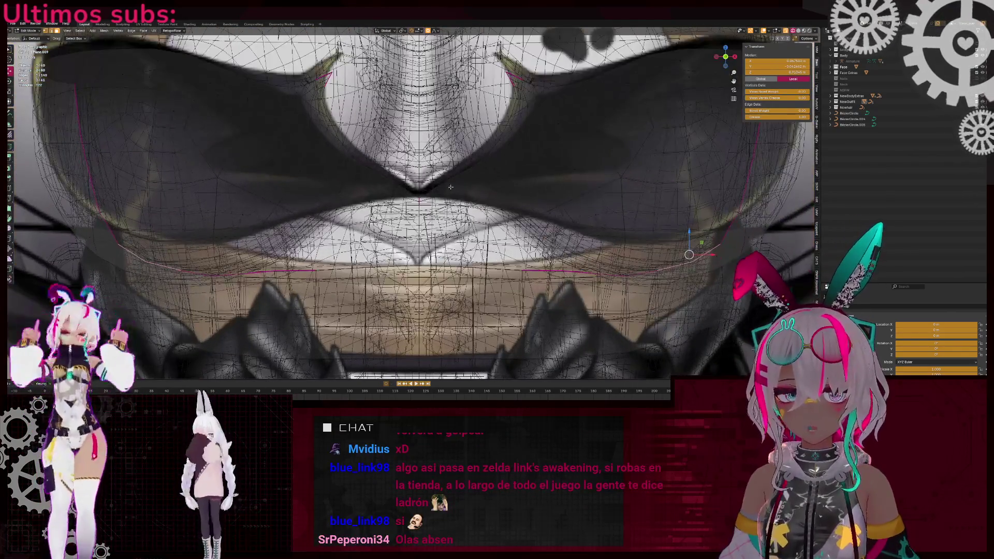
key("shift+z")
scroll(518, 228, "down", 4)
key("shift+z")
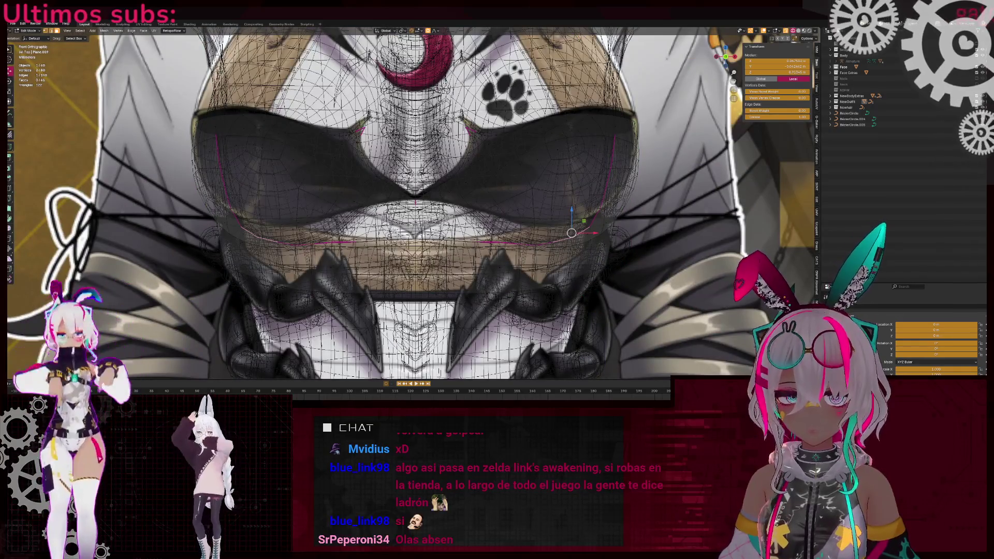
- Pull the top's centre vertices down with proportional falloff, then return to Object Mode
key("shift+z")
scroll(472, 204, "up", 3)
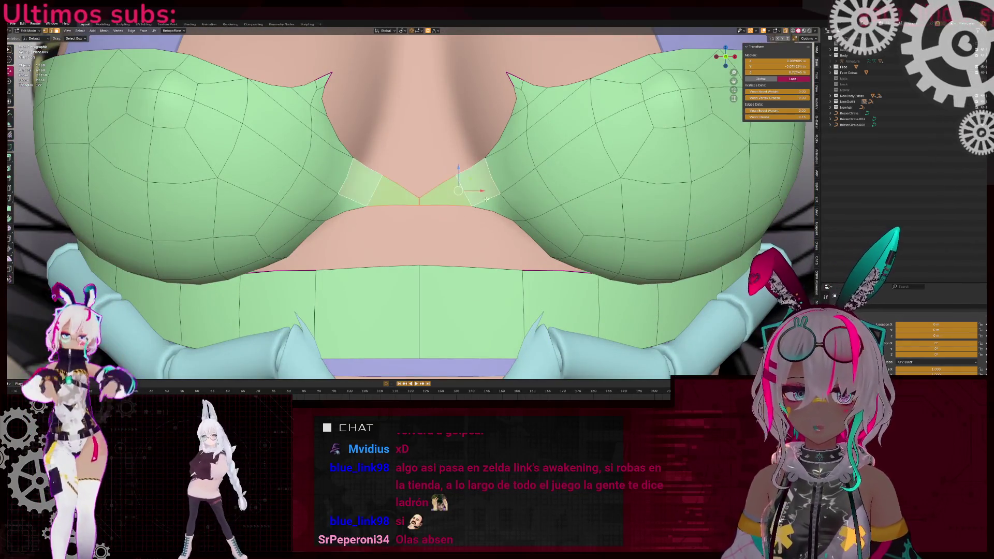
key("g")
scroll(479, 207, "up", 4)
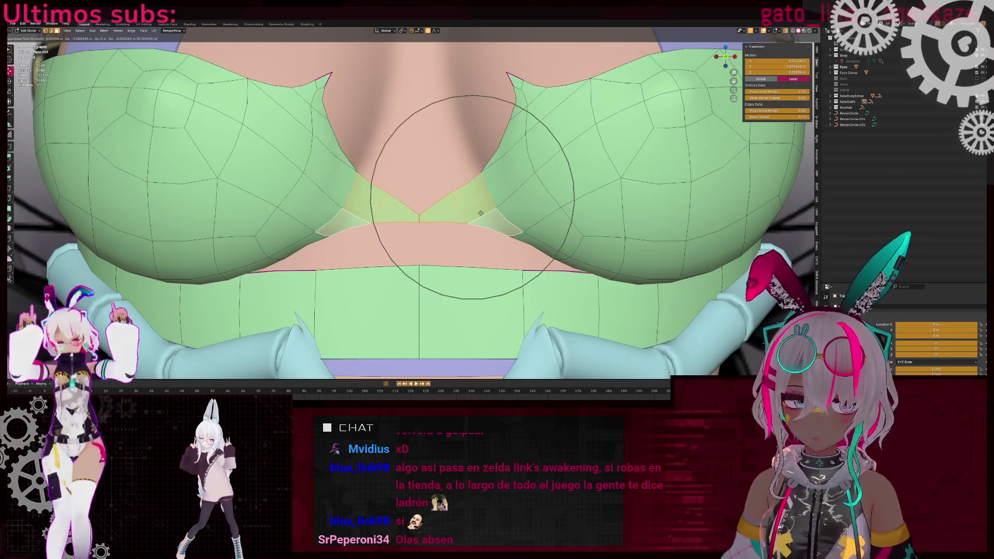
scroll(480, 214, "down", 5)
key("Tab")
- From an angled view, lower the top's centre further along Z with proportional editing
mouse_move(480, 214)
middle_mouse_down()
mouse_move(637, 246)
mouse_move(610, 228)
mouse_move(560, 262)
mouse_move(452, 241)
middle_mouse_up()
scroll(451, 241, "up", 5)
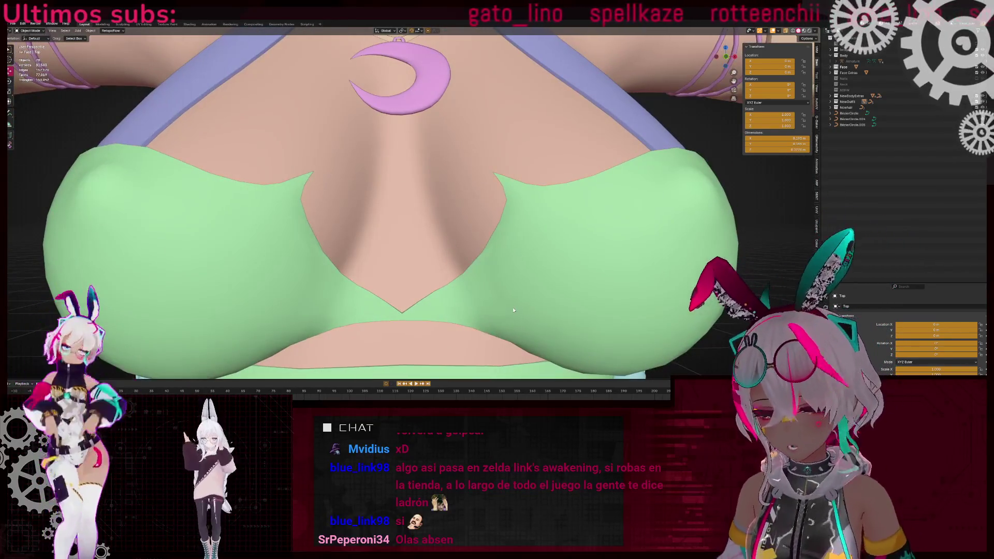
key("Tab")
scroll(507, 270, "up", 4)
key("g")
key("z")
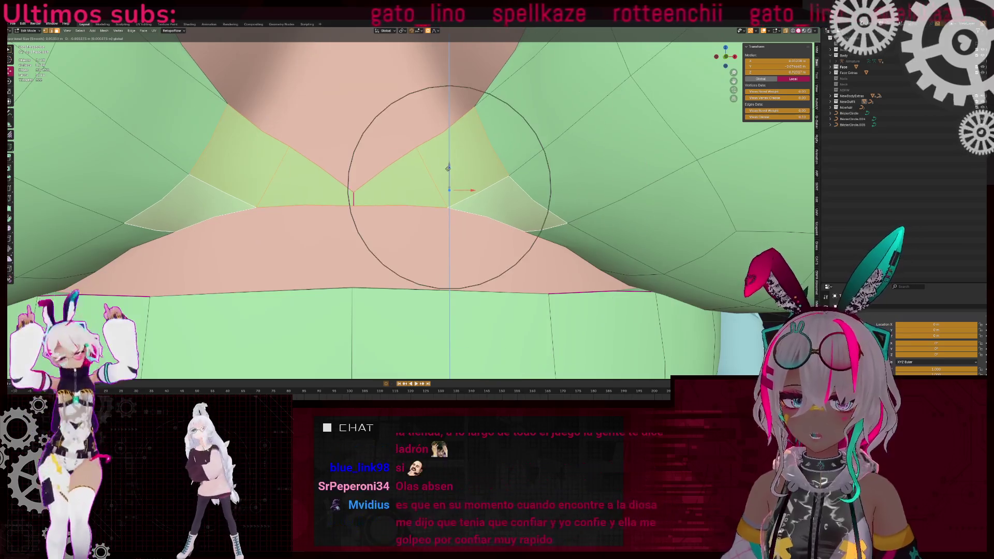
key("Escape")
key("Tab")
scroll(448, 168, "down", 5)
- Select the hair curve NurbsPath.008 from a wider frontal torso view
mouse_move(448, 168)
middle_mouse_down()
mouse_move(569, 210)
mouse_move(478, 186)
mouse_move(444, 216)
middle_mouse_up()
scroll(570, 211, "down", 5)
scroll(477, 186, "up", 4)
scroll(477, 186, "down", 3)
left_click(440, 214)
scroll(468, 207, "up", 2)
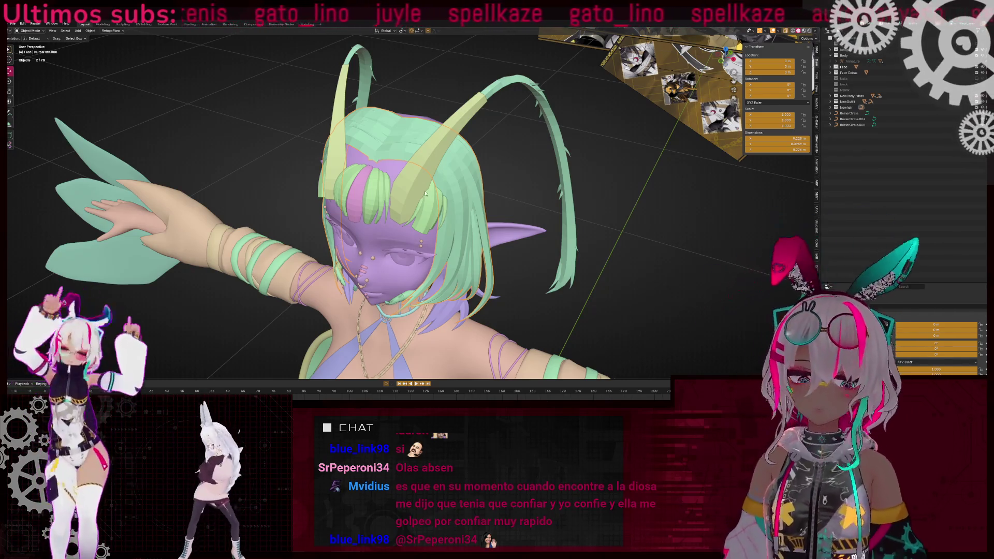
- Move the hair curve points along X with proportional falloff from a side view
key("Tab")
mouse_move(496, 187)
middle_mouse_down()
mouse_move(403, 185)
mouse_move(391, 176)
mouse_move(486, 137)
middle_mouse_up()
scroll(391, 176, "up", 3)
scroll(380, 166, "down", 2)
key("g")
key("x")
scroll(409, 171, "down", 2)
left_click(418, 167)
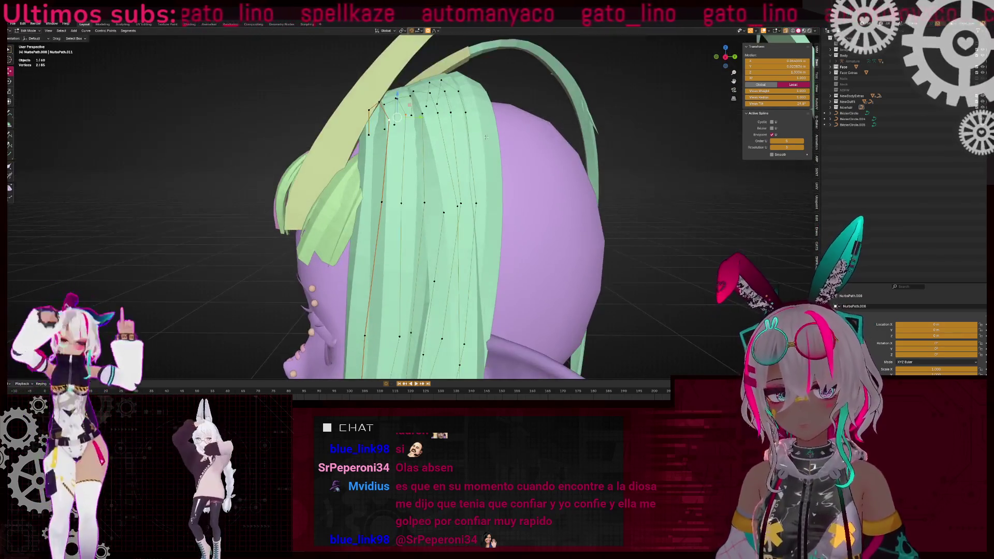
- Tilt the hair points and shift them along Y, then return to Object Mode
left_click(619, 115)
mouse_move(619, 114)
middle_mouse_down()
mouse_move(423, 142)
mouse_move(503, 196)
middle_mouse_up()
key("g")
key("y")
left_click(424, 143)
key("Tab")
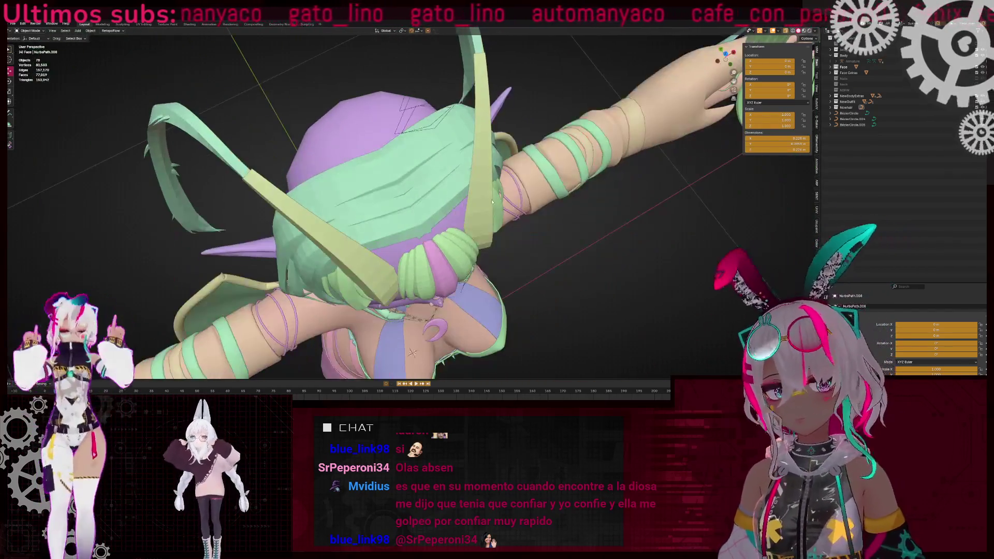
- Check the hair curve from the back of the head and deselect all its points
key("Tab")
middle_click_drag(442, 208, 422, 248)
mouse_move(433, 208)
middle_mouse_down()
mouse_move(383, 129)
mouse_move(500, 171)
middle_mouse_up()
scroll(383, 130, "down", 4)
key("alt+a")
key("Tab")
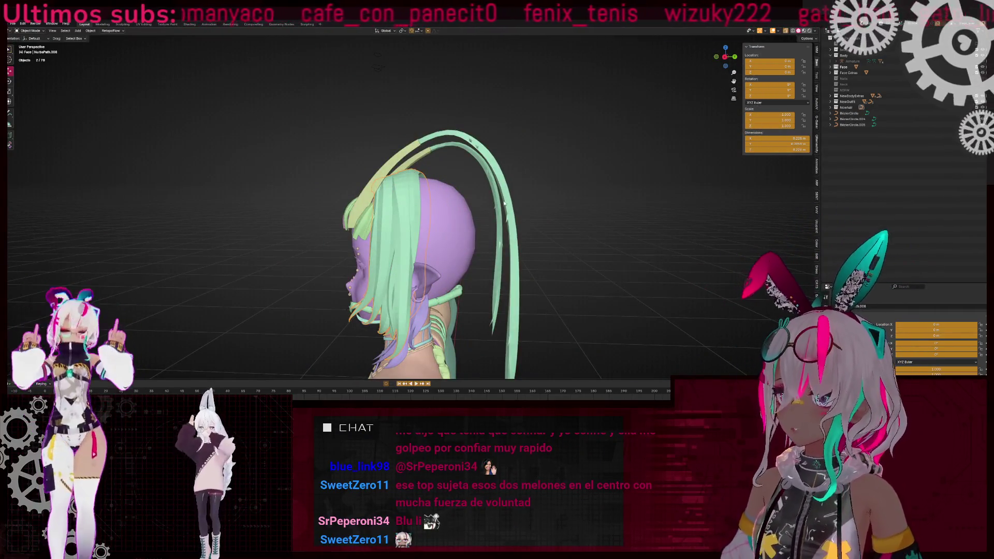
middle_click_drag(477, 243, 394, 207)
- Move the edge at the green top's V point with proportional falloff
scroll(370, 199, "up", 6)
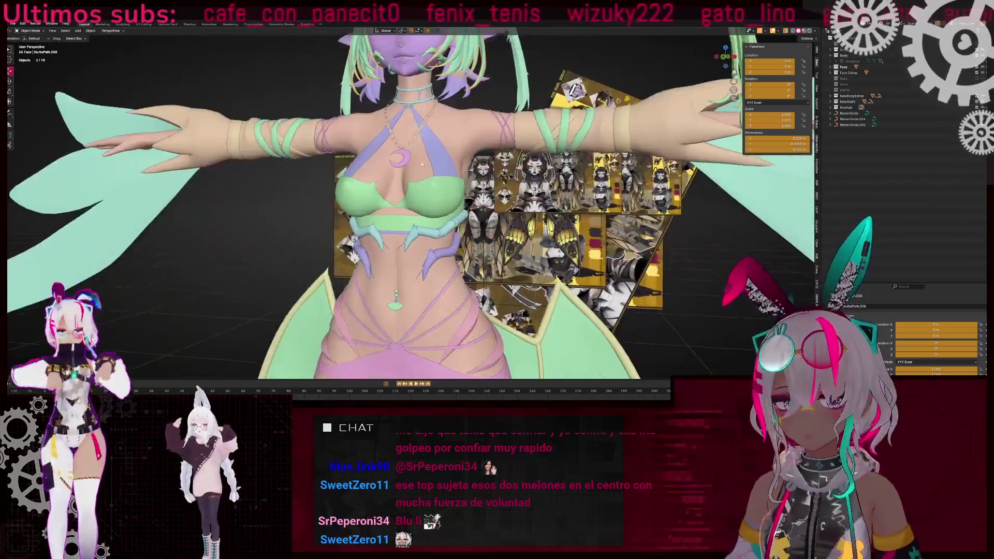
left_click(371, 199)
scroll(370, 199, "up", 5)
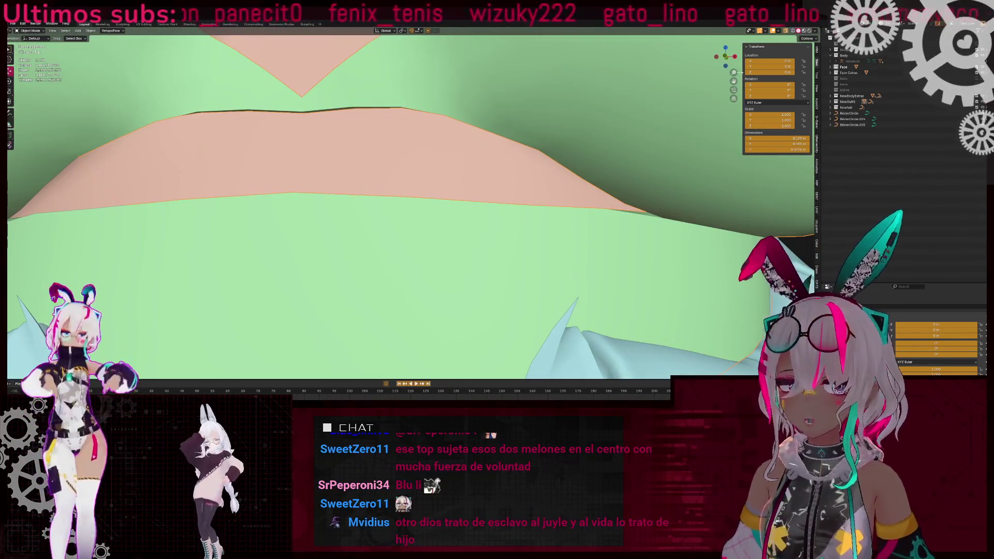
scroll(458, 224, "down", 5)
scroll(458, 225, "up", 5)
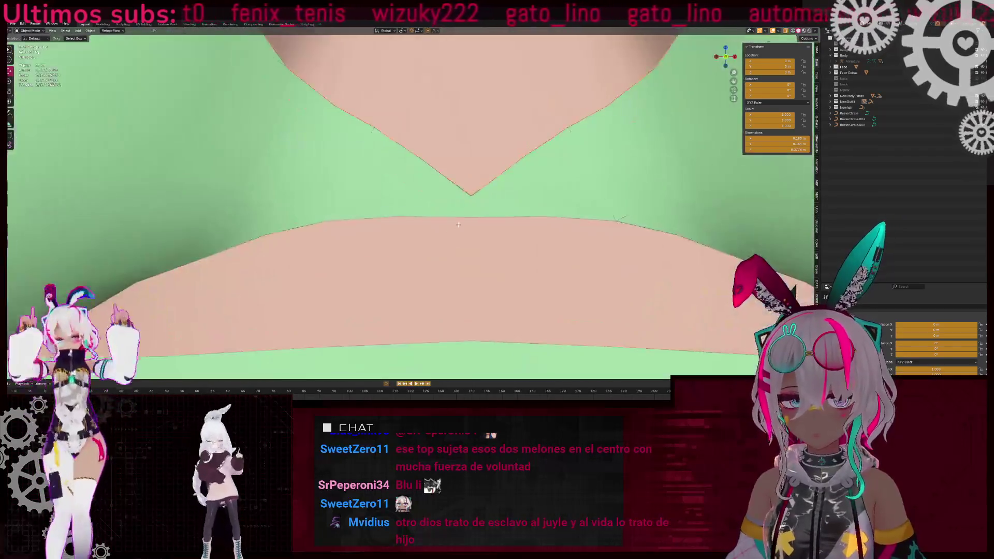
key("Tab")
left_click(534, 211)
key("g")
scroll(518, 218, "down", 3)
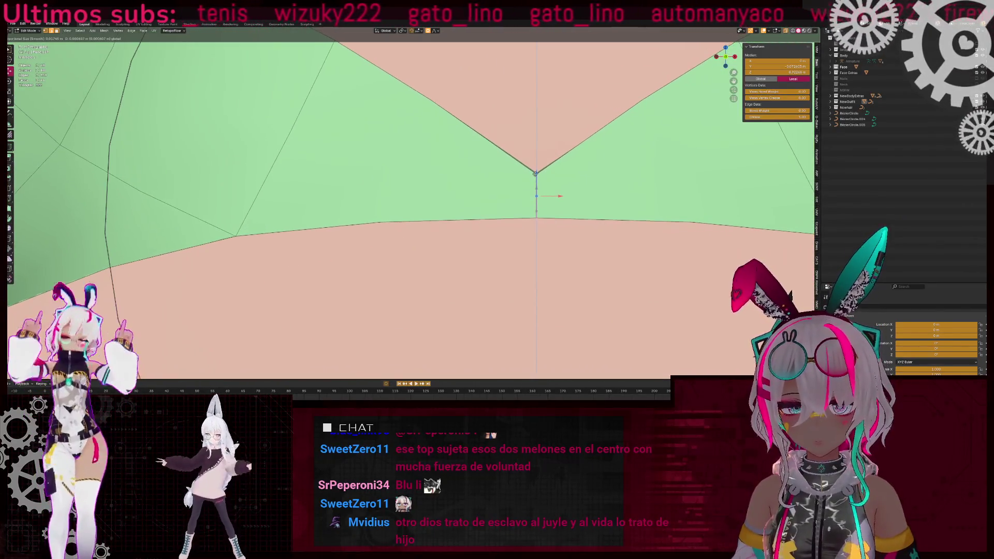
left_click(474, 243)
key("Tab")
- Select the clothing object and test the Big Boobs shape key in Object Data properties
middle_click_drag(474, 243, 327, 219)
scroll(327, 219, "down", 5)
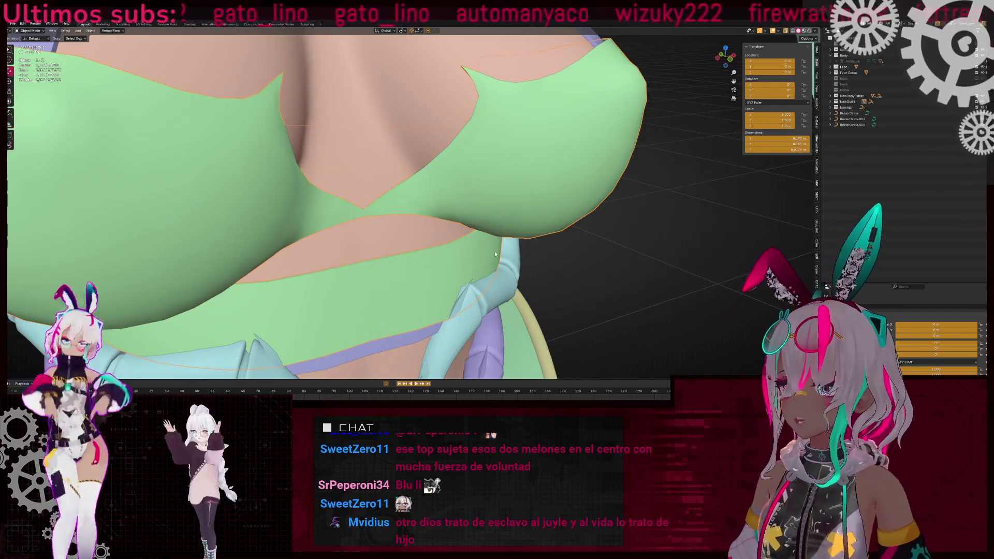
scroll(703, 182, "down", 3)
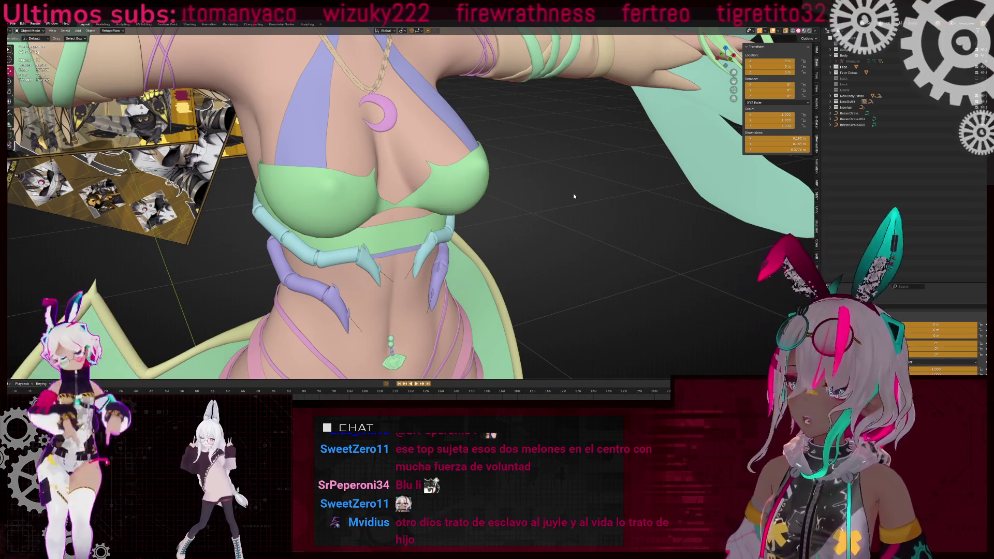
mouse_move(573, 196)
middle_mouse_down()
mouse_move(557, 185)
mouse_move(541, 227)
mouse_move(480, 204)
middle_mouse_up()
left_click(436, 134)
middle_click_drag(437, 133, 457, 132)
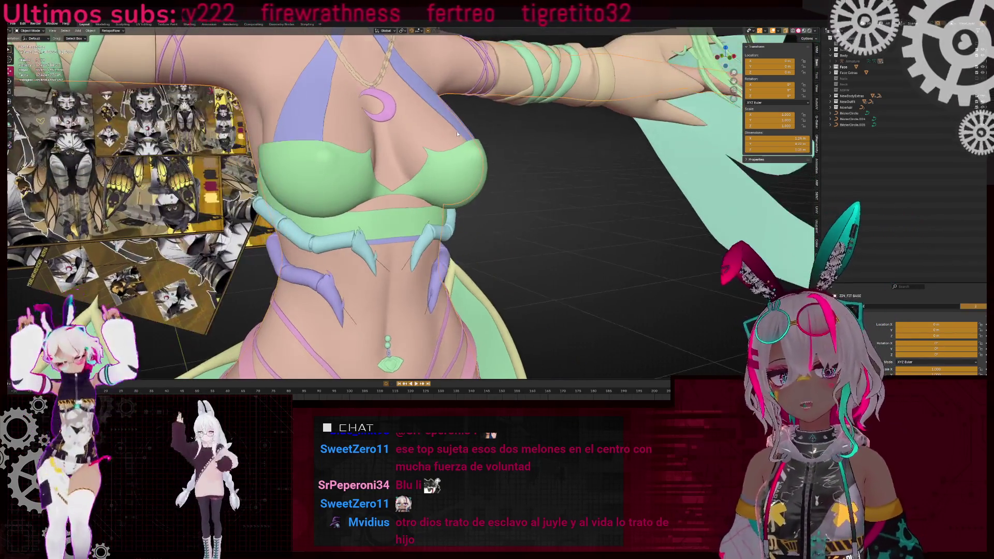
left_click_drag(849, 283, 849, 169)
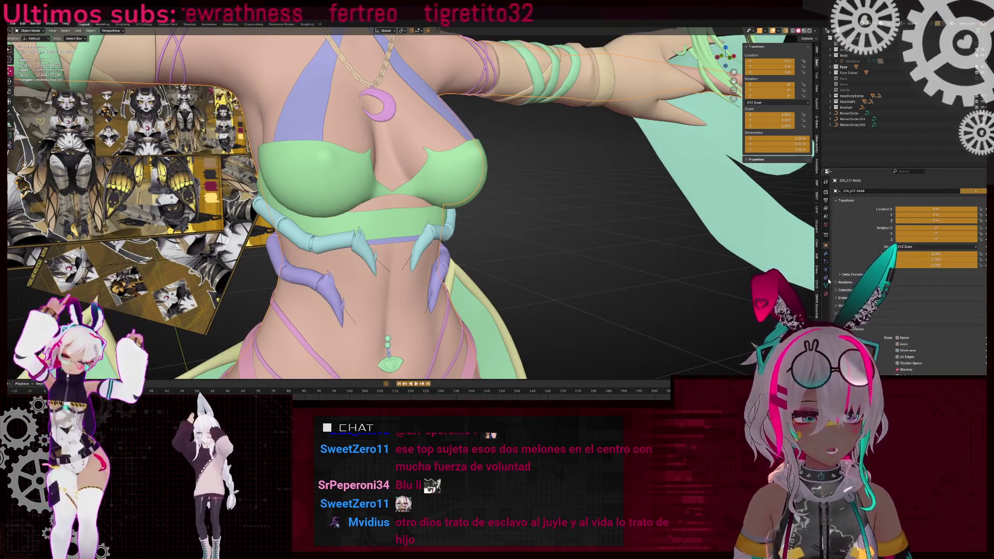
left_click(826, 286)
middle_click_drag(699, 243, 731, 247)
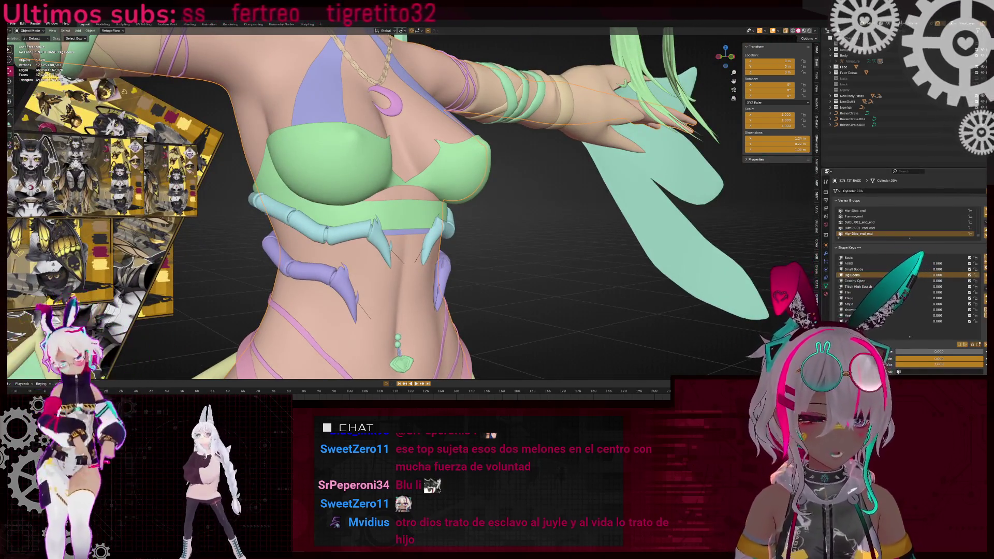
left_click_drag(909, 355, 937, 350)
middle_click_drag(518, 207, 538, 197)
- Compare the wireframe body against the reference sheet in front orthographic view
scroll(511, 169, "up", 5)
key("shift+z")
scroll(544, 162, "down", 3)
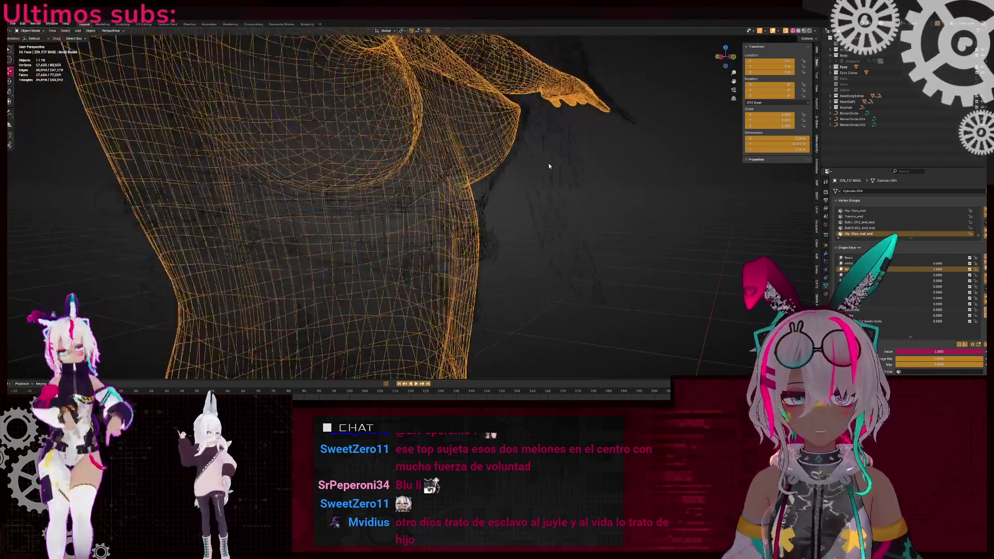
scroll(604, 162, "down", 5)
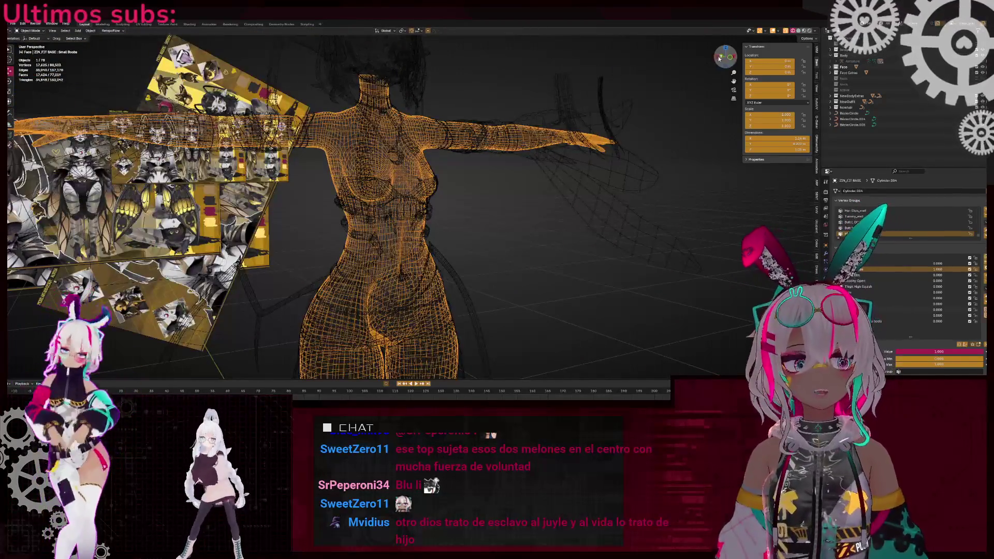
key("KP_1")
scroll(246, 244, "up", 5)
scroll(246, 244, "down", 5)
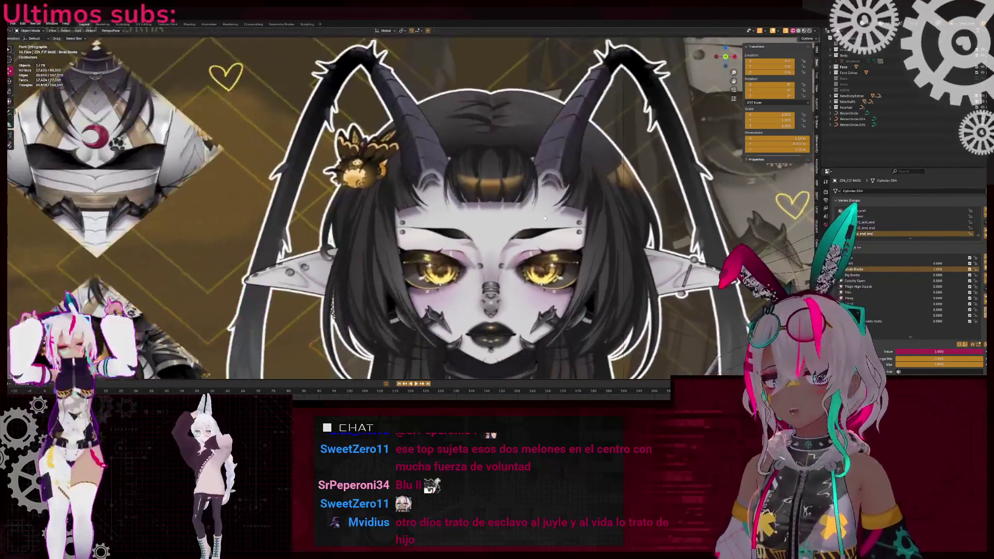
scroll(432, 209, "down", 3)
scroll(432, 209, "up", 4)
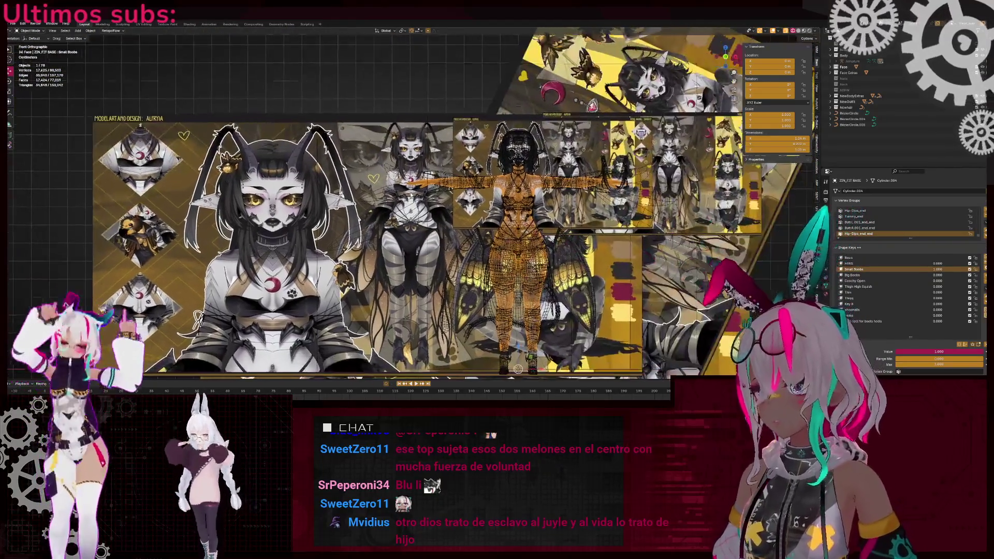
scroll(414, 223, "down", 3)
scroll(403, 237, "up", 5)
scroll(403, 236, "up", 3)
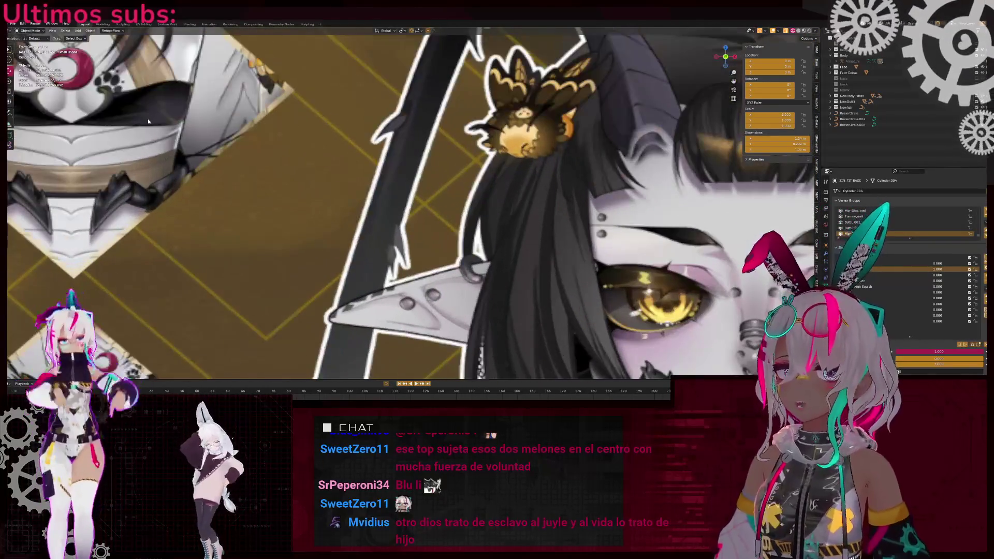
scroll(408, 228, "down", 2)
scroll(409, 227, "down", 1)
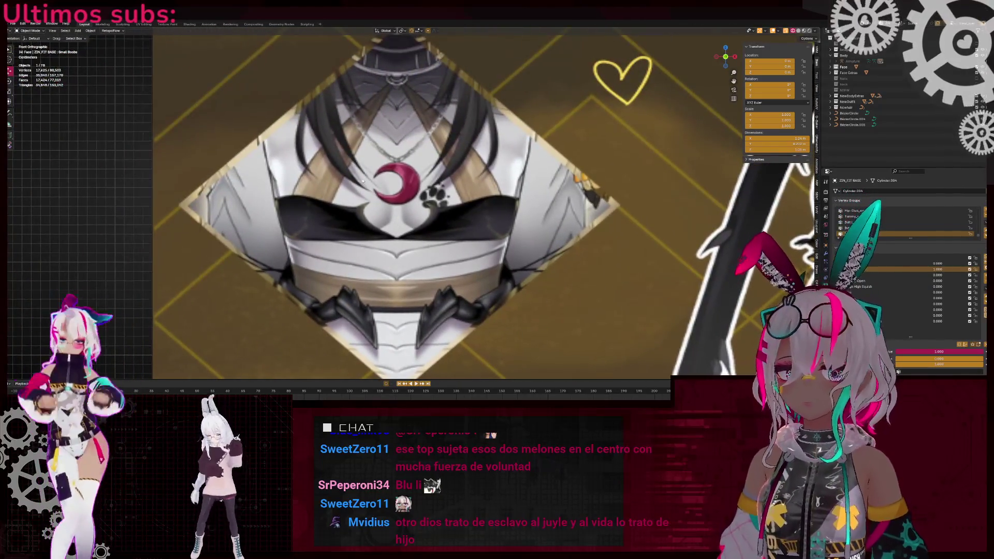
scroll(390, 207, "down", 5)
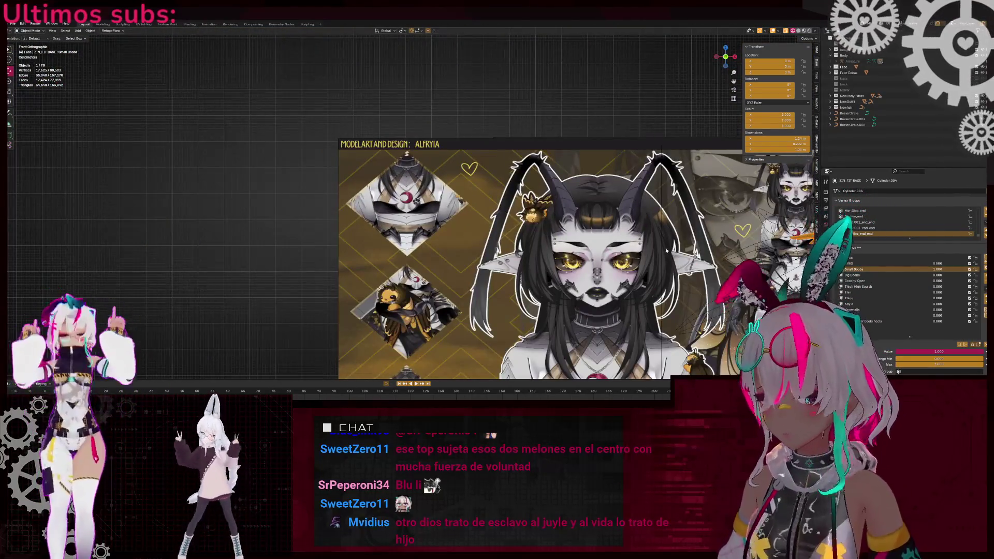
scroll(390, 207, "down", 5)
- Reset the shape key value to 0 and return to solid shading
key("BackSpace")
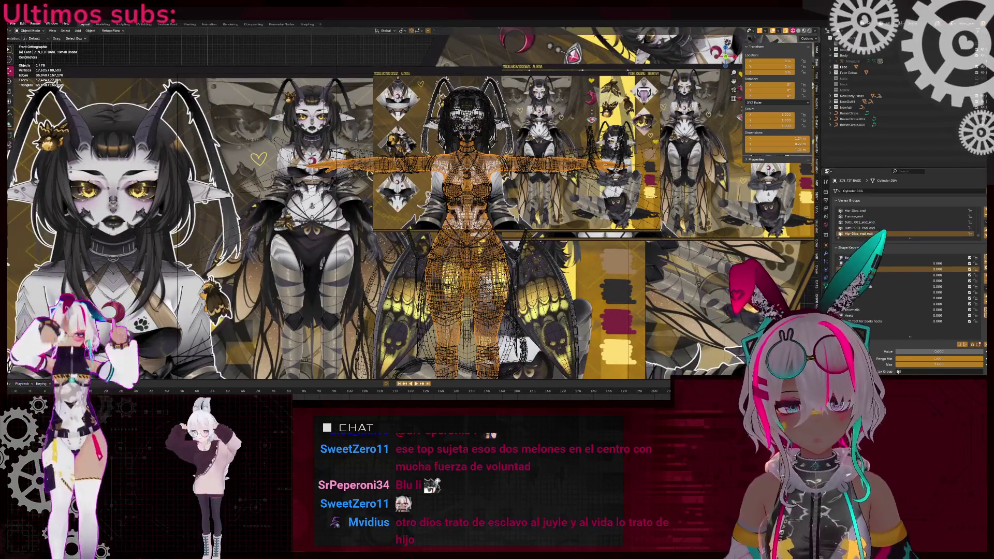
key("shift+z")
scroll(315, 110, "down", 2)
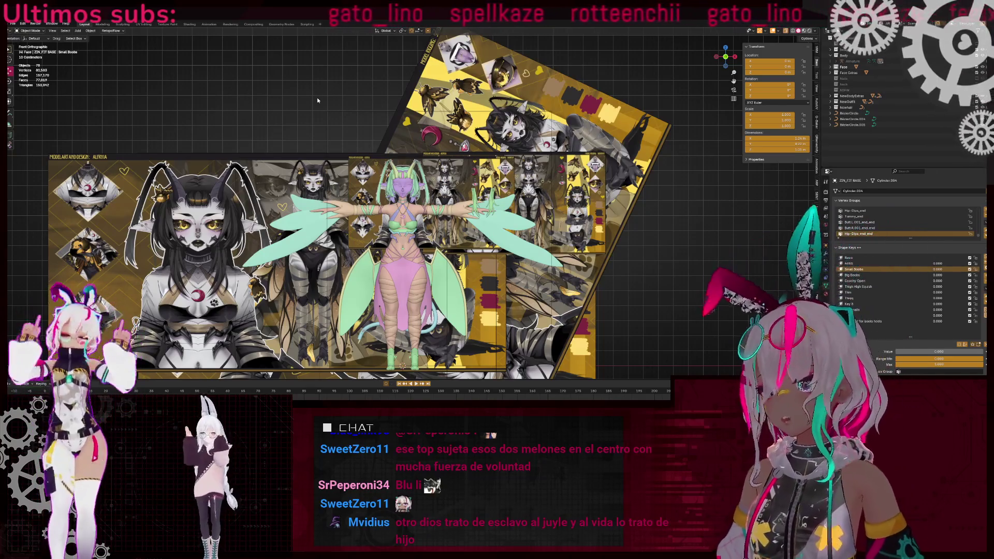
scroll(408, 193, "up", 6)
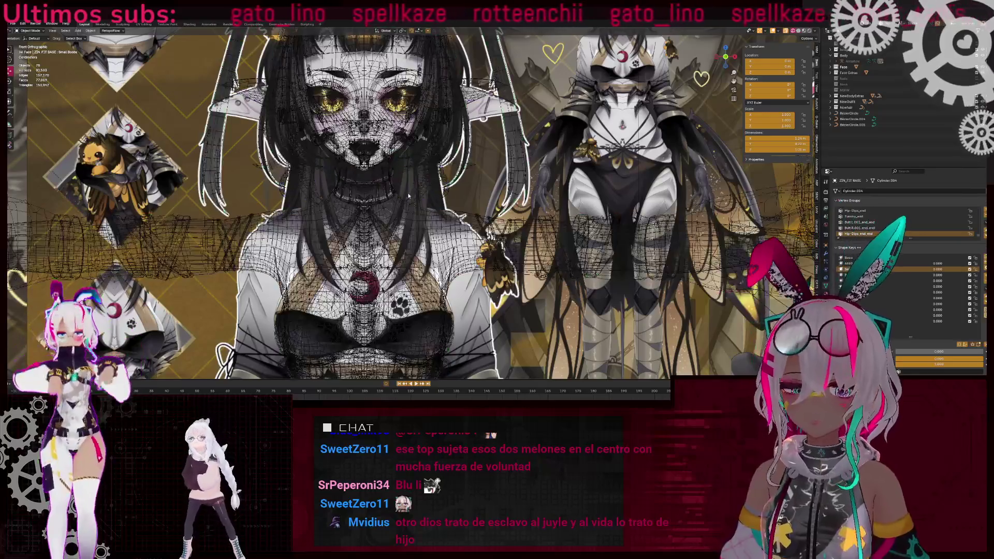
scroll(408, 196, "up", 8)
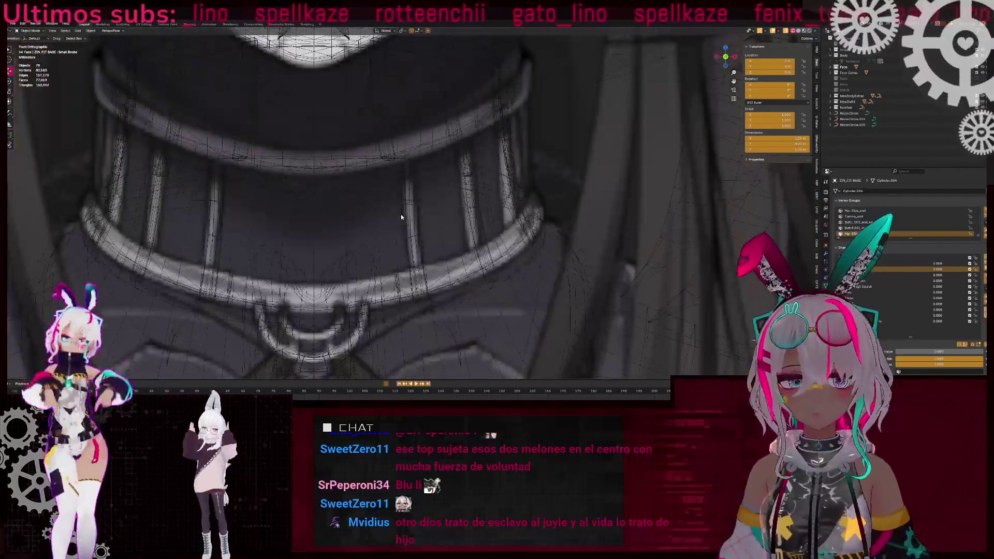
scroll(380, 193, "down", 10)
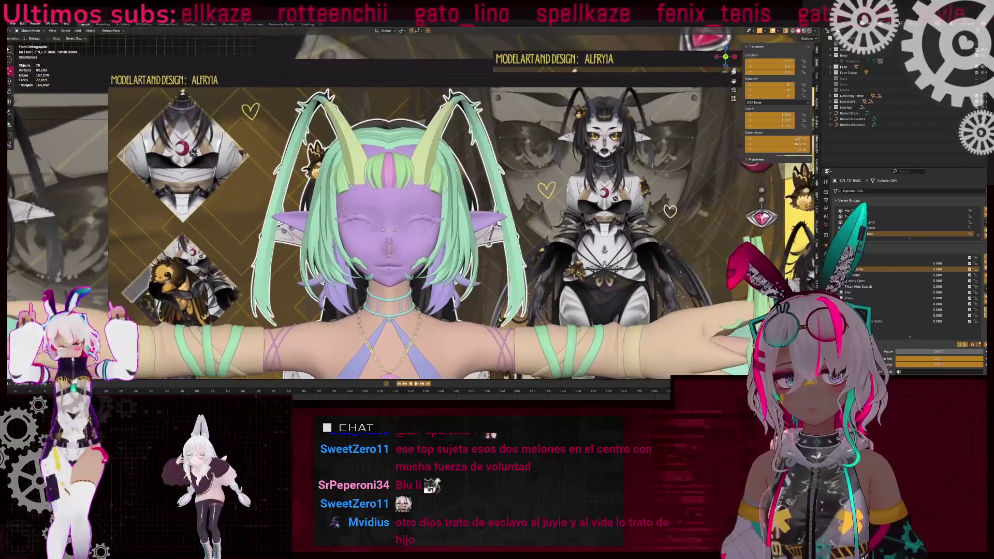
scroll(477, 147, "down", 8)
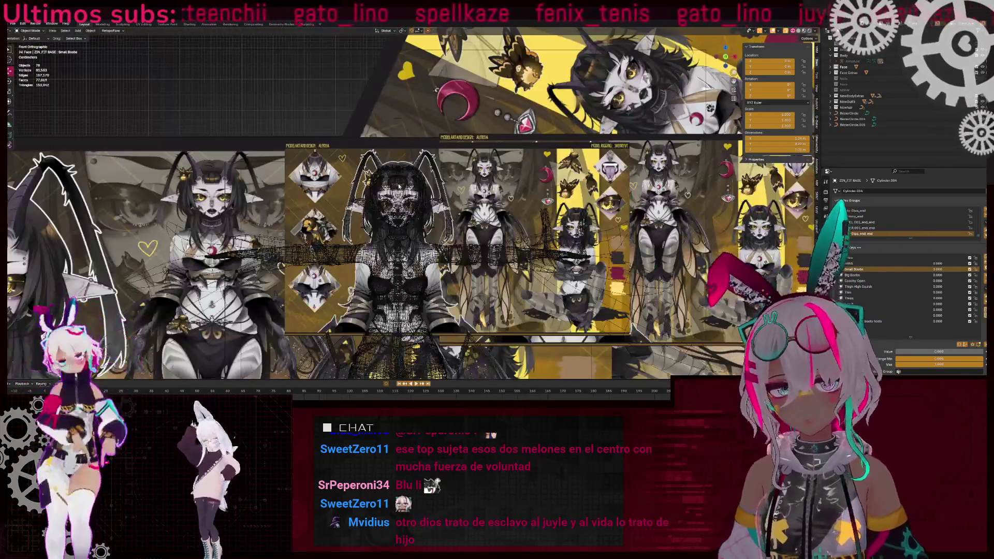
mouse_move(399, 186)
middle_mouse_down()
mouse_move(392, 158)
mouse_move(464, 203)
middle_mouse_up()
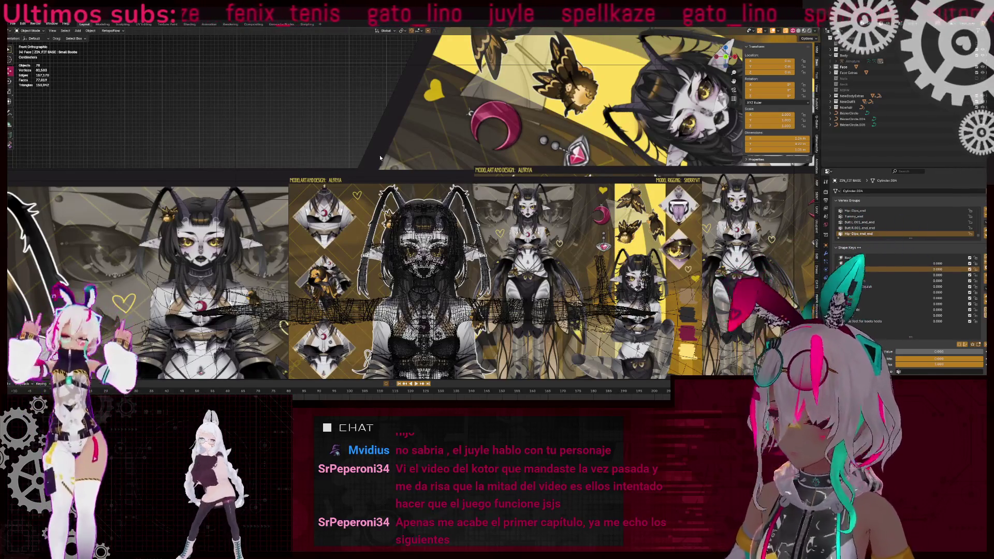
scroll(380, 154, "down", 5)
mouse_move(380, 155)
middle_mouse_down()
mouse_move(534, 198)
mouse_move(539, 210)
mouse_move(497, 211)
mouse_move(571, 210)
mouse_move(435, 250)
middle_mouse_up()
scroll(497, 211, "up", 5)
scroll(435, 250, "down", 4)
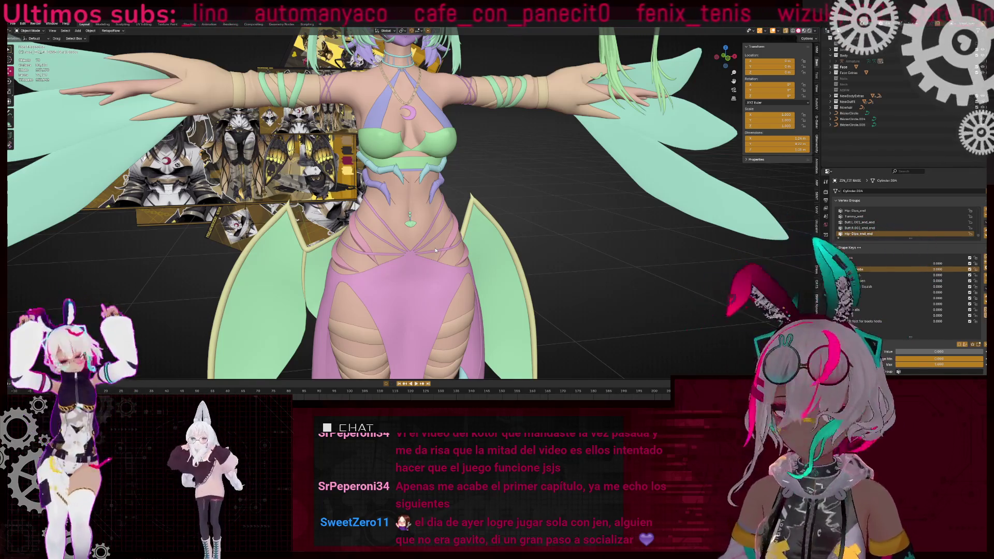
- In front view, slide the NurbsPath.013 strand along X to match the reference
left_click(729, 60)
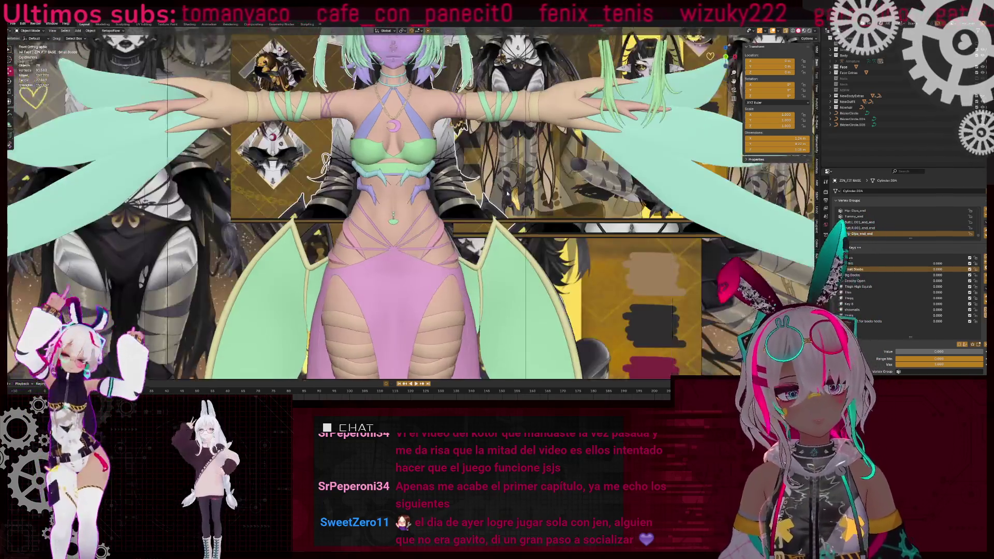
scroll(574, 239, "up", 3)
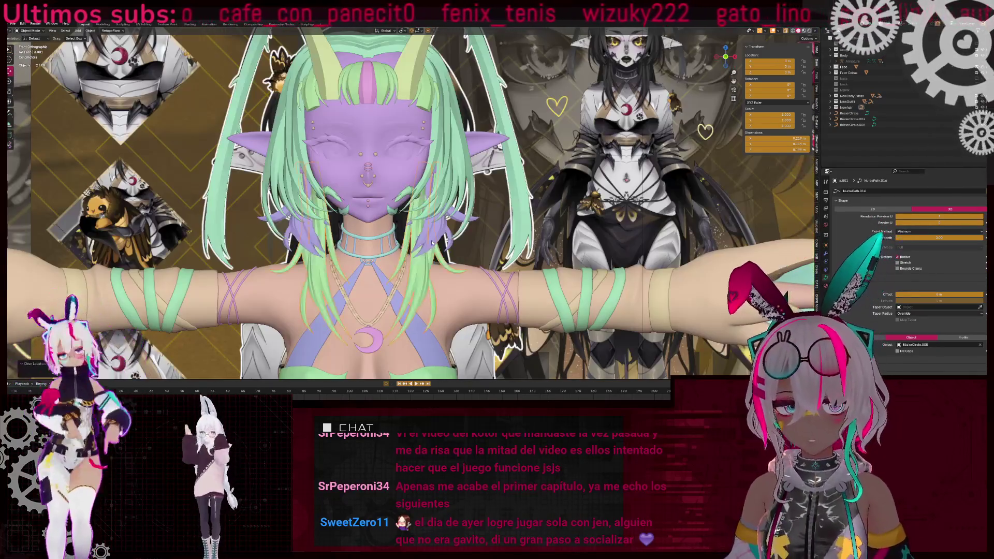
scroll(574, 239, "down", 2)
key("g")
key("x")
left_click(425, 232)
- Zoom in to check the strand's placement, then switch to the back view
scroll(425, 231, "down", 5)
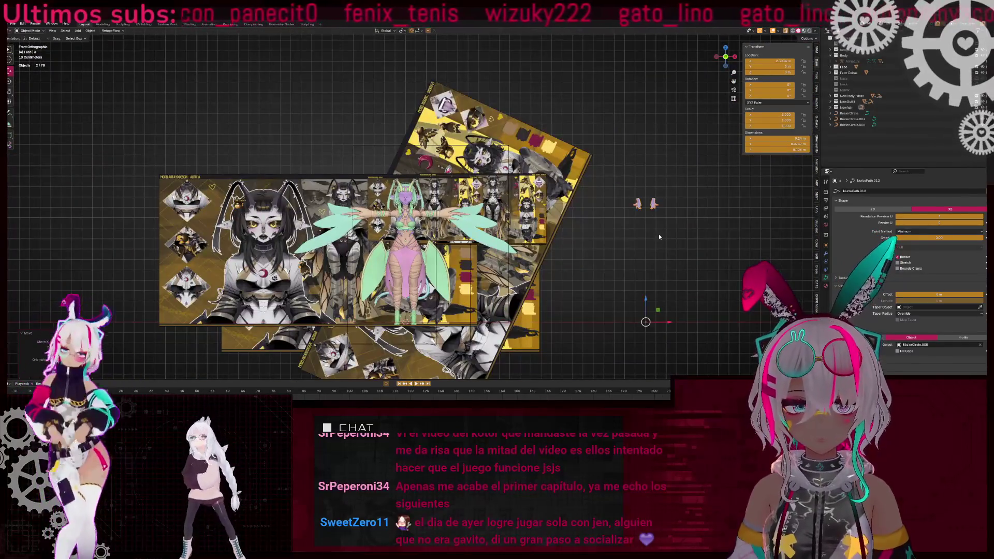
scroll(424, 231, "up", 7)
scroll(384, 233, "up", 3, "ctrl")
scroll(381, 243, "down", 2, "shift")
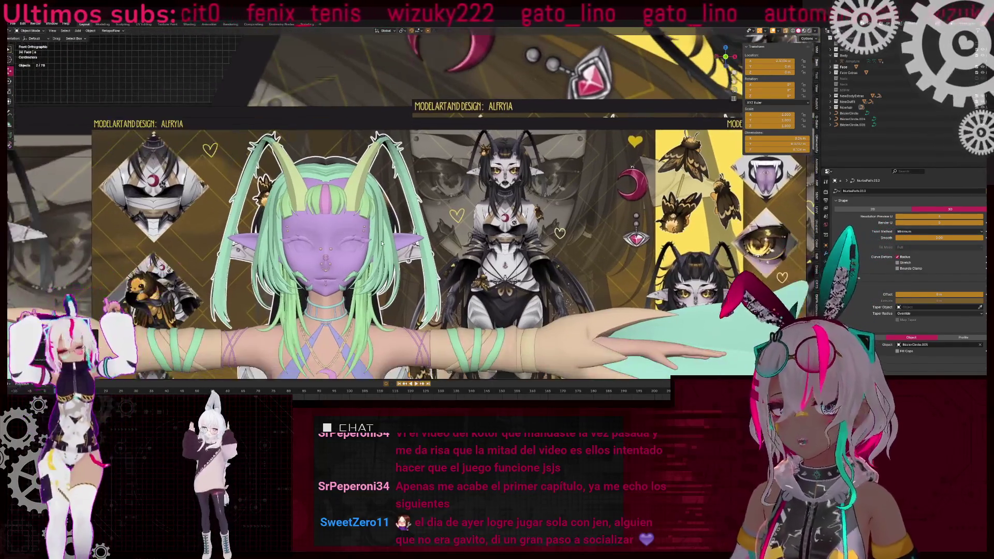
scroll(490, 207, "down", 3, "shift")
scroll(472, 106, "up", 3)
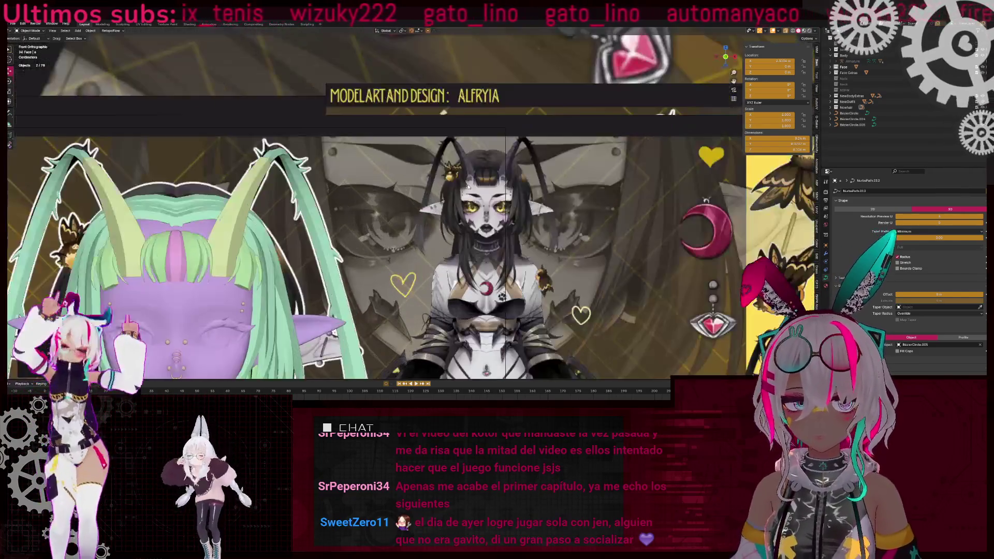
scroll(489, 248, "down", 5)
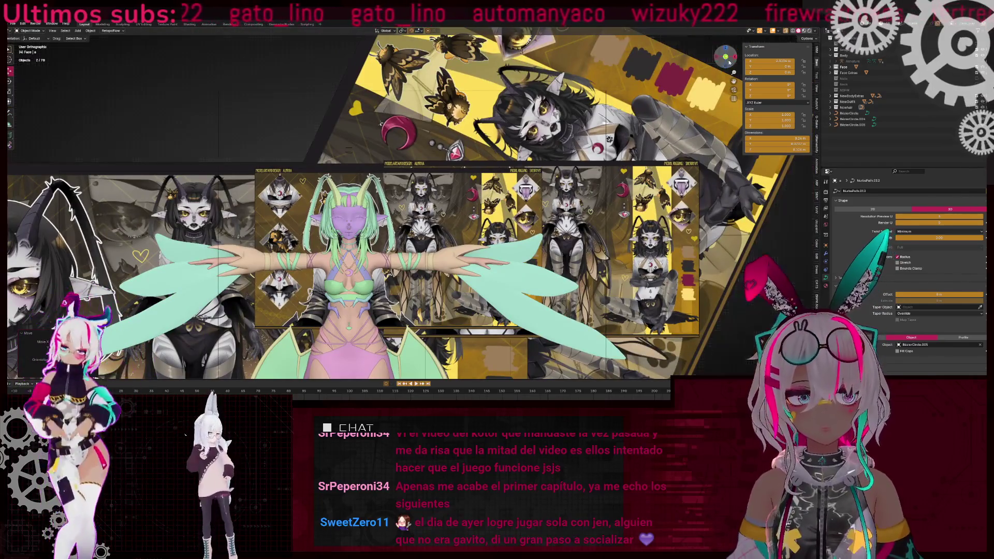
key("ctrl+KP_1")
- Briefly open the NurbsPath.012 hair curve's points, then return to Object Mode
middle_click_drag(447, 202, 379, 194, "shift")
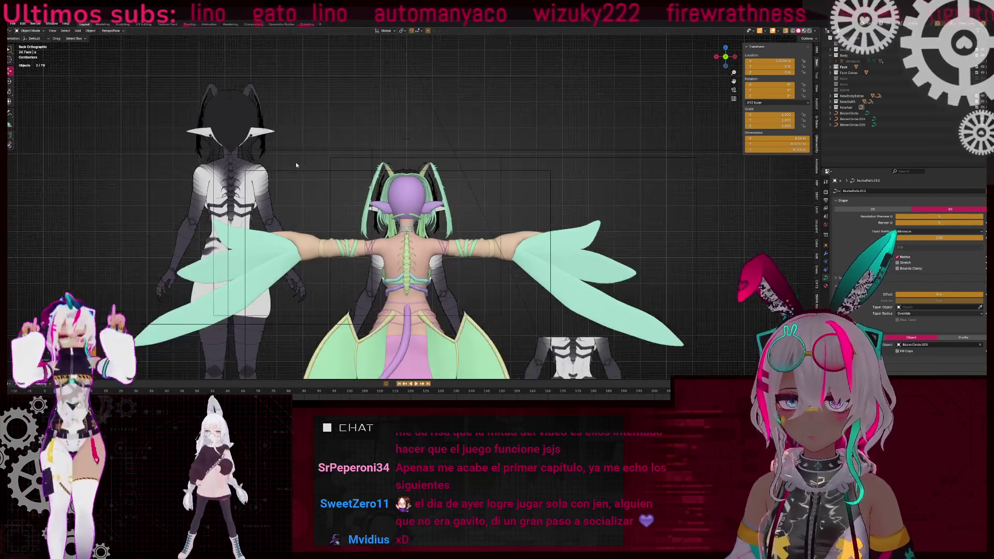
scroll(338, 126, "up", 1)
key("Tab")
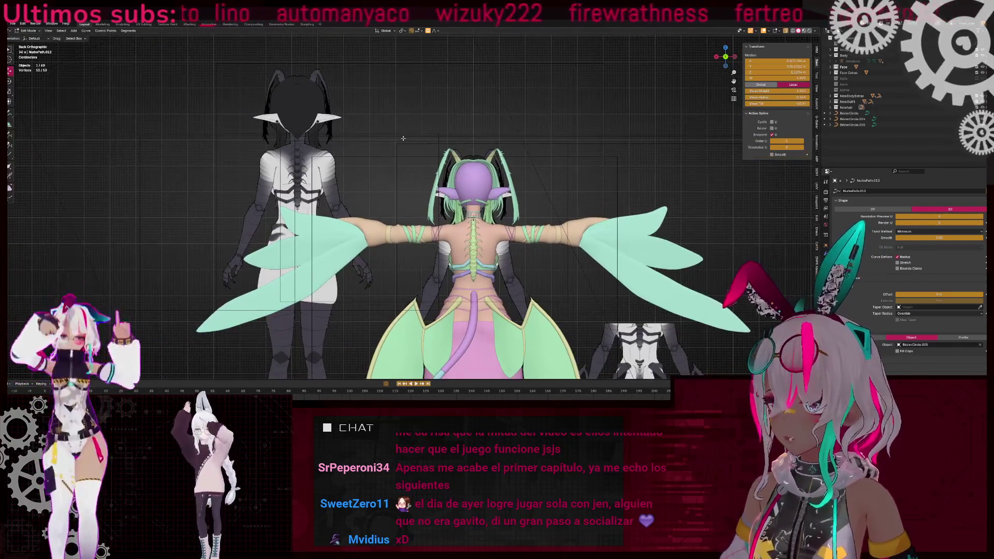
scroll(361, 199, "up", 2)
scroll(361, 198, "down", 3)
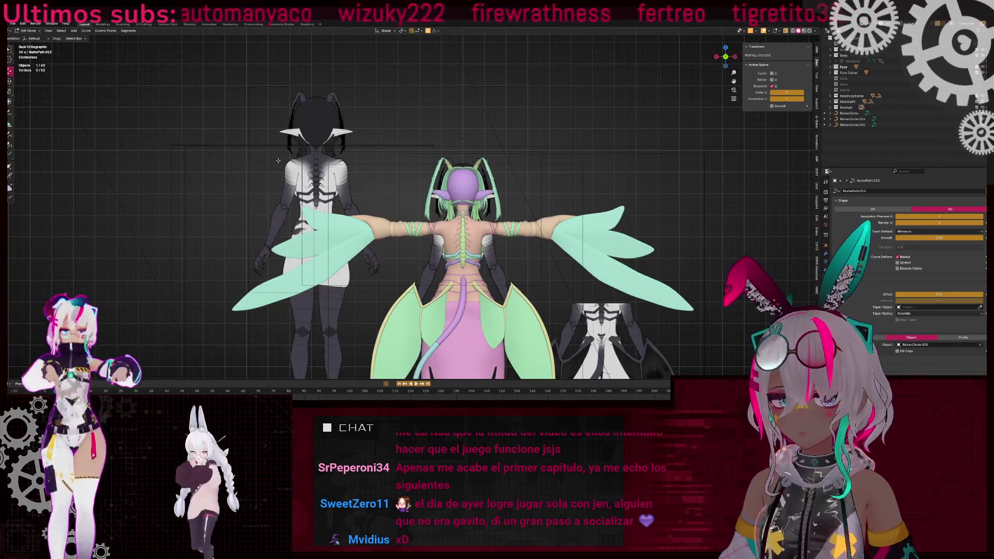
key("Tab")
- Select the left and centre back-view reference images, then deselect everything
left_click(294, 156)
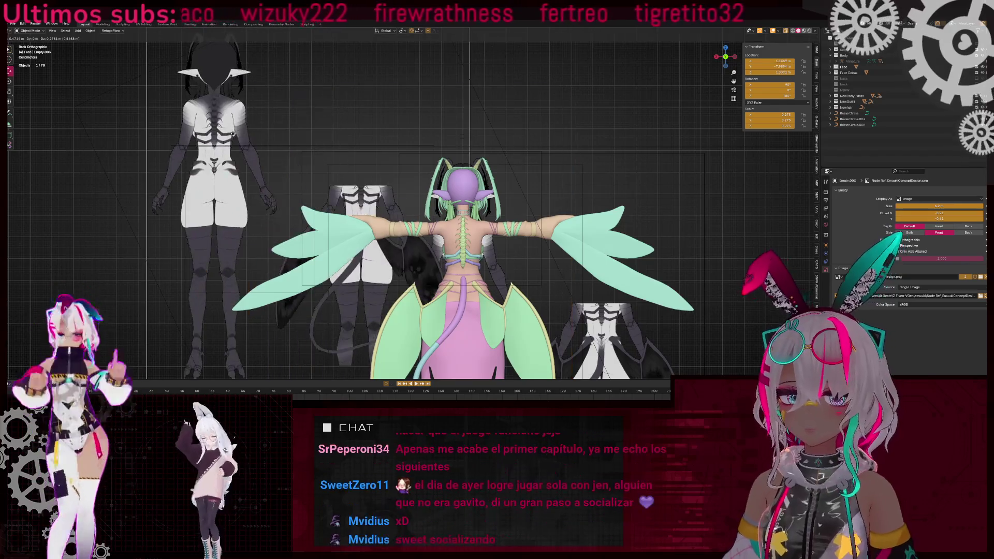
middle_click_drag(471, 260, 472, 229, "shift")
left_click(419, 228)
scroll(352, 157, "up", 4, "shift")
left_click(352, 157)
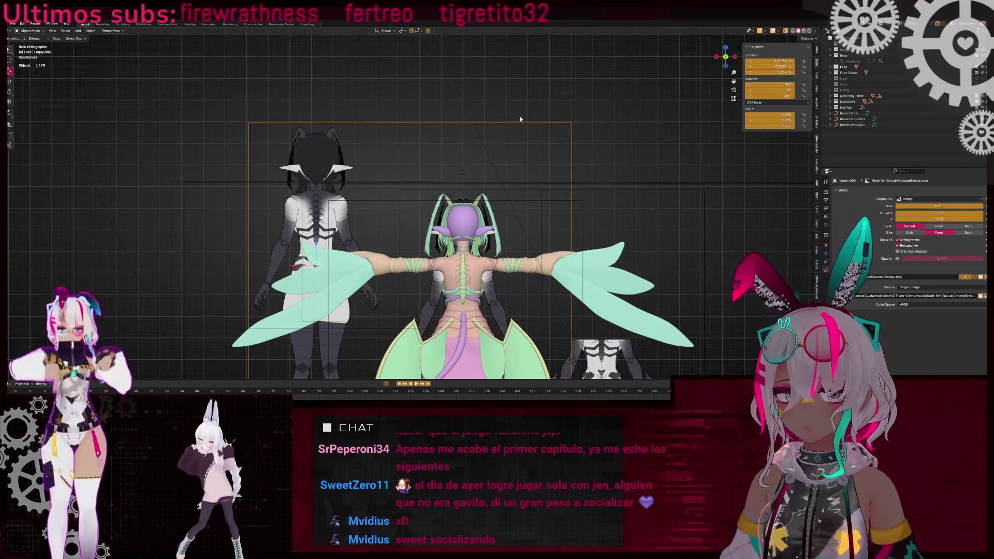
scroll(506, 257, "up", 3)
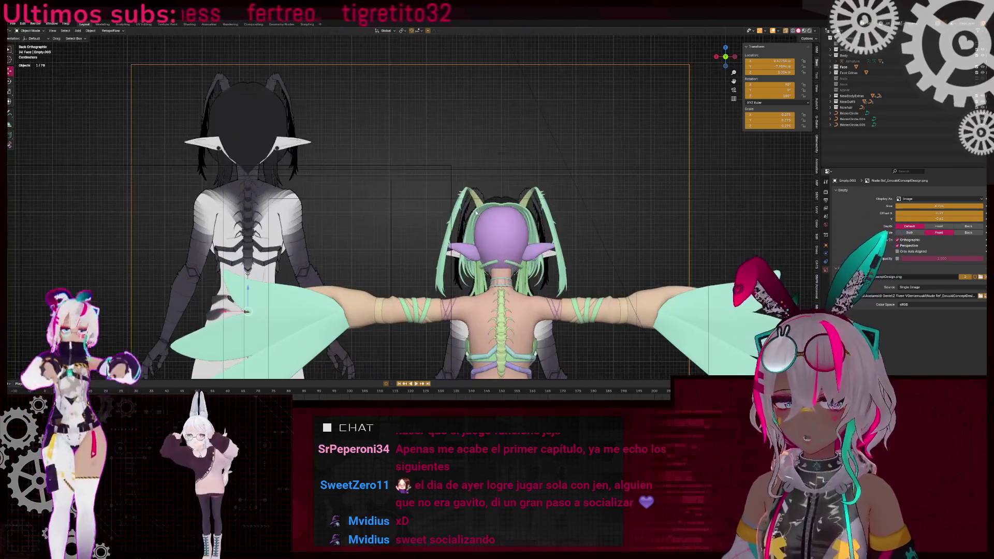
key("alt+a")
- Orbit the coloured model and snap to the back view to inspect it
scroll(363, 206, "down", 3)
middle_click_drag(364, 206, 427, 237)
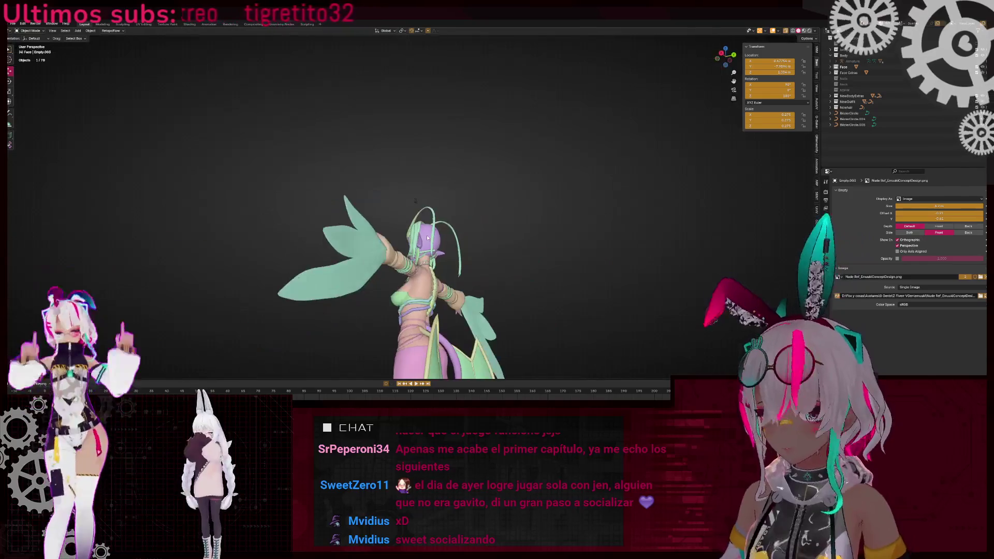
left_click(732, 53)
scroll(353, 237, "up", 5)
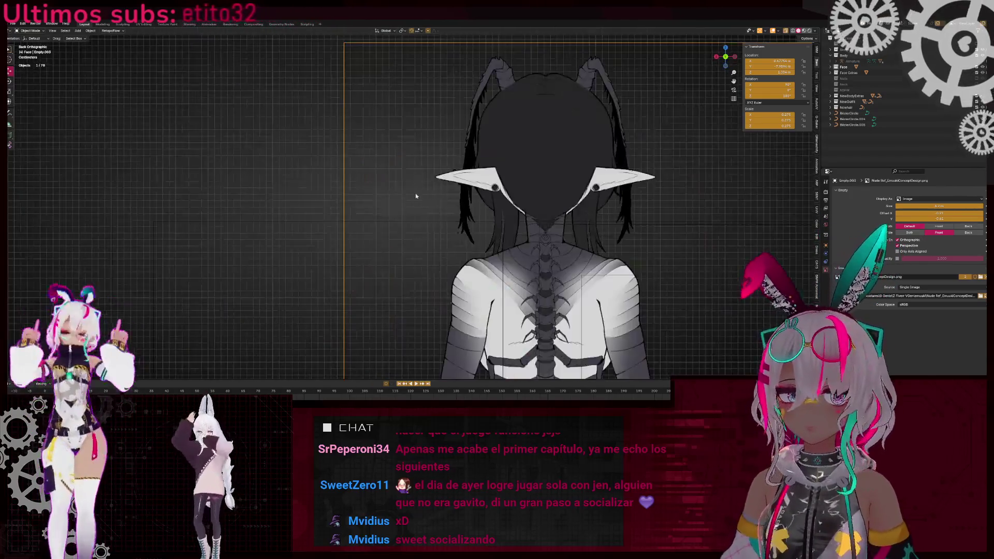
scroll(363, 217, "down", 4)
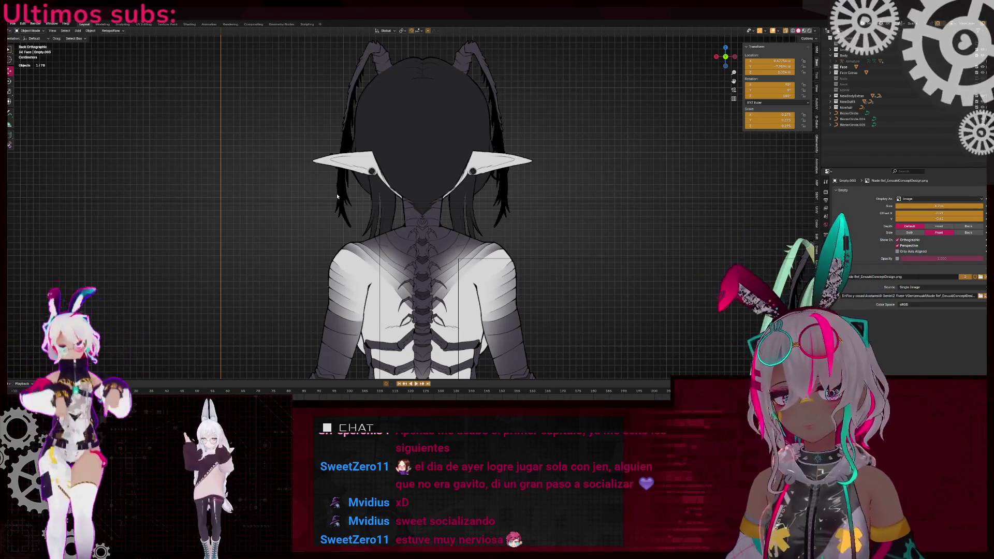
scroll(337, 196, "down", 10)
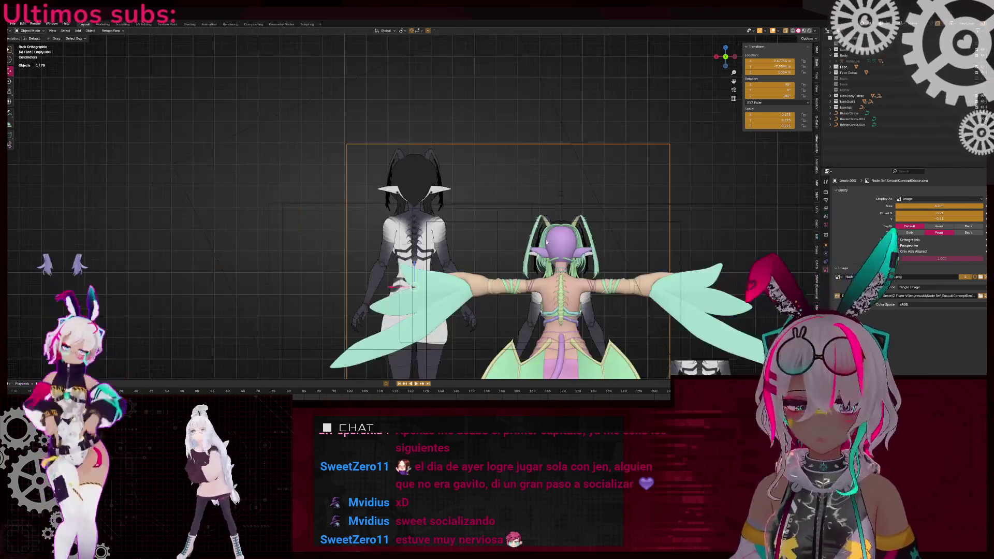
scroll(569, 215, "up", 2)
scroll(494, 218, "down", 4)
scroll(494, 218, "up", 3)
- From a side view, enter Edit Mode on NurbsPath.008 and box-select the side strand's points
mouse_move(493, 219)
middle_mouse_down()
mouse_move(546, 232)
mouse_move(502, 231)
mouse_move(517, 222)
mouse_move(497, 213)
mouse_move(372, 207)
mouse_move(445, 190)
mouse_move(382, 197)
mouse_move(448, 173)
middle_mouse_up()
scroll(502, 231, "up", 5)
scroll(497, 212, "up", 3)
left_click(495, 208, "shift")
key("Tab")
scroll(445, 190, "up", 2)
scroll(449, 174, "up", 2)
left_click_drag(470, 180, 470, 180)
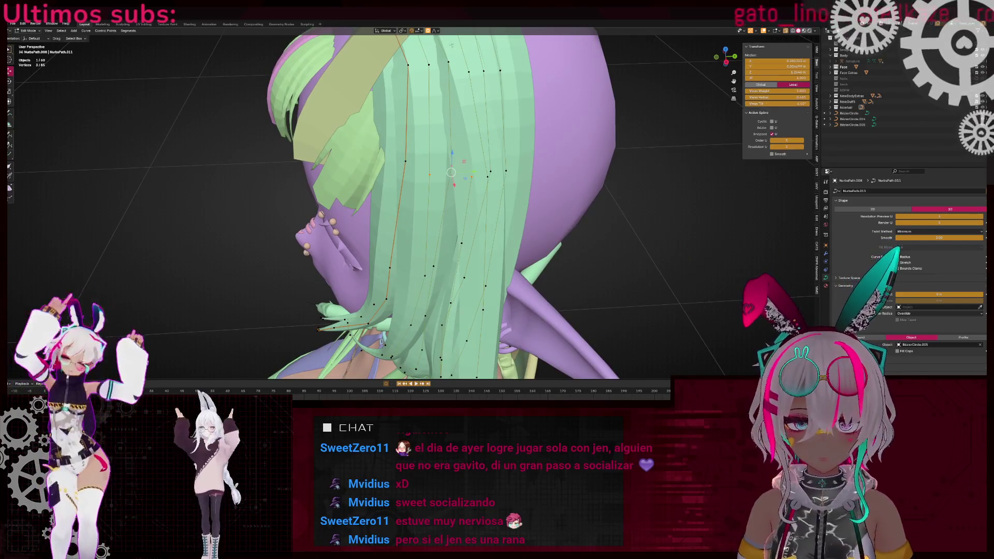
- Pull several side hair control points closer to the head with soft falloff, including a Y-axis slide
key("g")
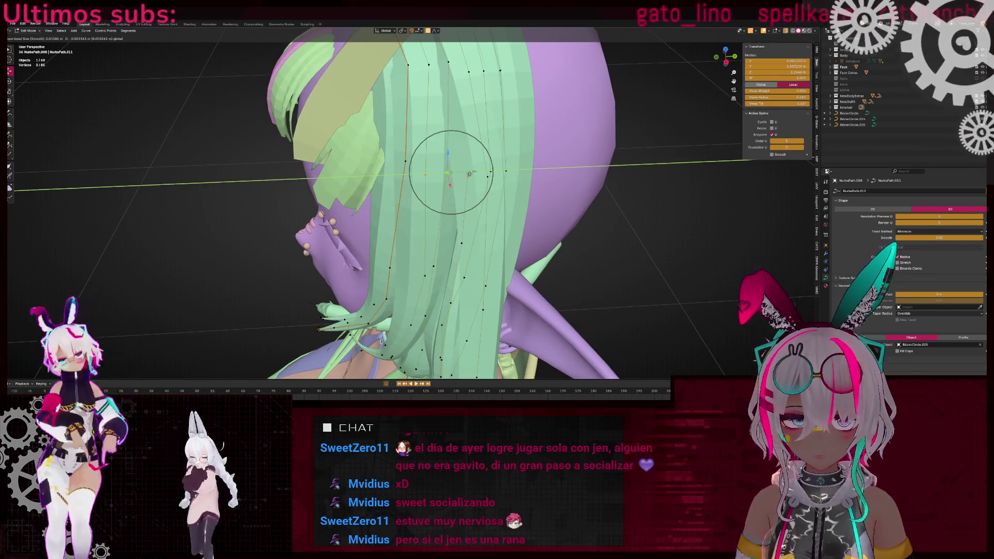
left_click(479, 202)
scroll(480, 203, "down", 3)
middle_click_drag(480, 202, 415, 219)
scroll(427, 217, "up", 3)
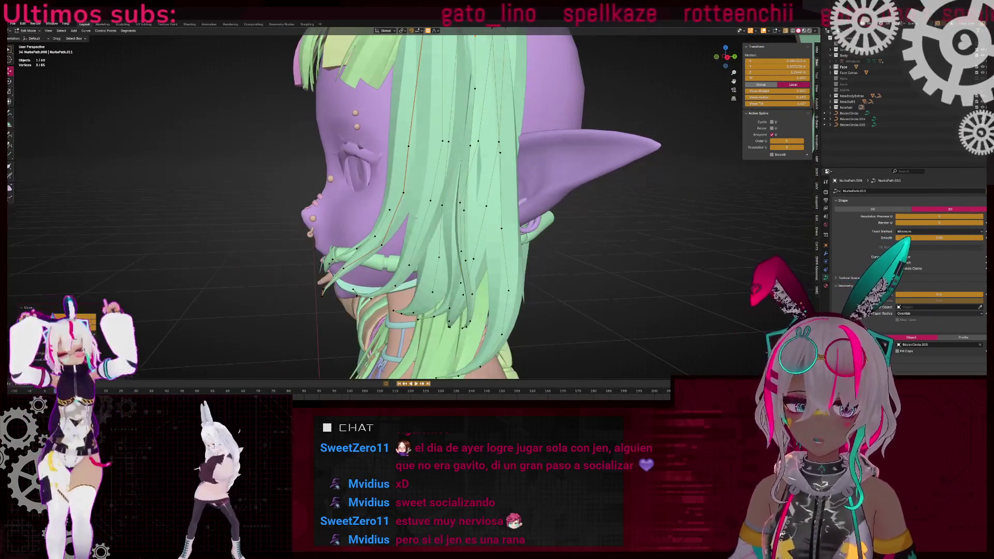
scroll(423, 198, "up", 2)
left_click(458, 210, "shift")
middle_click_drag(458, 210, 426, 261)
left_click_drag(411, 251, 405, 251)
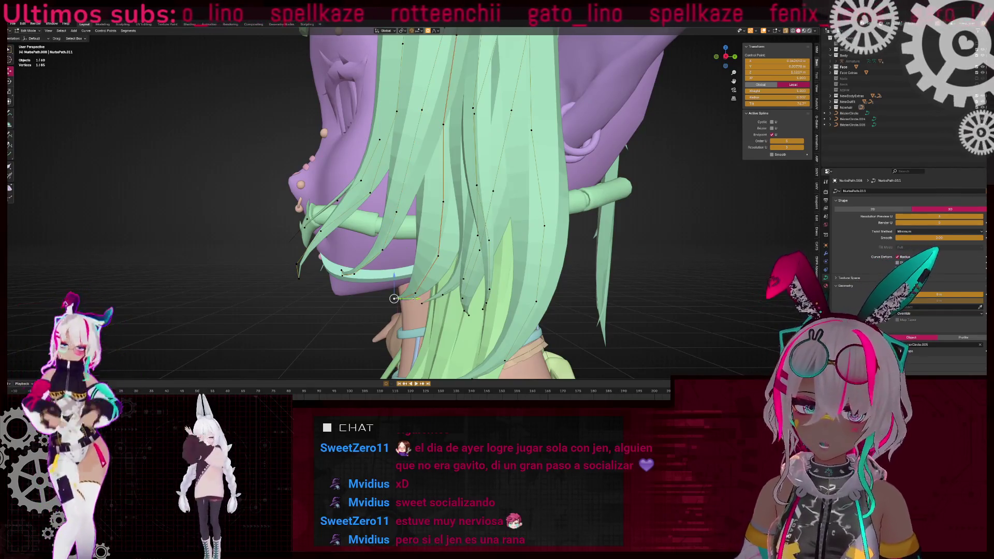
left_click(441, 201)
mouse_move(441, 201)
middle_mouse_down()
mouse_move(487, 243)
mouse_move(505, 243)
mouse_move(467, 242)
mouse_move(515, 182)
mouse_move(487, 173)
middle_mouse_up()
left_click(490, 246)
left_click(518, 179)
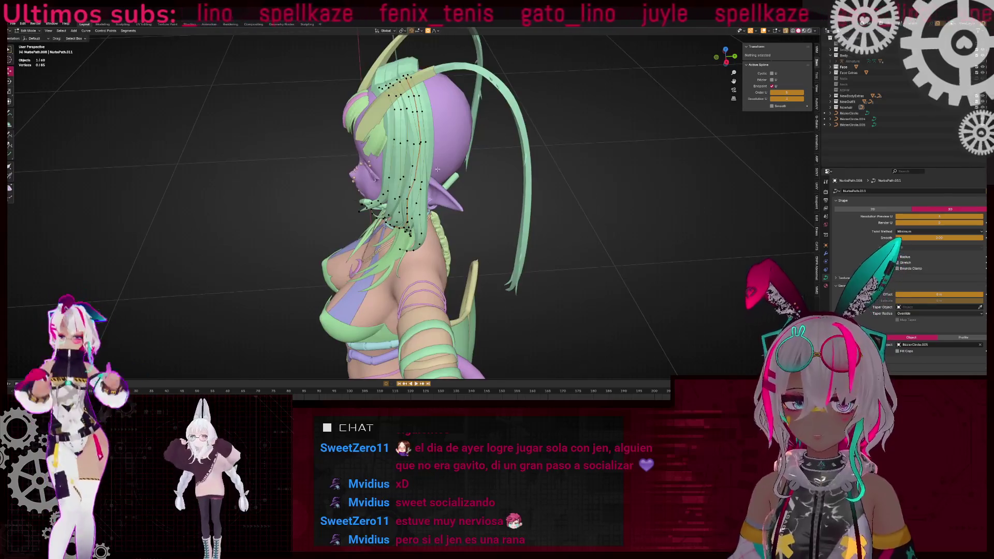
- Select the whole side strand with L, shift it, and separate it into its own curve object
key("l")
key("g")
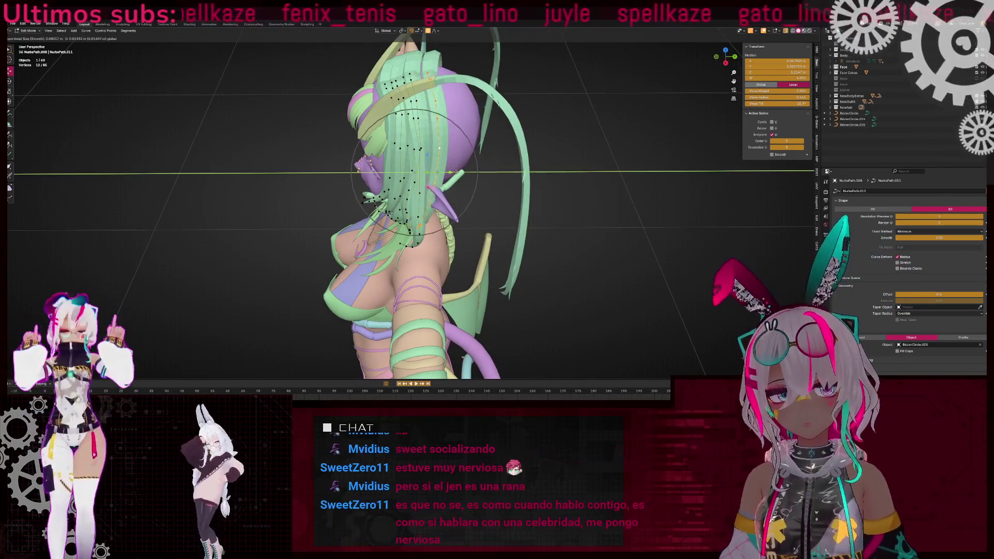
left_click(537, 177)
key("p")
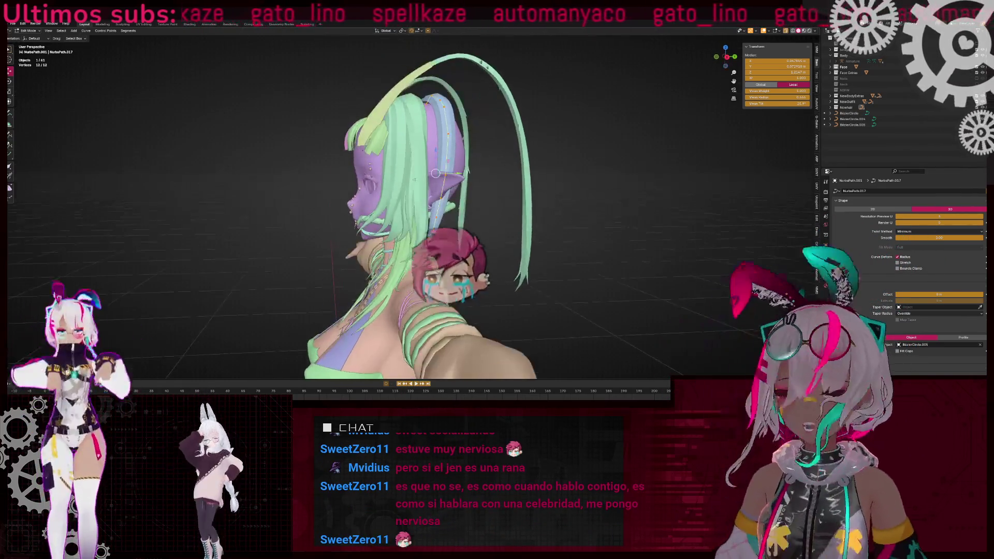
scroll(459, 223, "up", 5)
key("Tab")
key("Tab")
- Tuck hair points against the face and ear with a Y-axis move, falloff scaling and soft moves
mouse_move(422, 241)
middle_mouse_down()
mouse_move(423, 201)
mouse_move(439, 222)
middle_mouse_up()
left_click(428, 204)
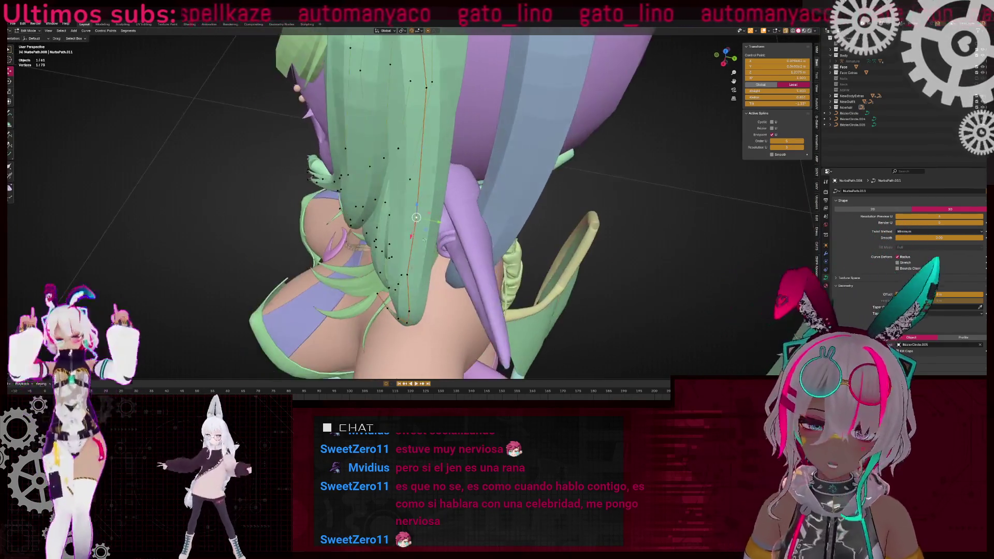
key("g")
key("y")
left_click(420, 282)
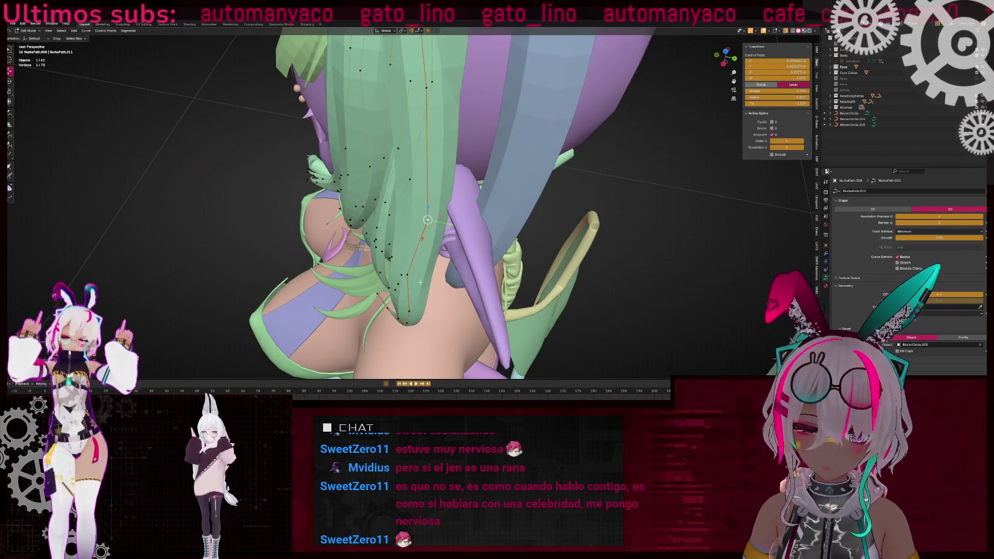
middle_click_drag(424, 279, 433, 223)
left_click(433, 222)
key("s")
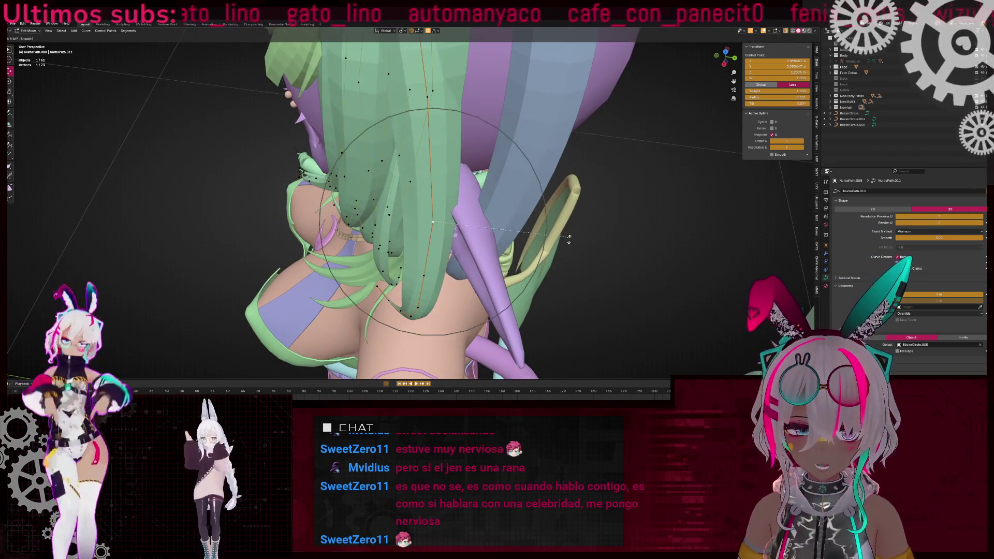
left_click(510, 265)
mouse_move(510, 265)
middle_mouse_down()
mouse_move(406, 208)
mouse_move(397, 181)
mouse_move(418, 202)
middle_mouse_up()
middle_click_drag(394, 253, 409, 217)
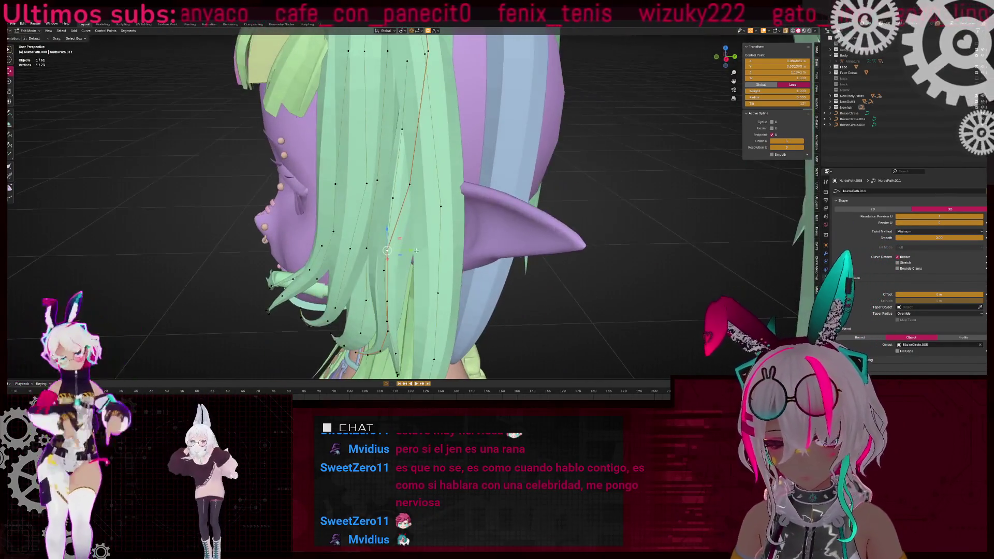
key("g")
left_click(421, 192)
- Move a control point at the back of the head, then return to Object Mode
mouse_move(442, 188)
middle_mouse_down()
mouse_move(409, 204)
mouse_move(401, 291)
mouse_move(510, 243)
mouse_move(423, 133)
middle_mouse_up()
key("g")
left_click(413, 208)
key("g")
left_click(422, 290)
scroll(511, 243, "down", 3)
key("Tab")
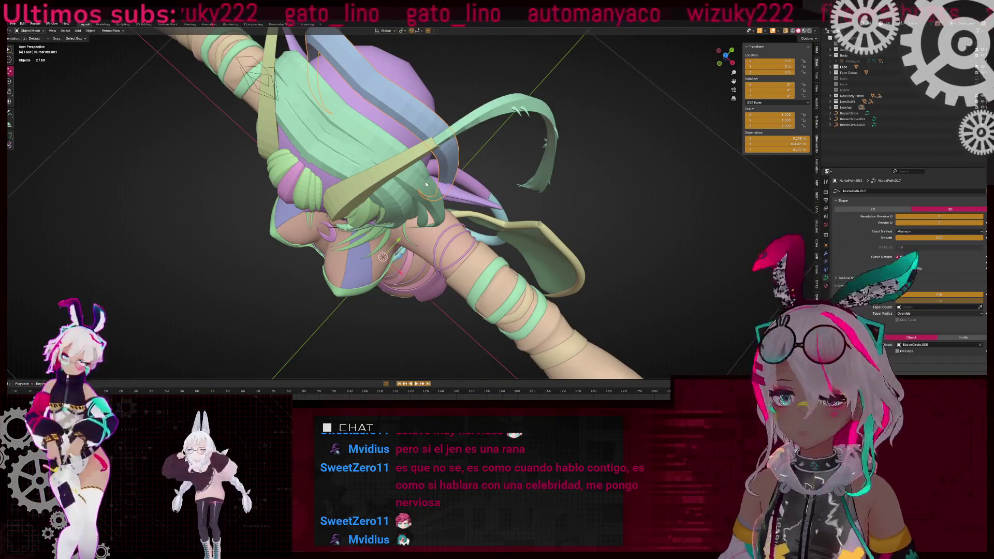
- Edit the split-off strand's points, moving them including a Y-axis move from the side
key("Tab")
middle_click_drag(425, 183, 370, 174)
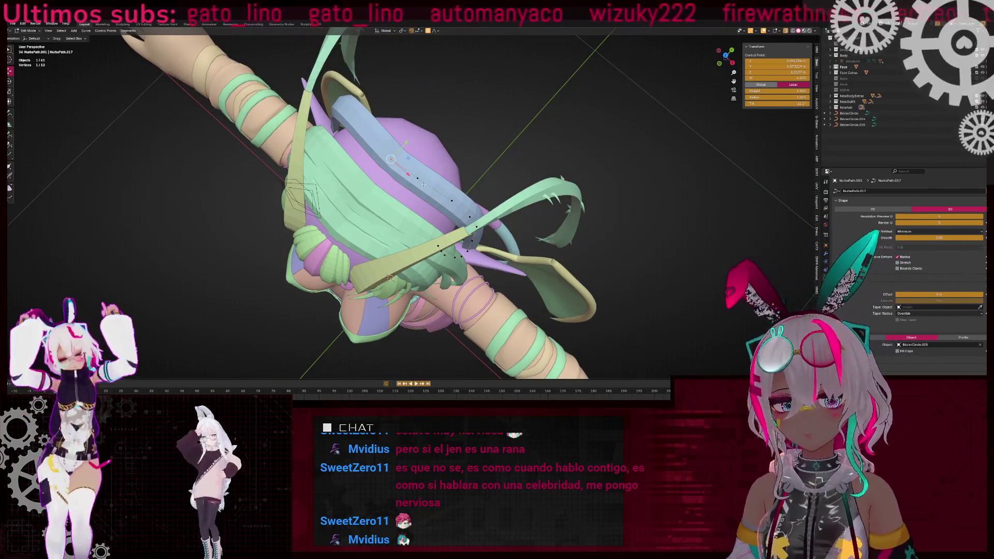
key("g")
left_click(418, 155)
middle_click_drag(417, 156, 409, 128)
left_click(409, 128)
key("g")
key("y")
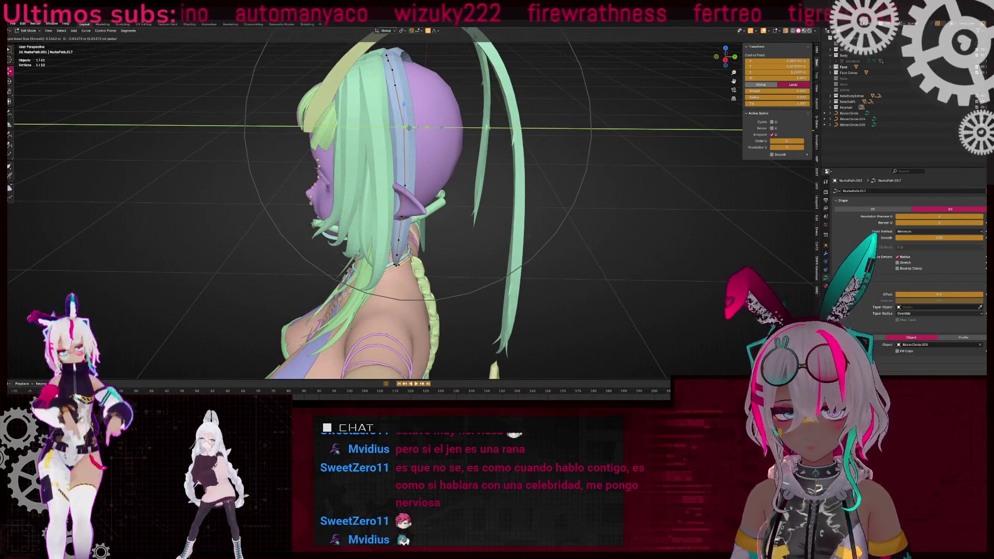
left_click(419, 138)
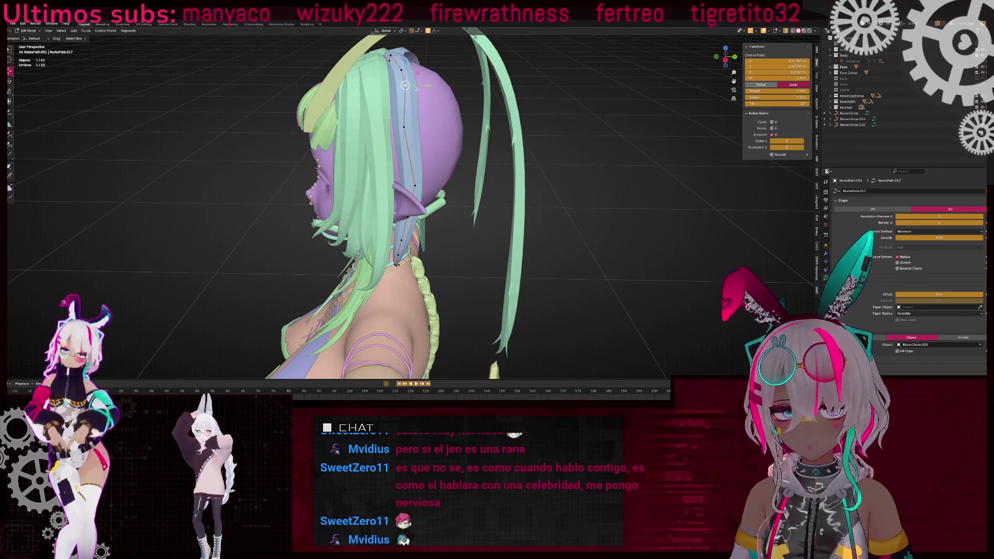
left_click(414, 185)
mouse_move(414, 186)
middle_mouse_down()
mouse_move(407, 219)
mouse_move(466, 222)
middle_mouse_up()
- In front view, shift the strand's upper curve points up and right, then slide points along Y
left_click(720, 61)
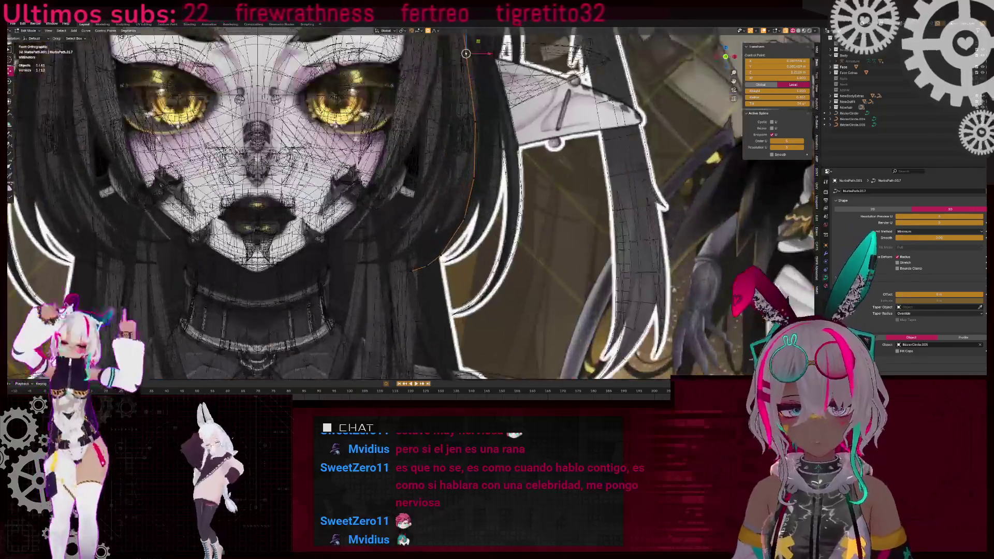
scroll(451, 285, "down", 4)
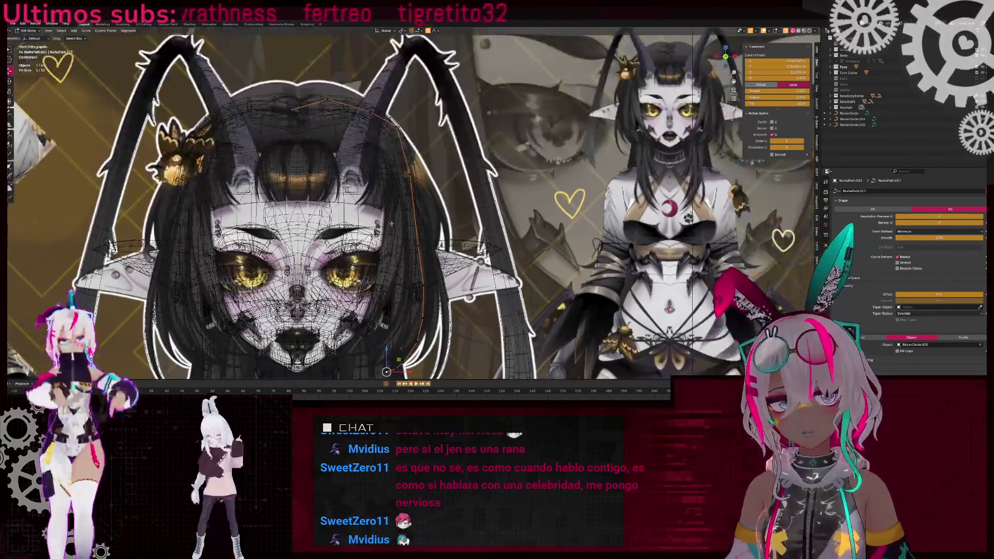
middle_click_drag(433, 252, 472, 173, "shift")
key("g")
left_click(433, 145)
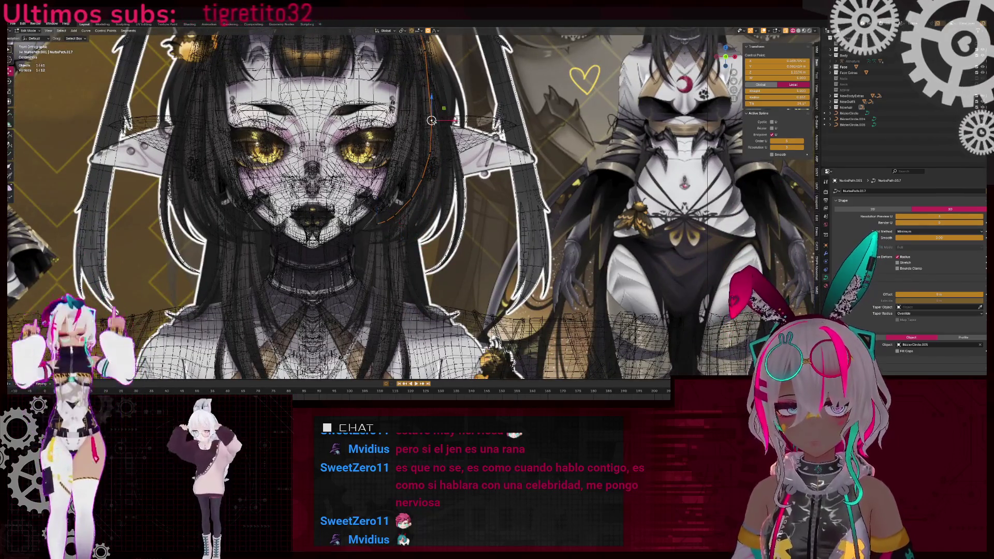
key("g")
left_click(467, 97)
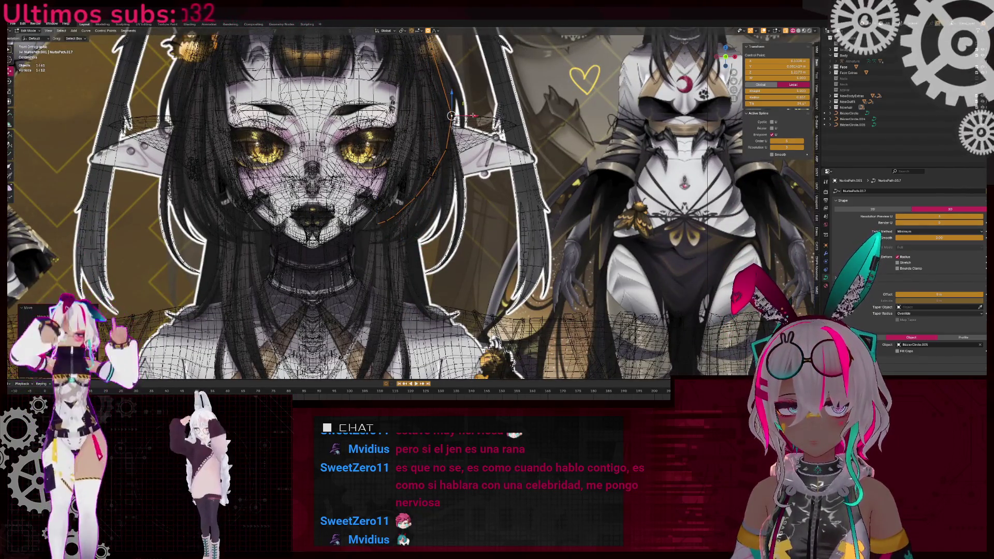
mouse_move(369, 254)
middle_mouse_down()
mouse_move(389, 217)
mouse_move(362, 208)
mouse_move(393, 197)
mouse_move(442, 230)
middle_mouse_up()
scroll(390, 217, "up", 6)
scroll(362, 208, "down", 5)
key("g")
key("y")
left_click(439, 224)
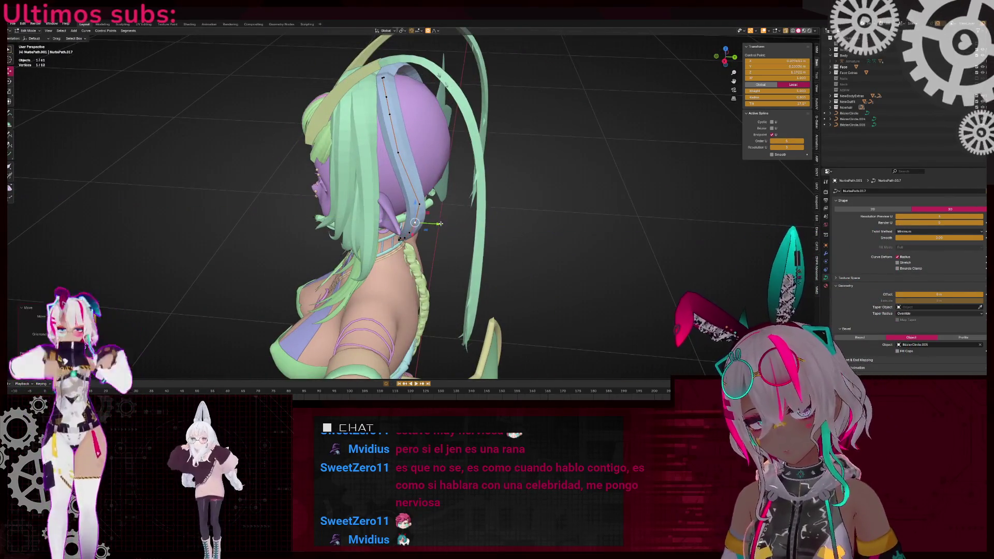
- Extrude the whole strand's points into a new strand, frame the curve, then undo the change
middle_click_drag(407, 152, 398, 127)
middle_click_drag(393, 204, 413, 167)
middle_click_drag(387, 69, 413, 146)
key("a")
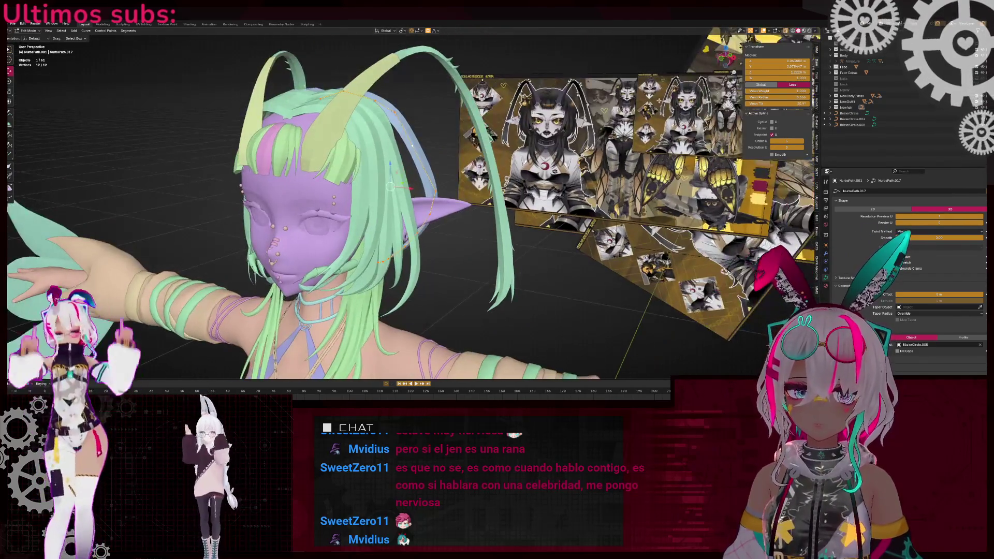
left_click(721, 59)
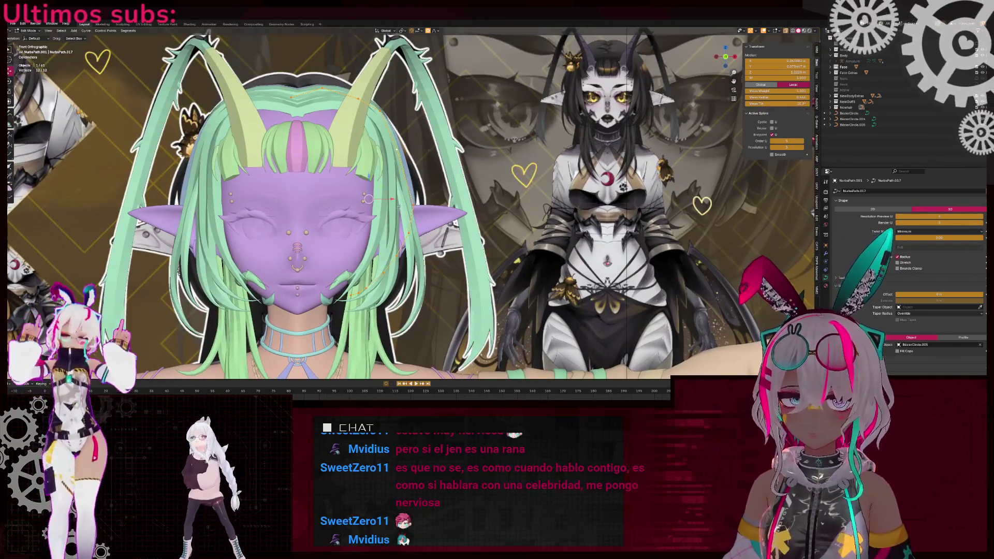
key("e")
left_click(402, 201)
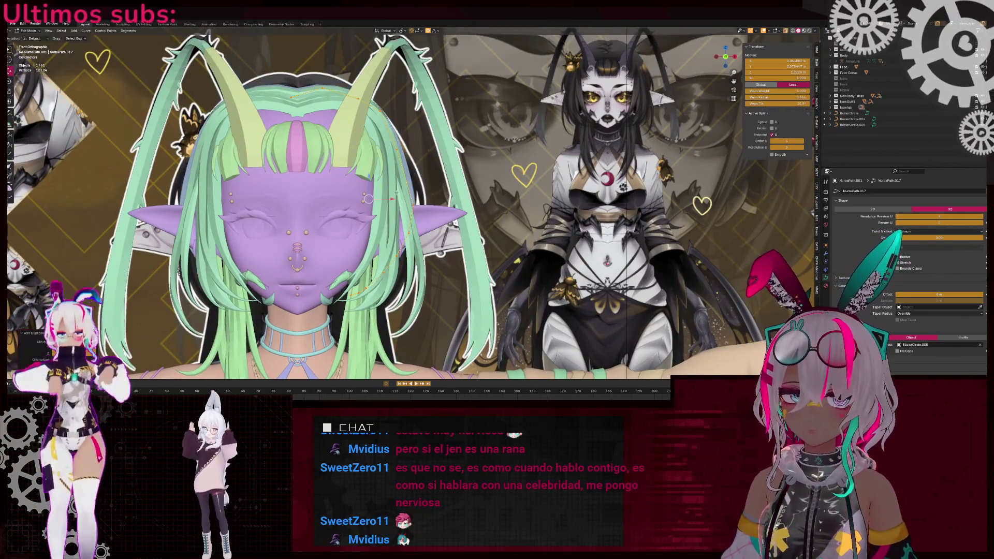
left_click(296, 99)
mouse_move(440, 253)
middle_mouse_down()
mouse_move(451, 222)
mouse_move(508, 207)
mouse_move(473, 156)
middle_mouse_up()
key("ctrl+l")
key("KP_Decimal")
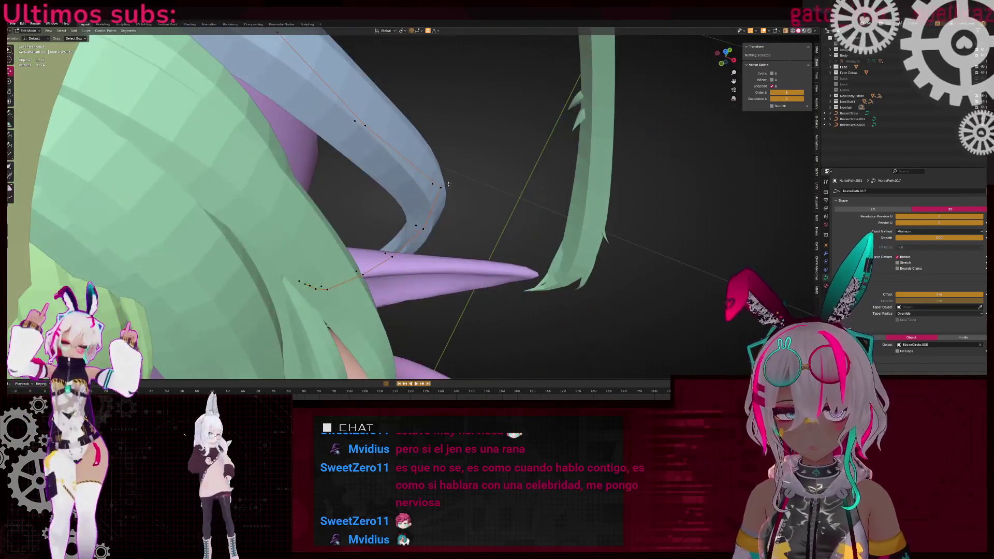
scroll(447, 184, "down", 10)
key("ctrl+z")
key("ctrl+z")
key("ctrl+z")
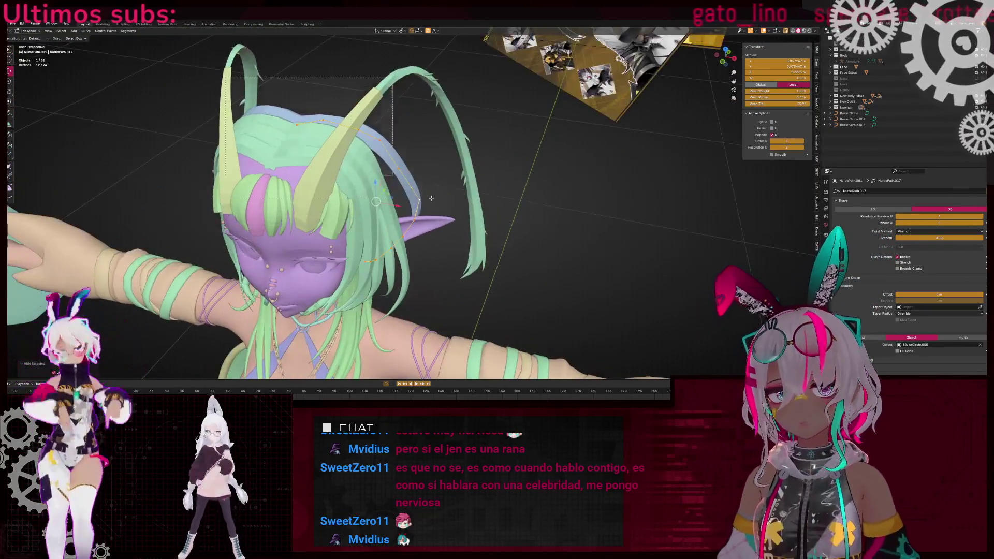
- Adjust the strand's top-tip thickness with Alt+S, then undo the recent curve edits
left_click(398, 167)
key("alt+s")
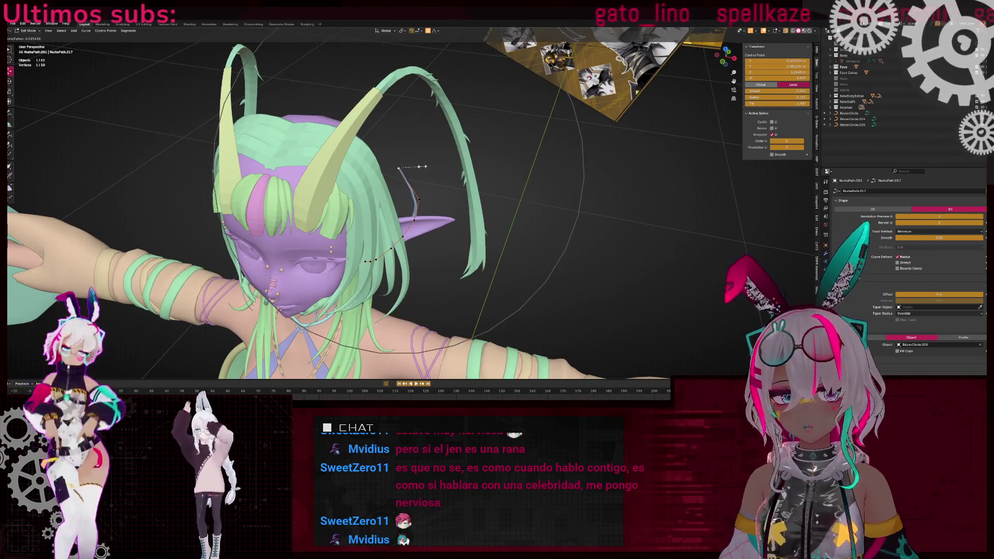
left_click(421, 167)
scroll(410, 168, "down", 5)
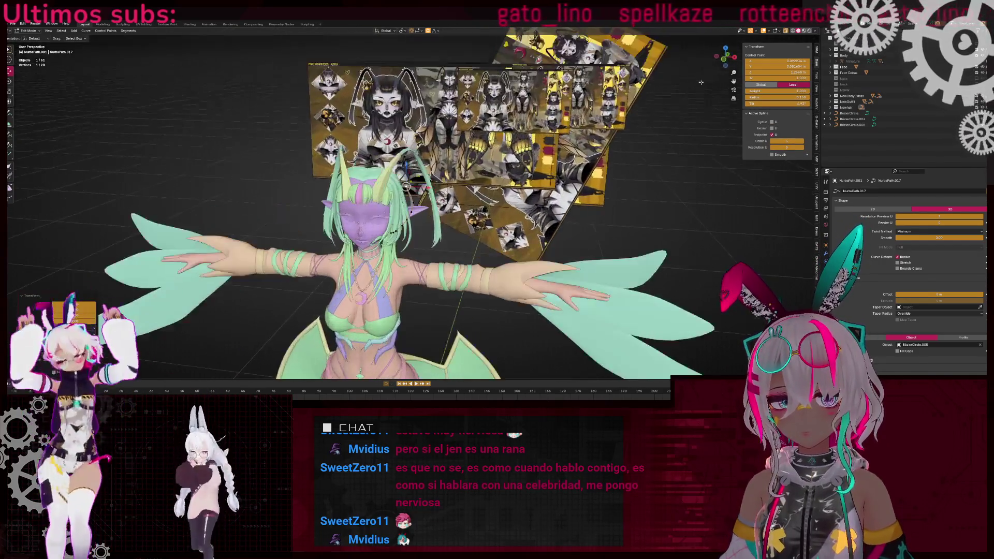
left_click(731, 65)
scroll(499, 224, "up", 5)
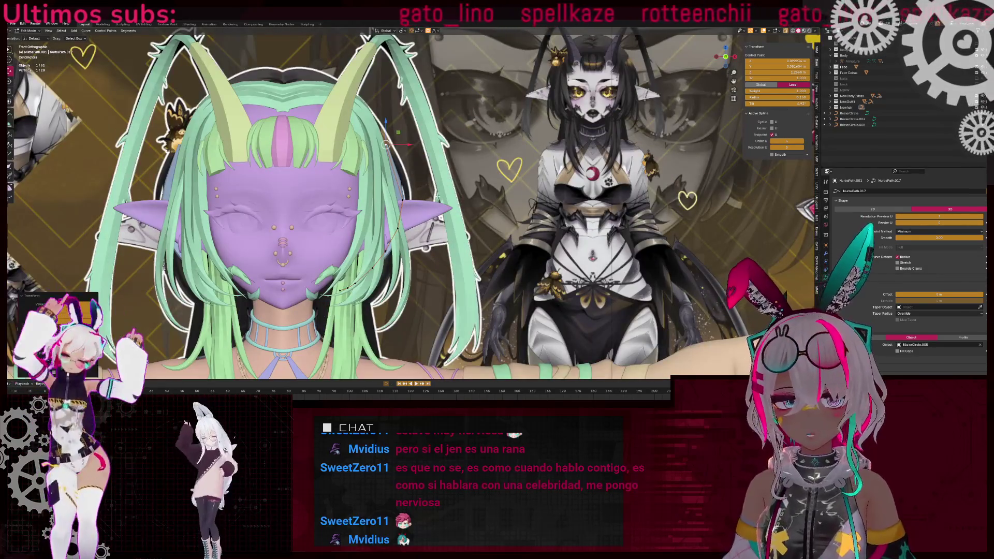
key("ctrl+z")
key("ctrl+z")
key("ctrl+z")
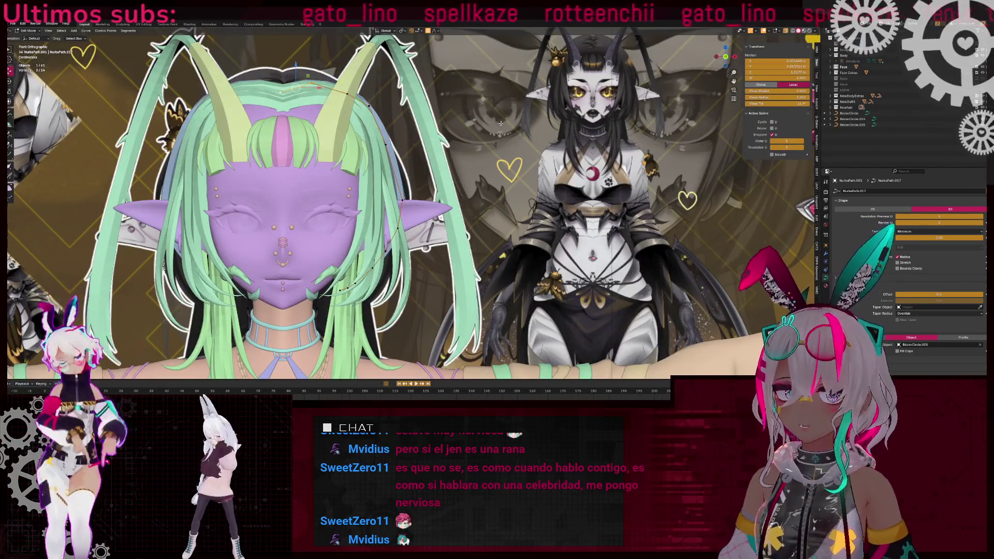
key("ctrl+z")
- Rotate the strand points near the ear with smooth falloff to follow the reference hair lock
left_click(343, 93)
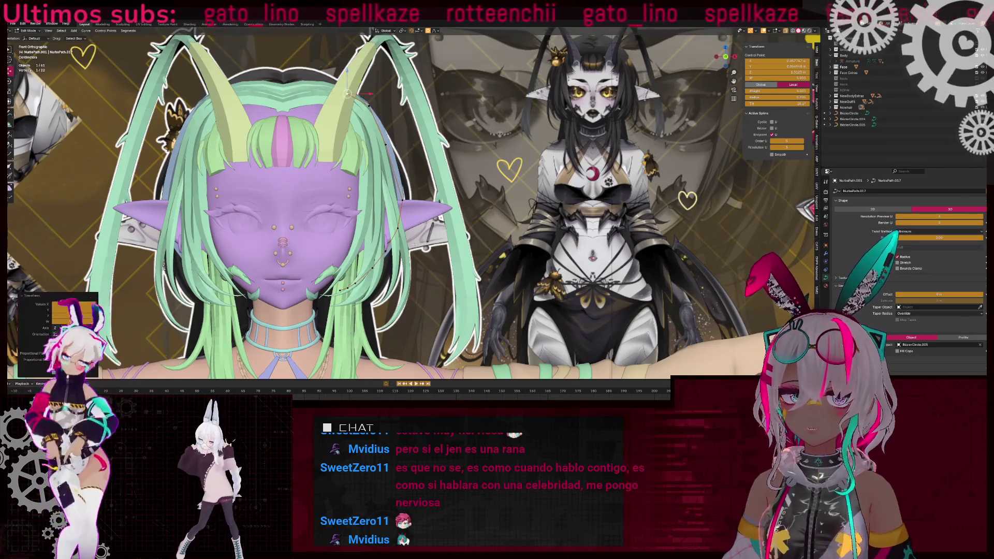
middle_click_drag(314, 286, 325, 248, "shift")
left_click(364, 247, "shift")
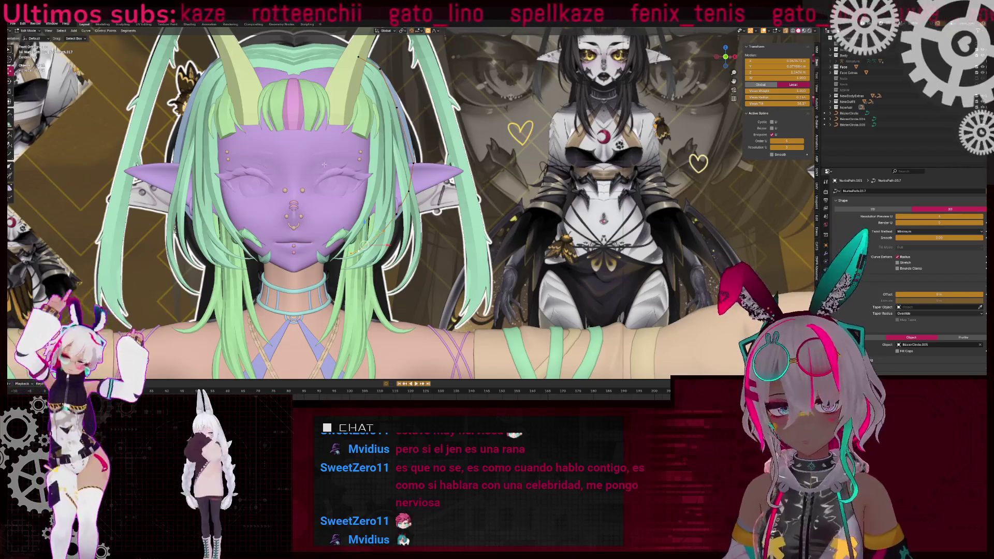
key("r")
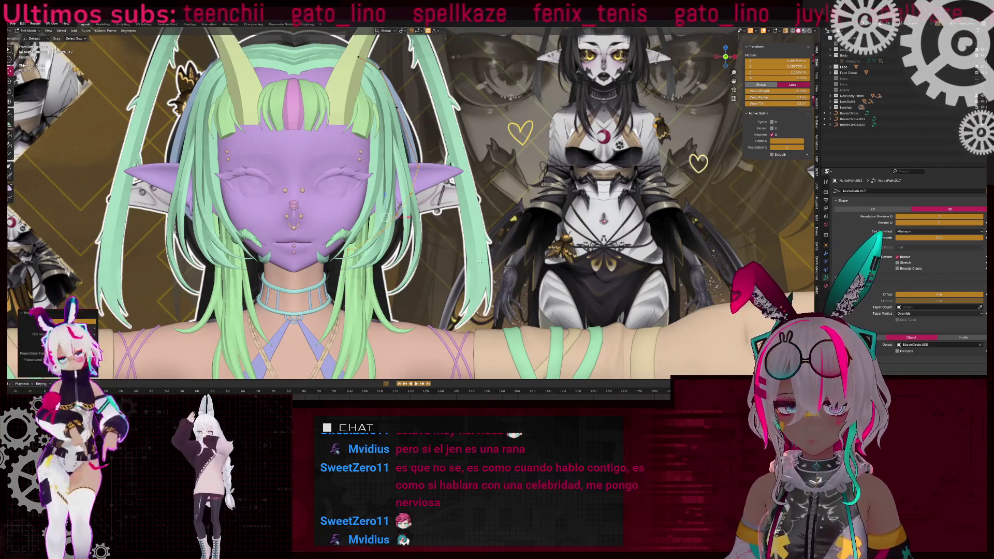
left_click(509, 190)
middle_click_drag(509, 191, 491, 240, "shift")
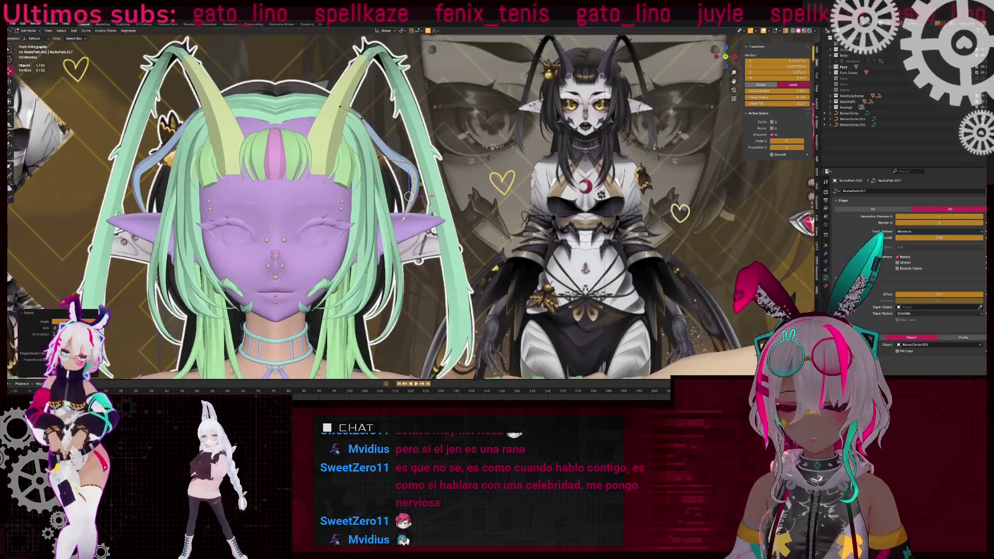
scroll(491, 240, "up", 5)
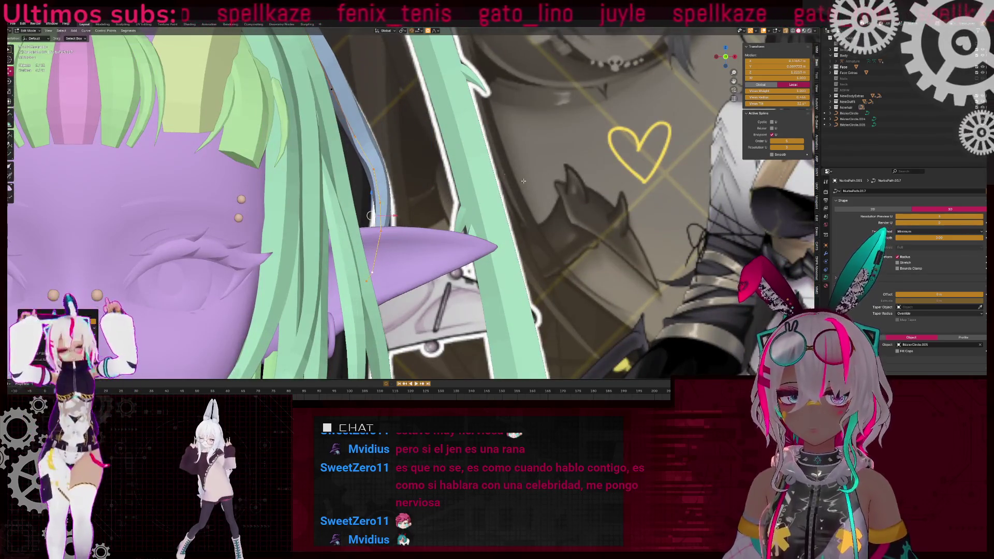
scroll(320, 76, "down", 3)
- Move a single strand point up to match the front reference, then select a lower point
left_click(398, 208)
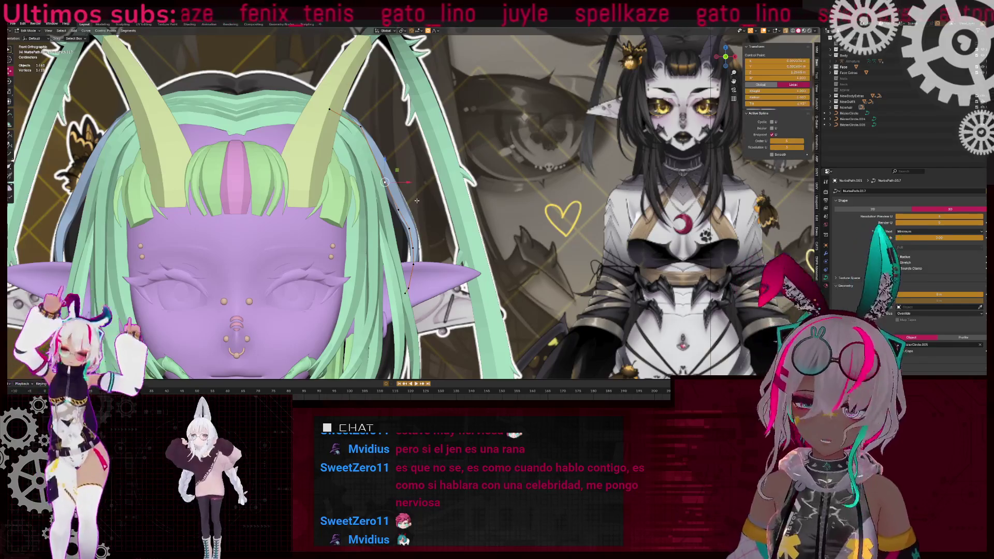
key("g")
left_click(435, 202)
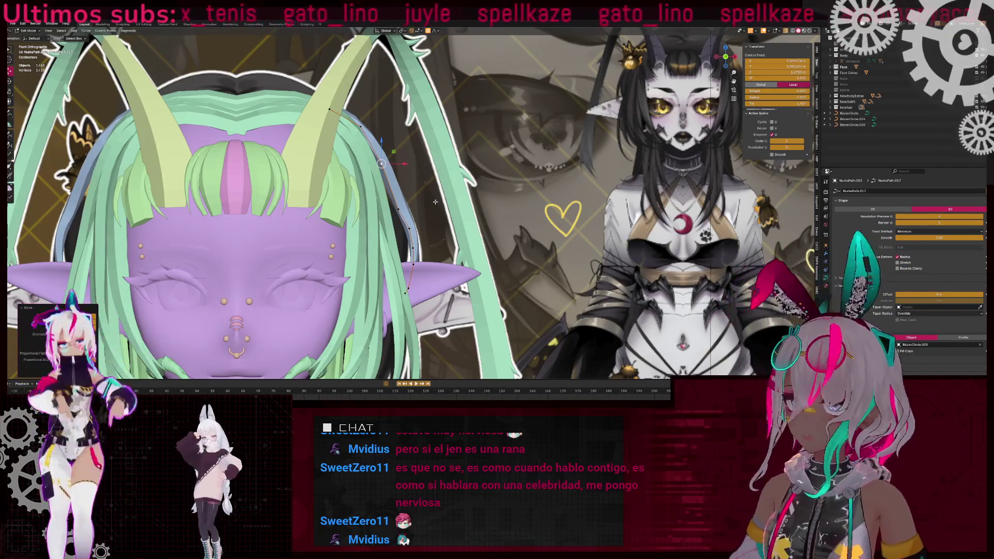
scroll(434, 201, "up", 2)
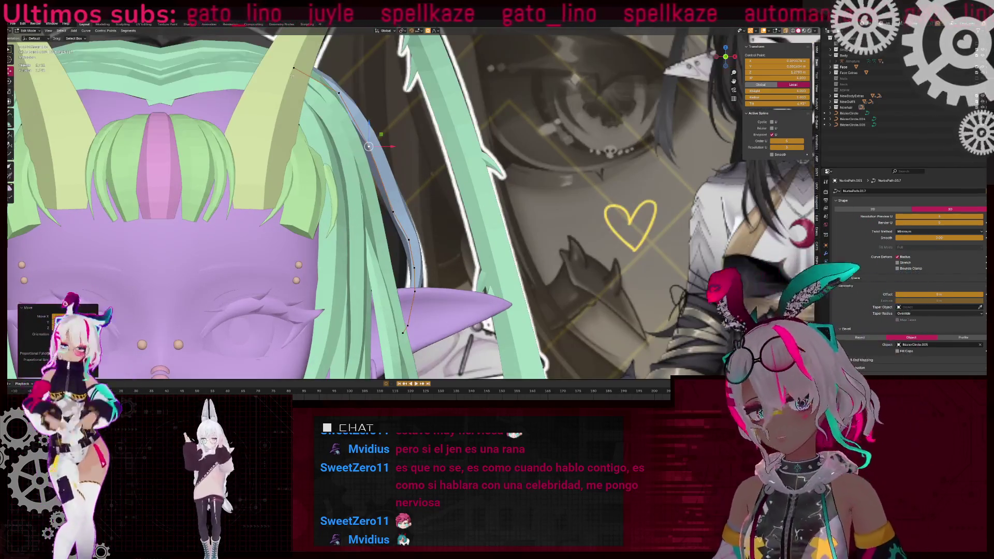
mouse_move(435, 200)
middle_mouse_down()
mouse_move(287, 194)
mouse_move(311, 259)
mouse_move(404, 228)
mouse_move(418, 243)
middle_mouse_up()
left_click(419, 244)
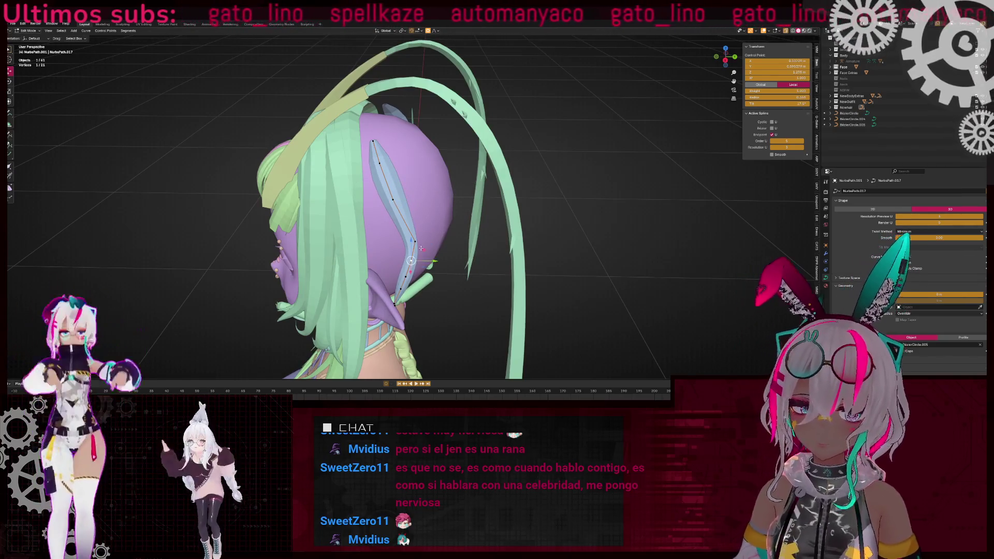
- Reposition the lower strand point and its neighbours, and adjust the top point's thickness with Alt+S
key("g")
left_click(415, 243)
middle_click_drag(414, 243, 409, 278)
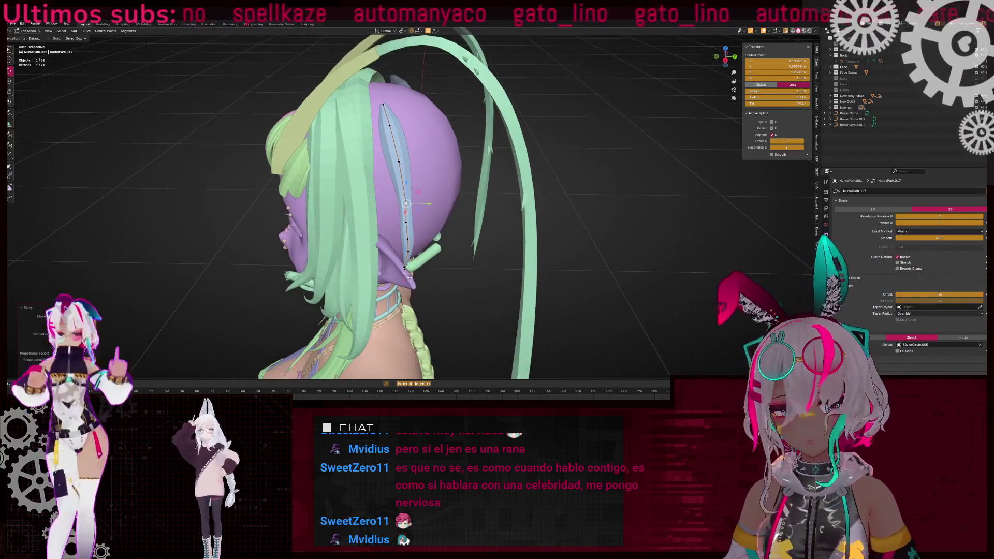
key("g")
left_click(373, 172)
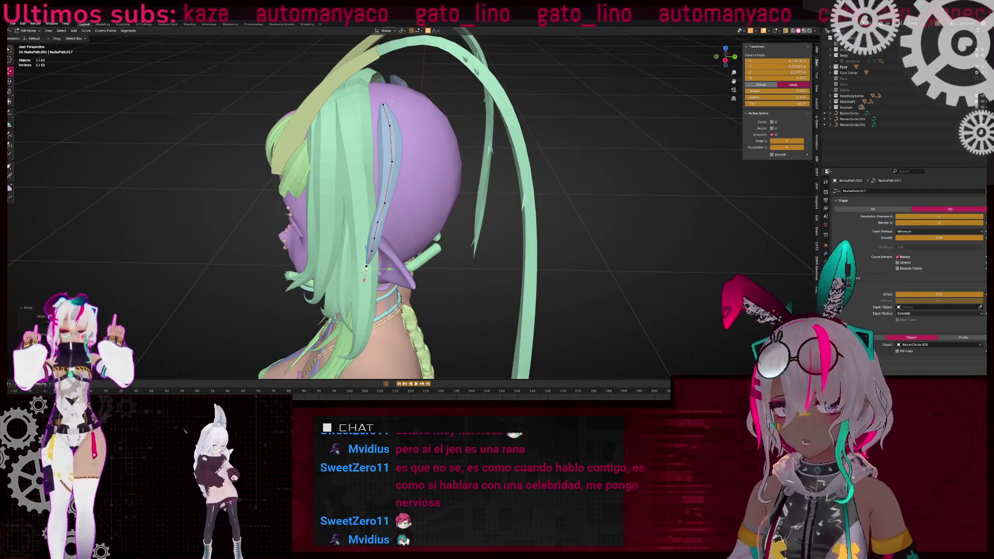
left_click(391, 101)
key("alt+s")
left_click(386, 163)
middle_click_drag(386, 163, 315, 101)
left_click_drag(311, 96, 467, 251)
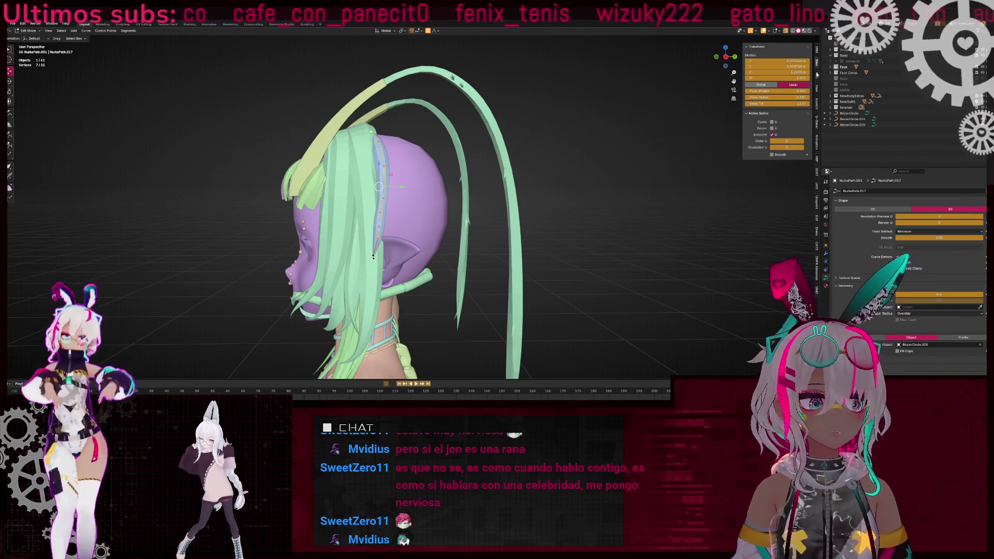
- Check the Auto Mirror settings, then move the strand tip toward the face and change its thickness
left_click(817, 220)
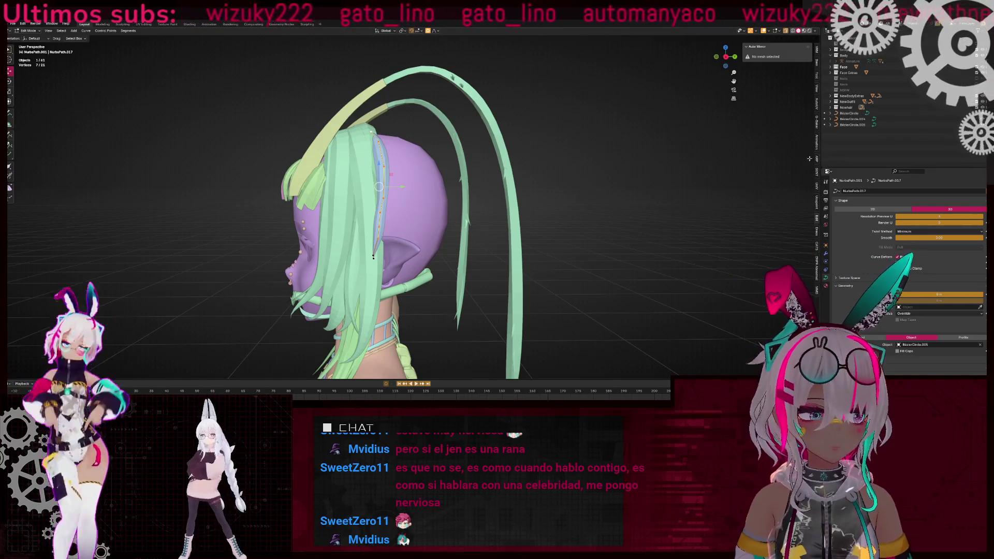
scroll(517, 186, "up", 2)
key("F3")
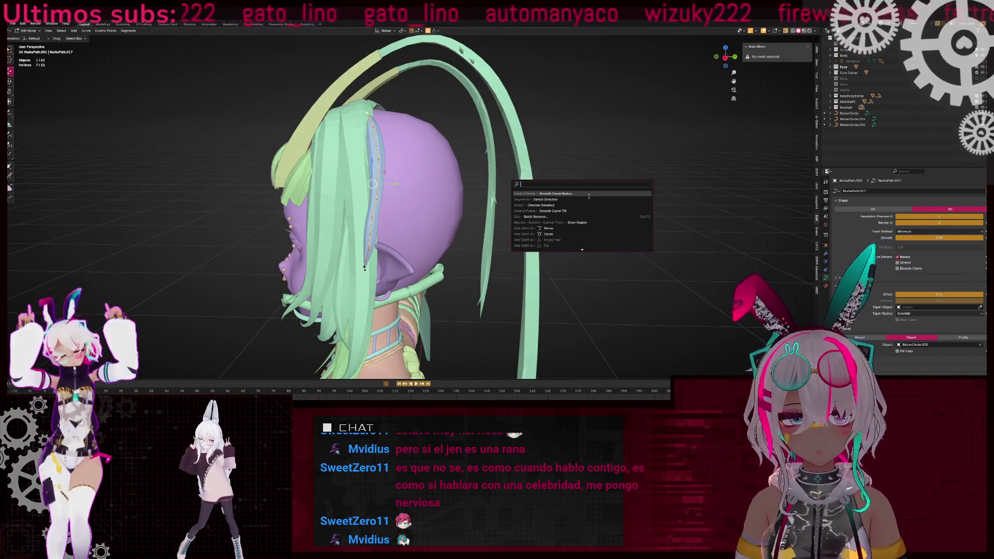
scroll(432, 185, "up", 3)
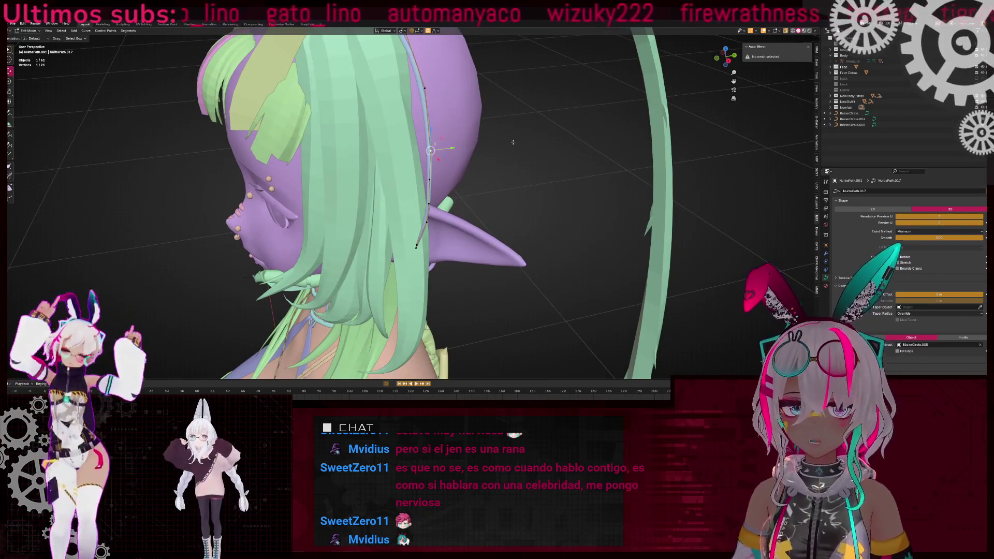
scroll(401, 284, "up", 5)
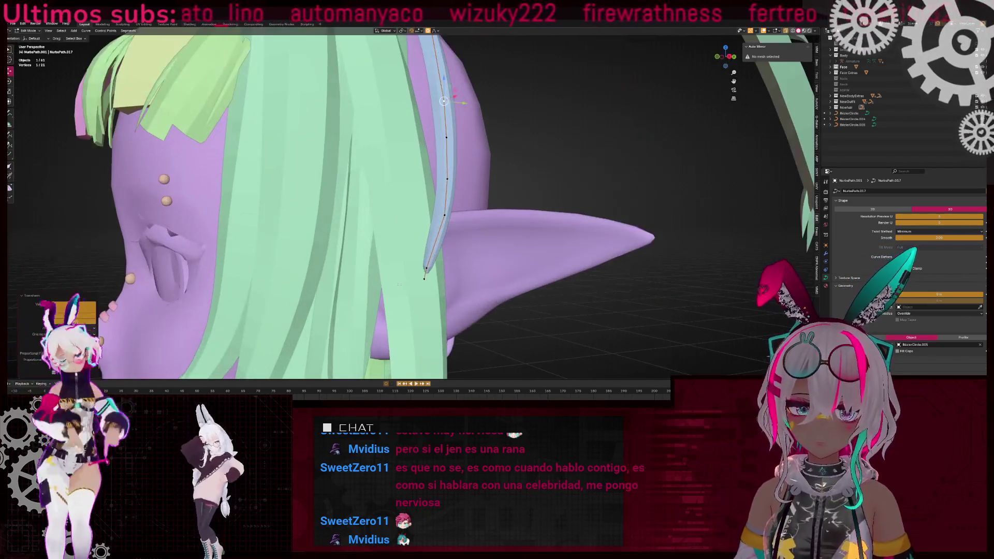
left_click(403, 283)
left_click(429, 283)
middle_click_drag(430, 283, 462, 284)
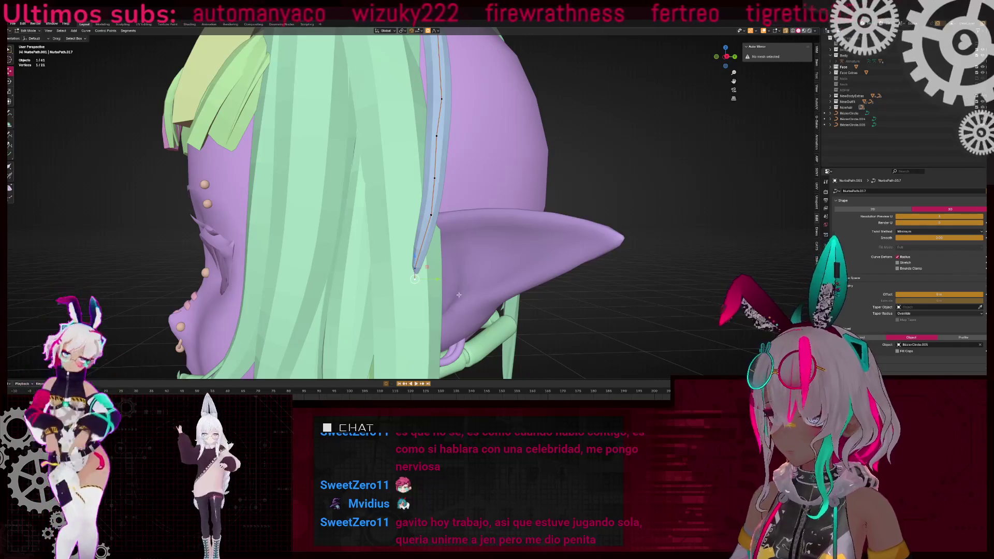
key("g")
key("alt+s")
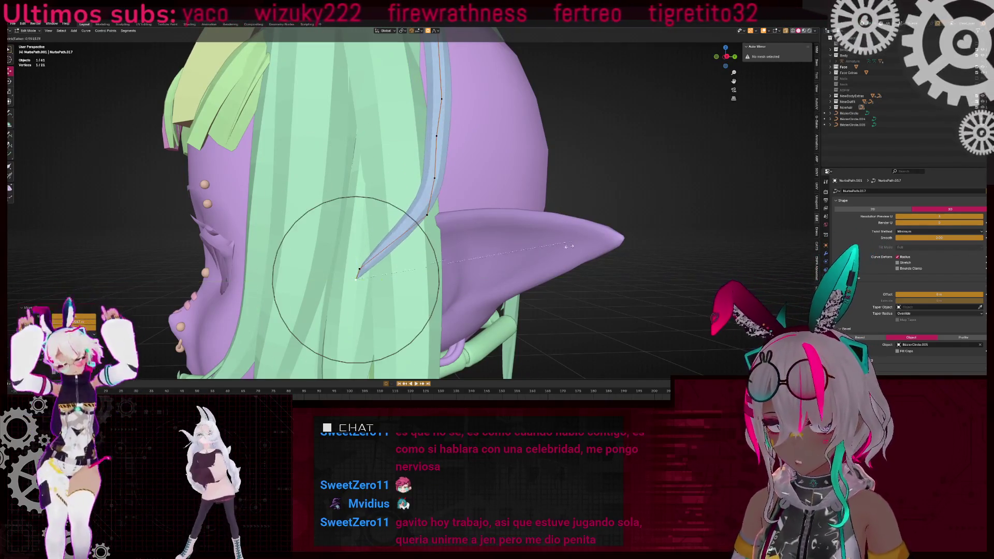
left_click(378, 268)
middle_click_drag(377, 268, 389, 259)
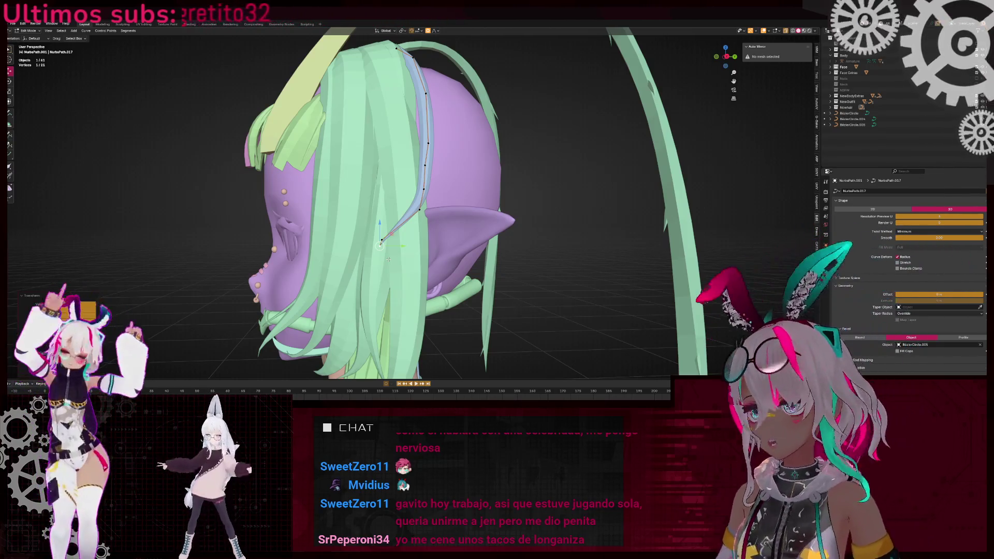
- Scale the tip region with smooth falloff and lift the tip points upward beside the ear
scroll(439, 227, "up", 3)
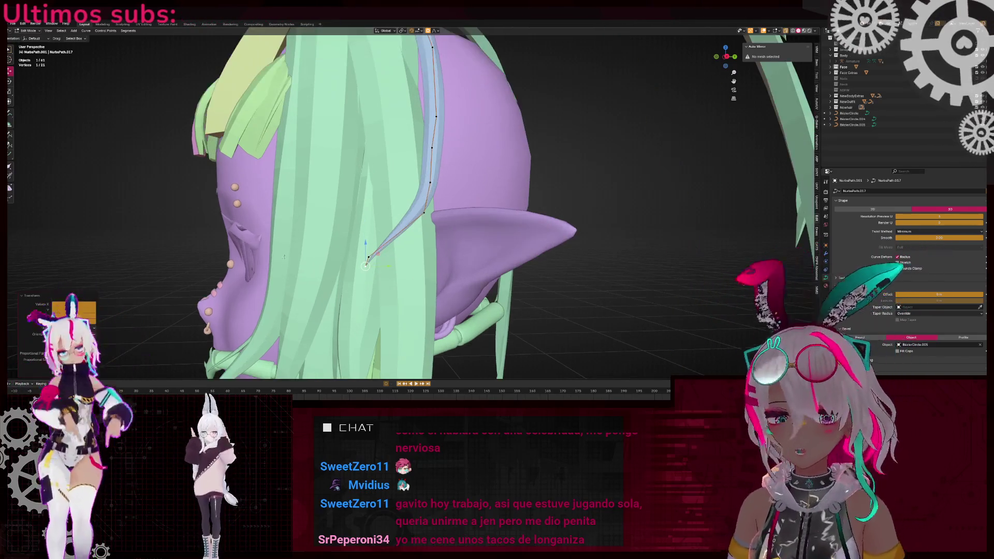
left_click(375, 248)
key("s")
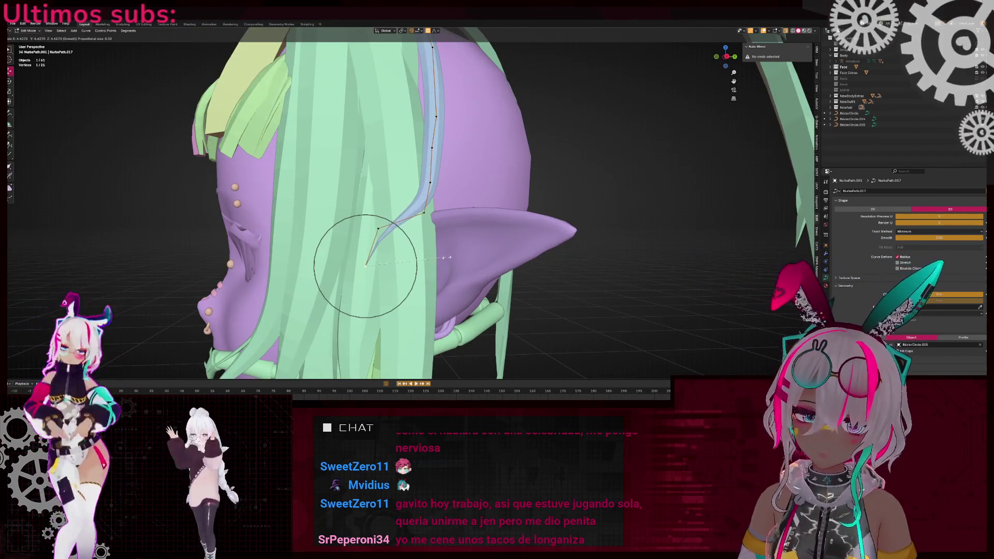
left_click(362, 260)
middle_click_drag(362, 260, 380, 246)
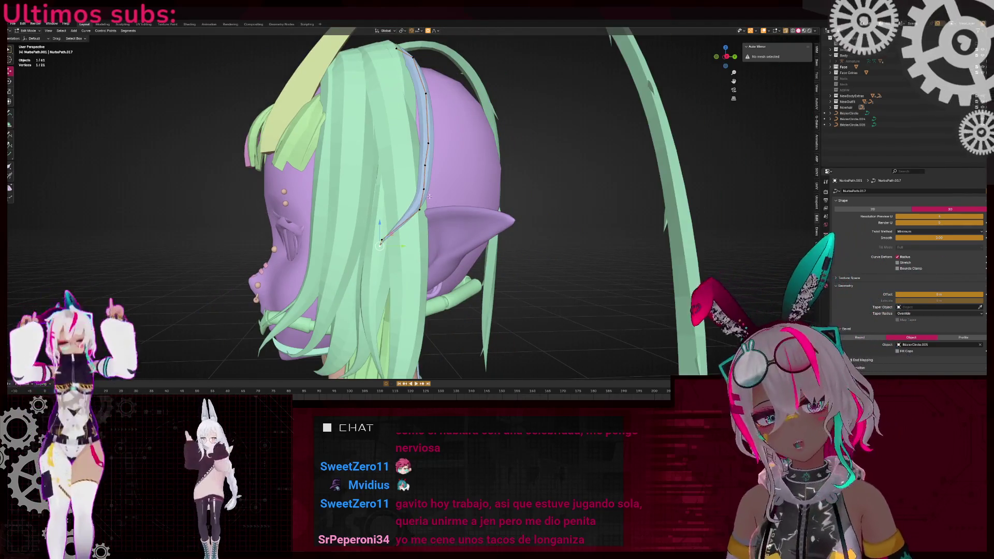
left_click_drag(337, 209, 385, 261)
key("g")
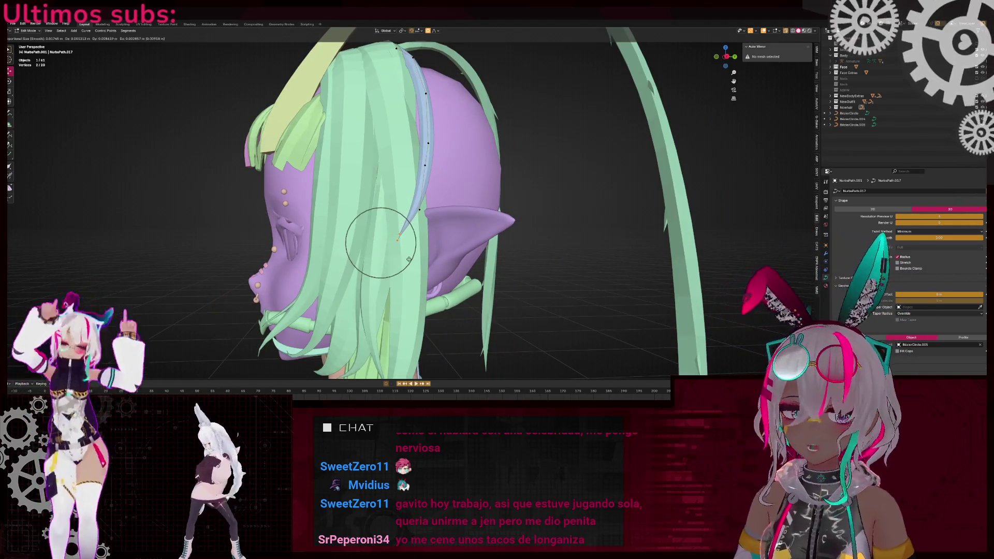
middle_click_drag(391, 264, 463, 136)
left_click(462, 121)
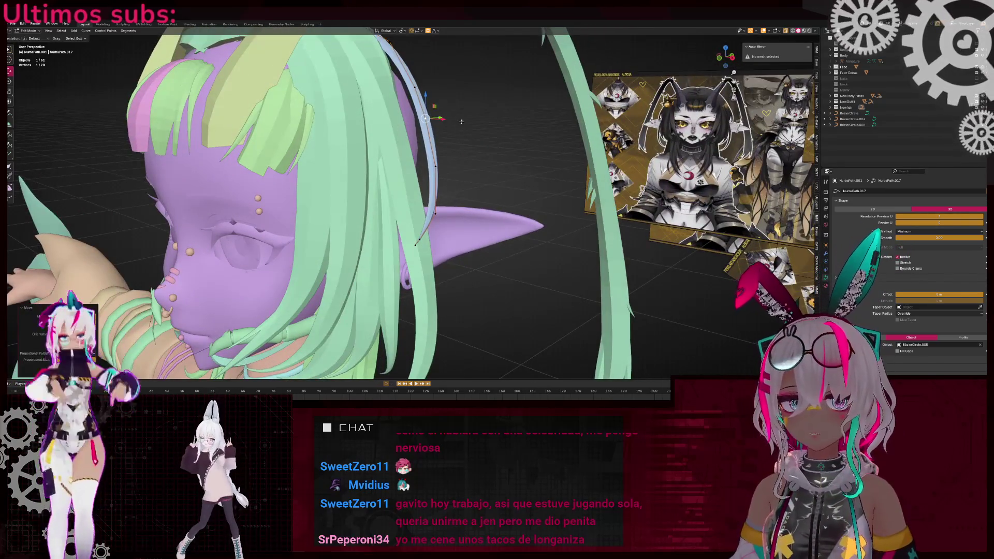
- In front orthographic view, move a strand point to the right
middle_click_drag(432, 93, 496, 165)
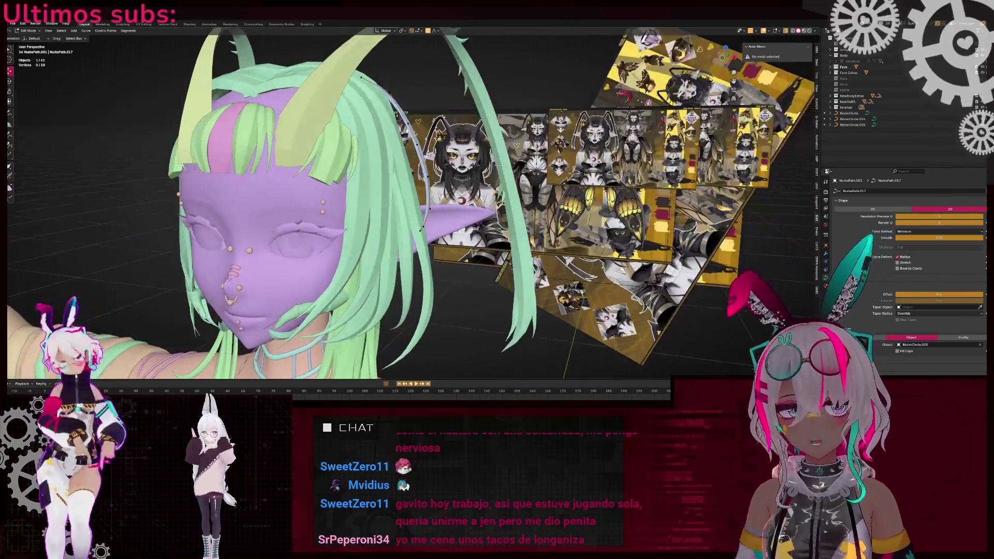
left_click(724, 60)
scroll(725, 58, "up", 3)
key("g")
left_click(440, 277)
middle_click_drag(427, 147, 513, 217)
- Adjust the strand's thickness by scaling its radius with proportional falloff
key("alt+s")
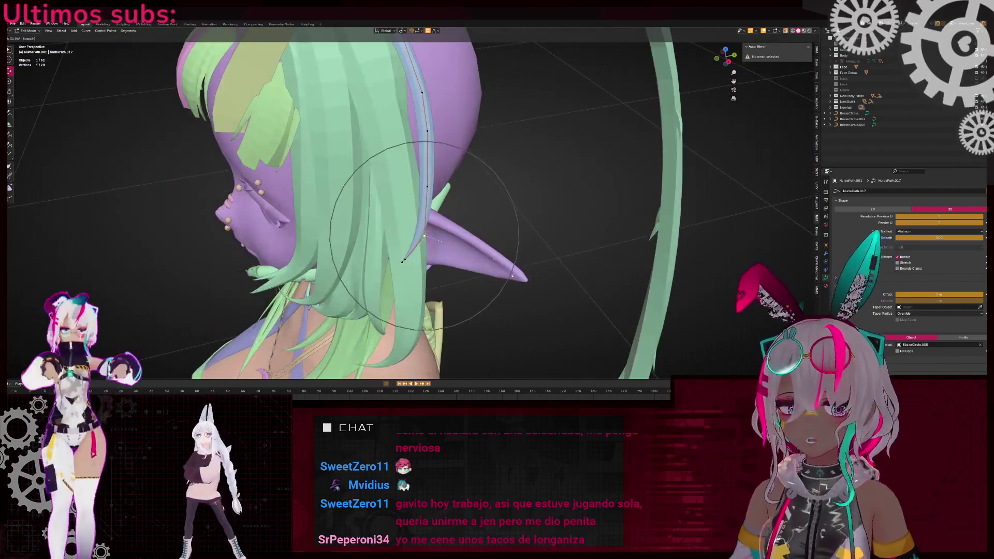
scroll(528, 240, "up", 8)
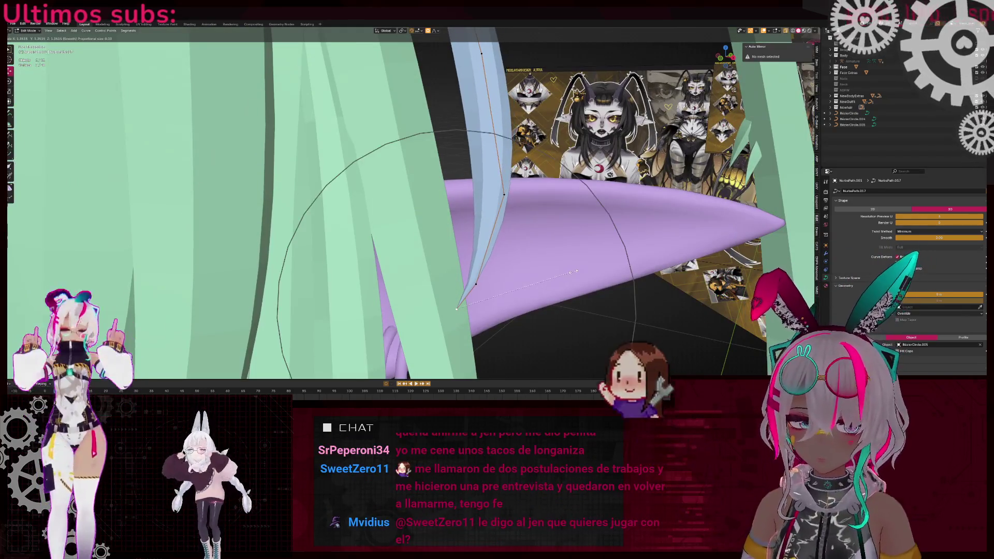
left_click(564, 264)
scroll(553, 250, "down", 3)
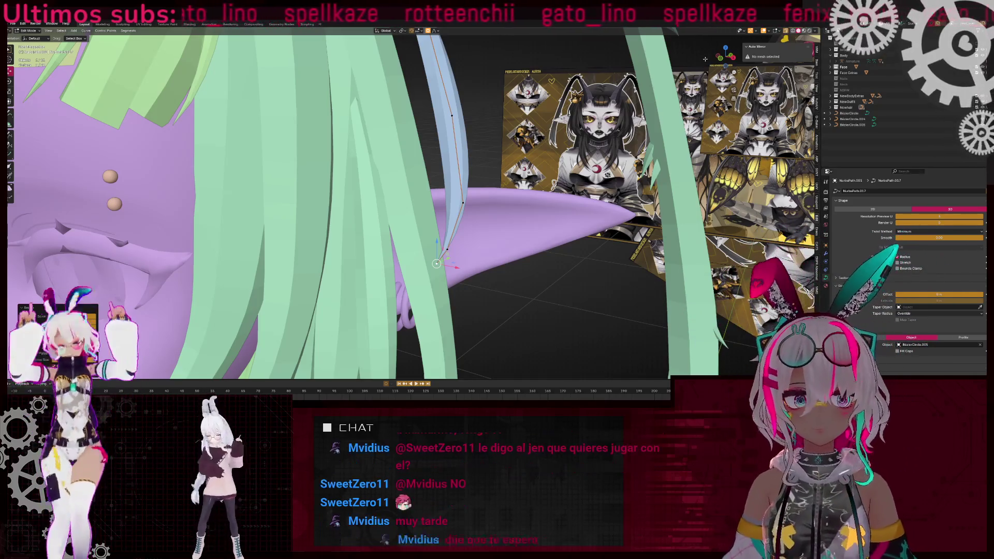
- Raise a control point in front view, shrink the tip radius, and return to solid shading
key("KP_1")
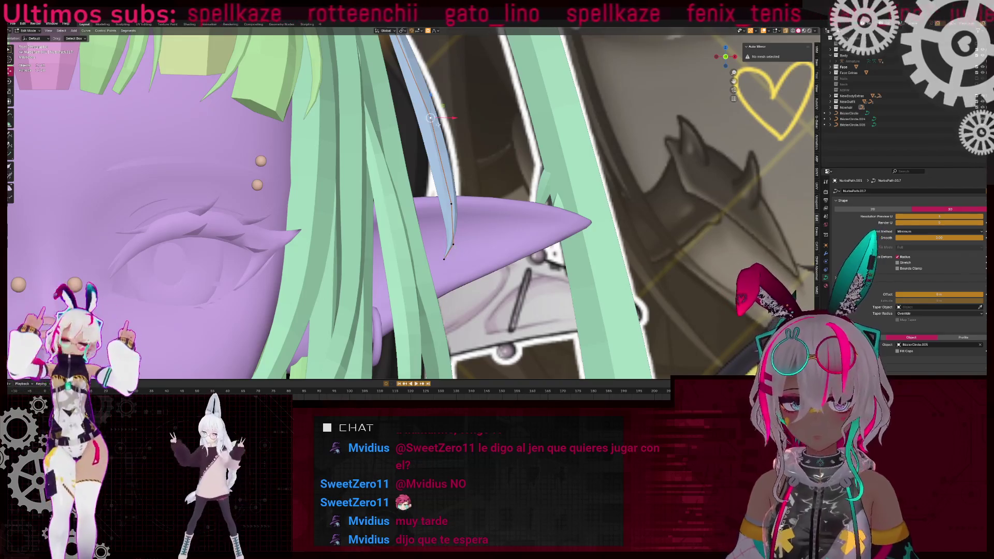
left_click_drag(430, 118, 429, 94)
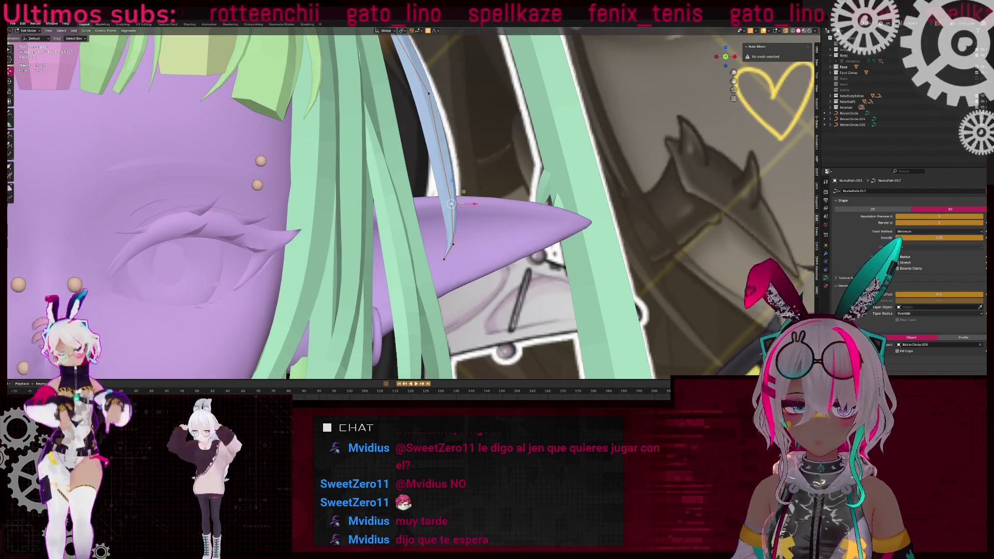
key("shift+z")
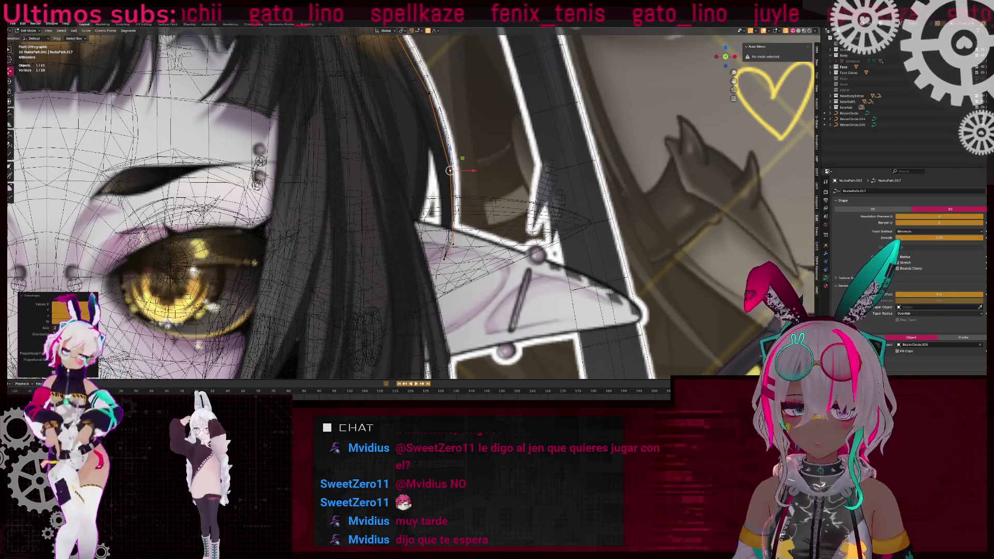
key("KP_Decimal")
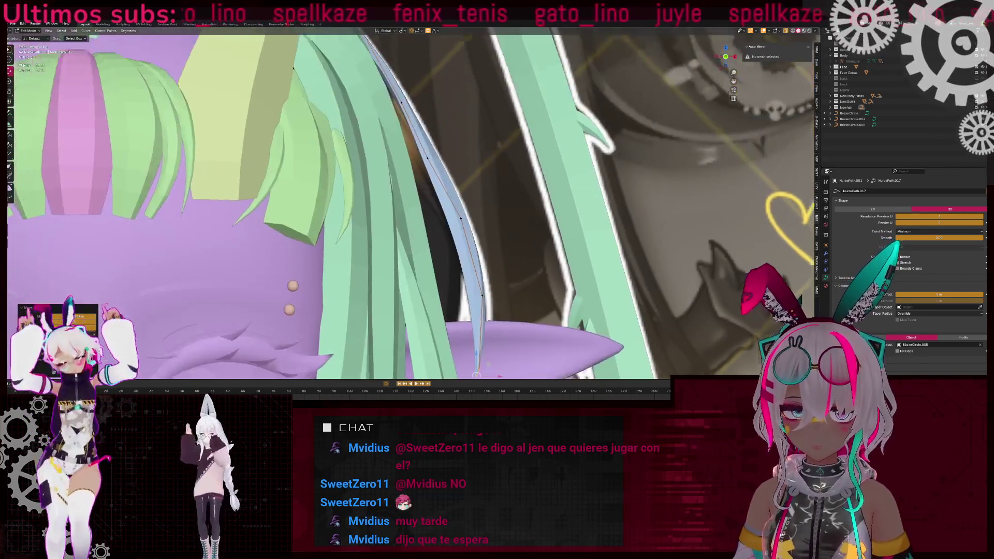
key("alt+s")
key("shift+z")
middle_click_drag(434, 129, 407, 149)
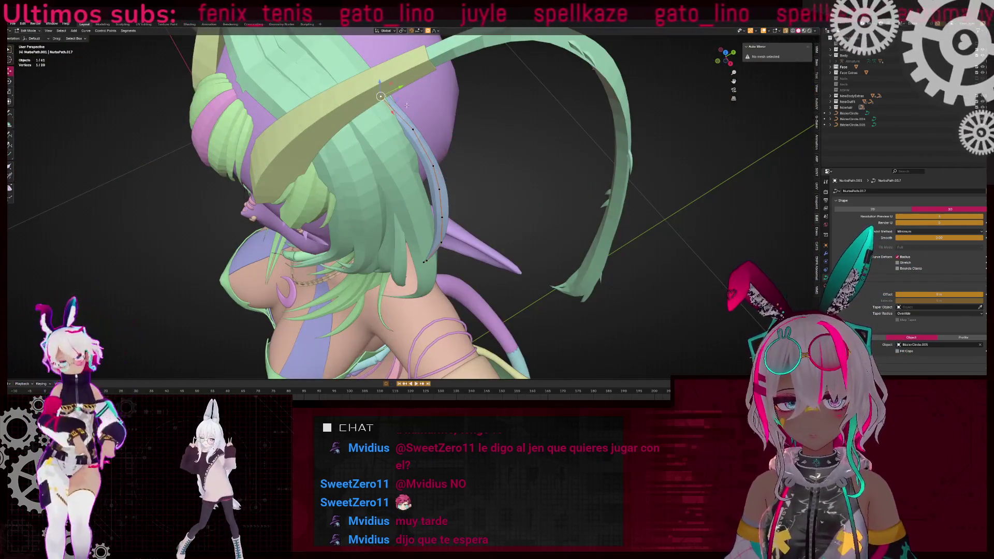
- From a side view, reposition one curve point on the hair strand
mouse_move(403, 83)
middle_mouse_down()
mouse_move(450, 238)
mouse_move(487, 233)
mouse_move(492, 222)
mouse_move(434, 206)
mouse_move(419, 98)
middle_mouse_up()
scroll(487, 233, "up", 3)
key("ctrl+l")
key("alt+a")
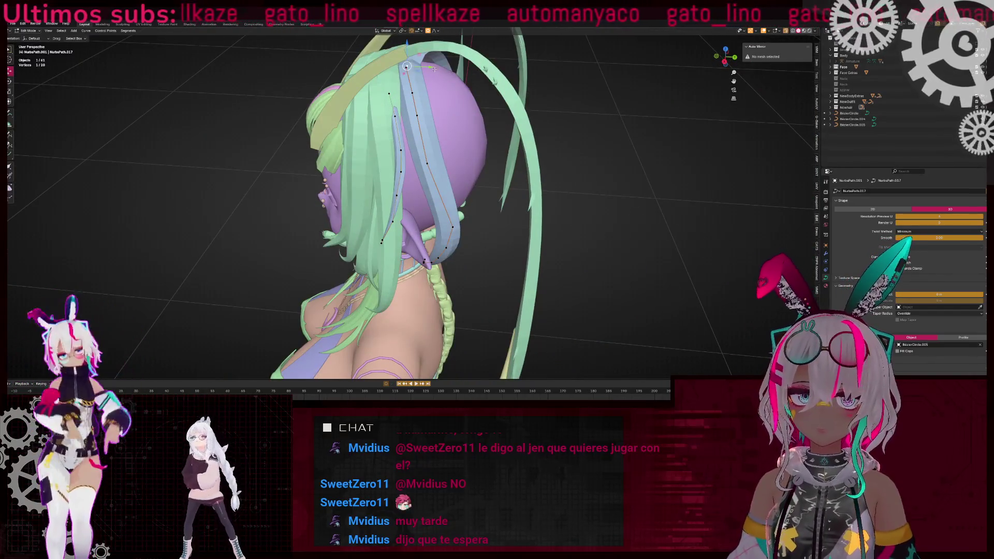
key("g")
left_click(422, 156)
- Move a strand point along the Y axis with proportional falloff
middle_click_drag(422, 155, 414, 251)
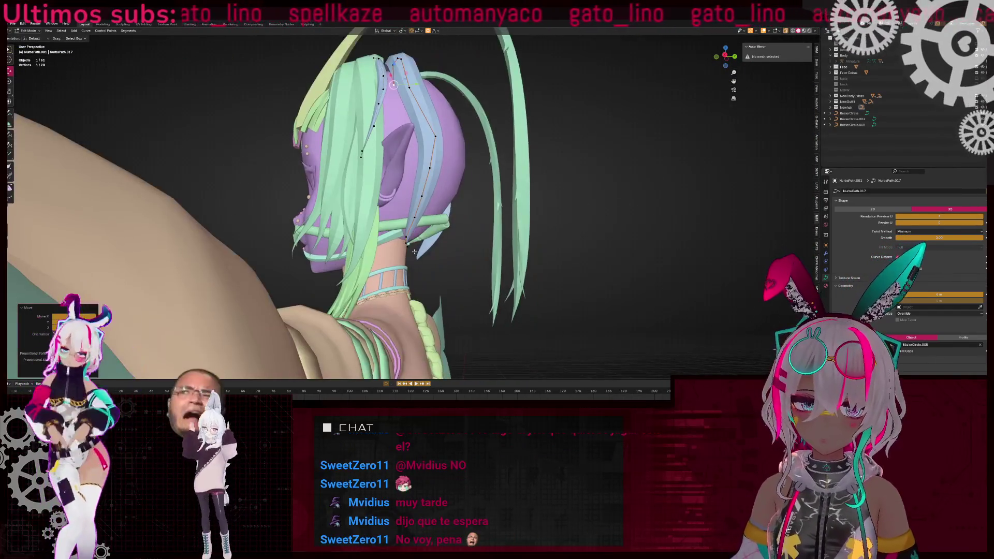
scroll(414, 251, "up", 4)
key("g")
key("y")
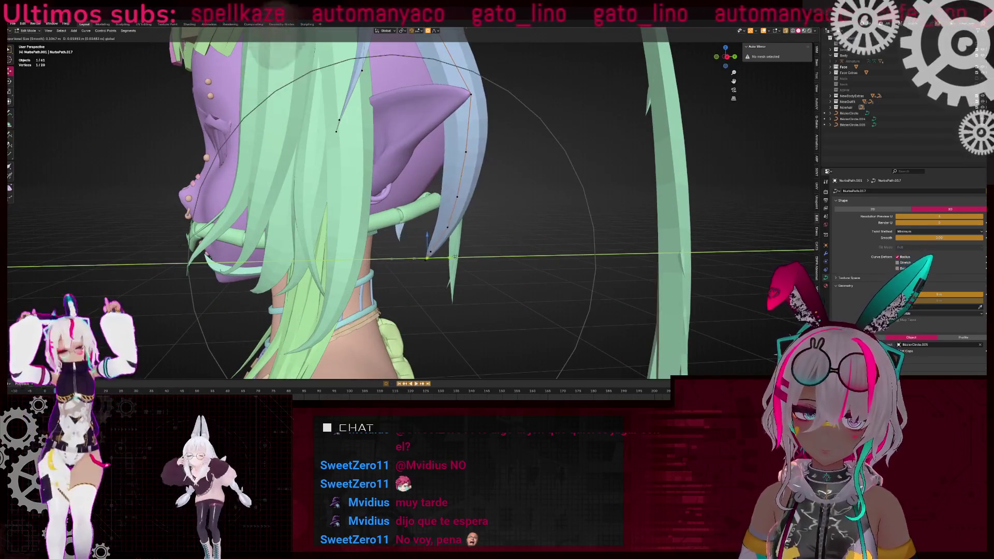
left_click(454, 256)
scroll(455, 256, "up", 3)
- Move the curve's top point to match the front reference in solid shading
middle_click_drag(455, 256, 777, 71)
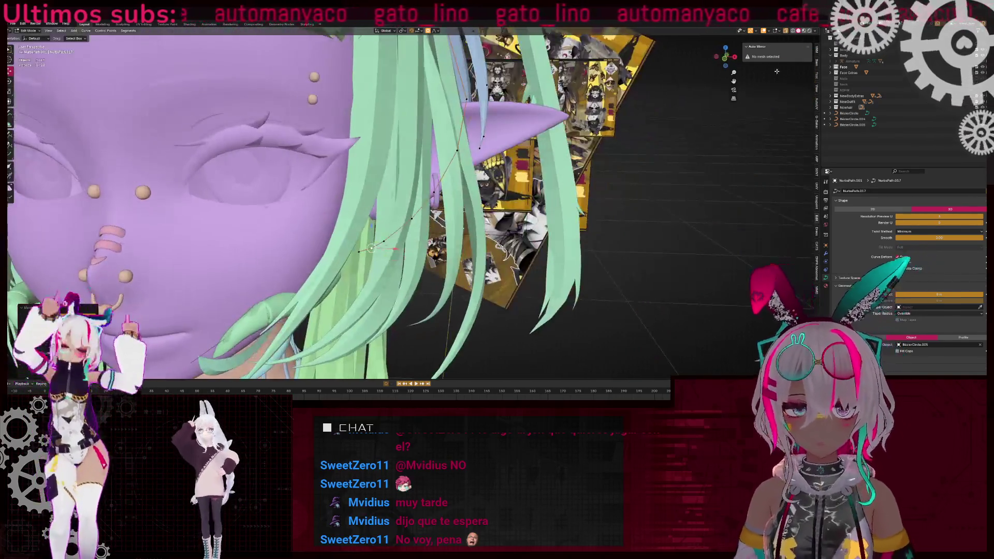
left_click(727, 59)
key("shift+z")
middle_click_drag(466, 116, 441, 219, "shift")
scroll(441, 220, "up", 1)
key("g")
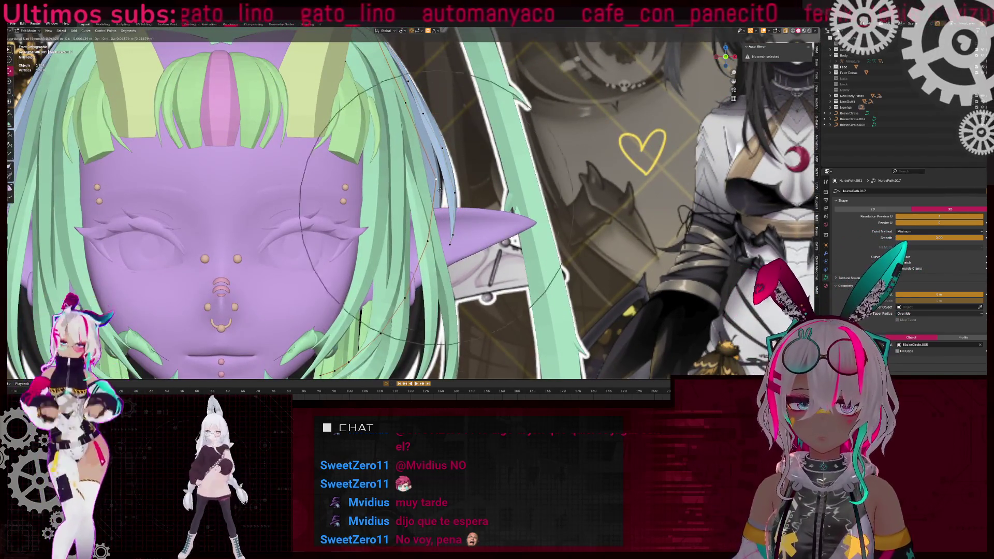
left_click(412, 294)
- Move the strand's lower end point to a new position
middle_click_drag(412, 294, 423, 206, "shift")
left_click(332, 286)
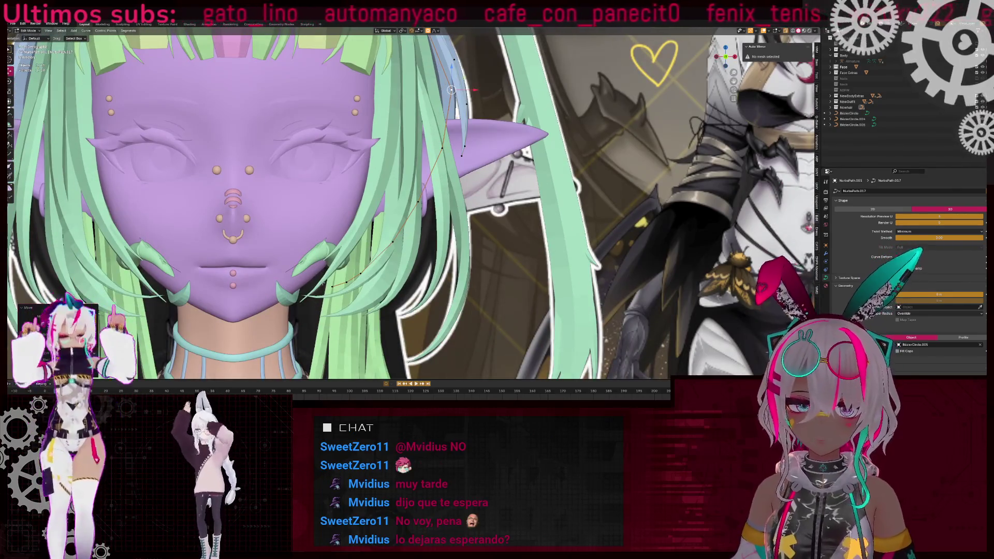
key("g")
left_click(408, 296)
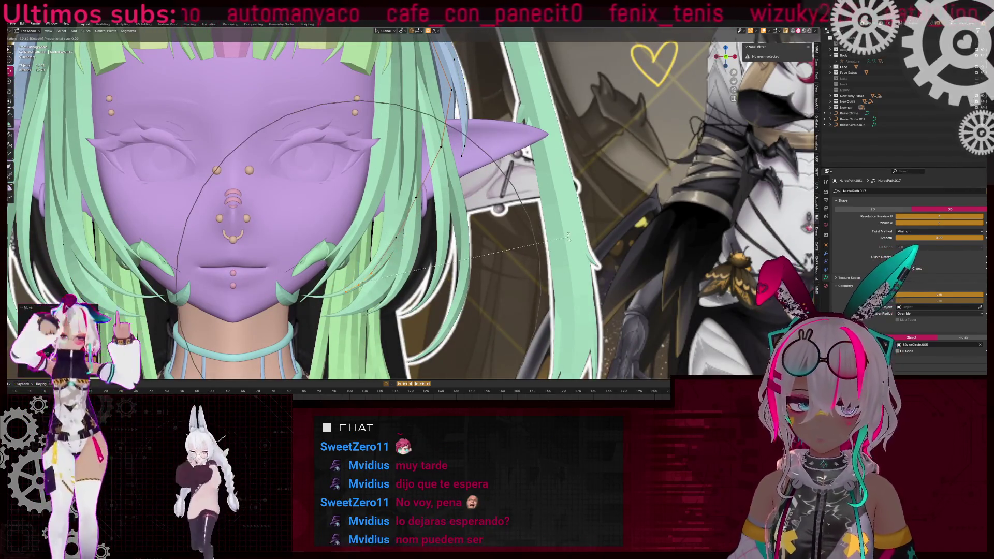
- Rotate two selected strand points, then delete one control point
mouse_move(408, 297)
middle_mouse_down()
mouse_move(435, 275)
mouse_move(386, 130)
middle_mouse_up()
left_click(386, 130, "shift")
key("r")
left_click(386, 130)
mouse_move(385, 130)
middle_mouse_down()
mouse_move(491, 220)
mouse_move(449, 282)
mouse_move(441, 231)
mouse_move(414, 215)
middle_mouse_up()
key("Delete")
left_click(441, 231)
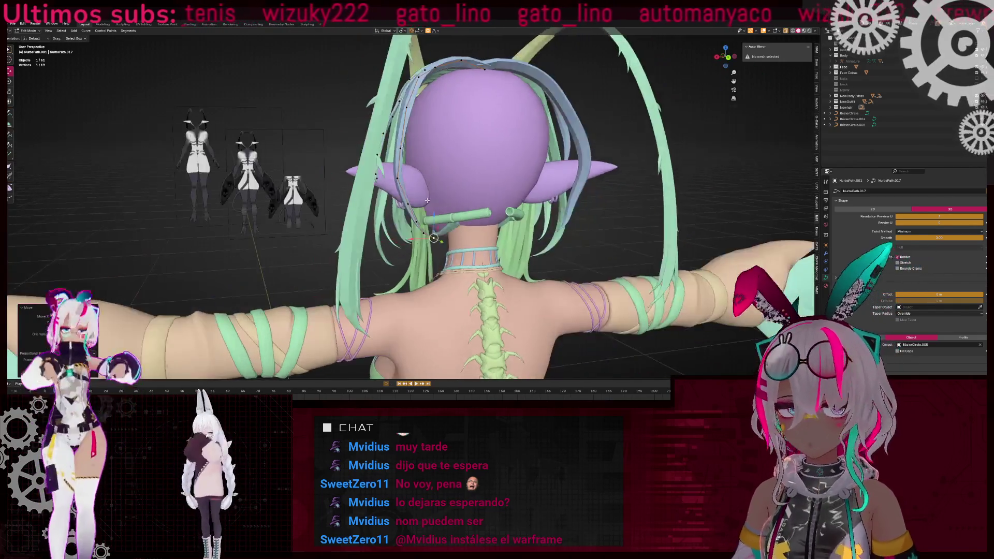
- Rotate and move the selected strand points behind the ear
scroll(395, 201, "up", 5)
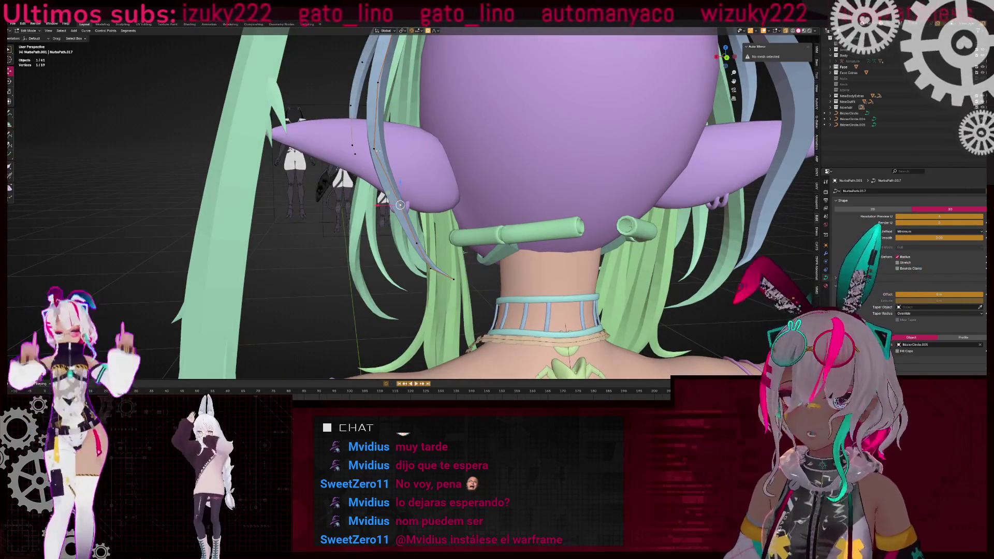
key("r")
left_click(396, 200)
mouse_move(396, 199)
middle_mouse_down()
mouse_move(502, 245)
mouse_move(466, 264)
mouse_move(492, 254)
mouse_move(483, 252)
middle_mouse_up()
key("g")
left_click(457, 270)
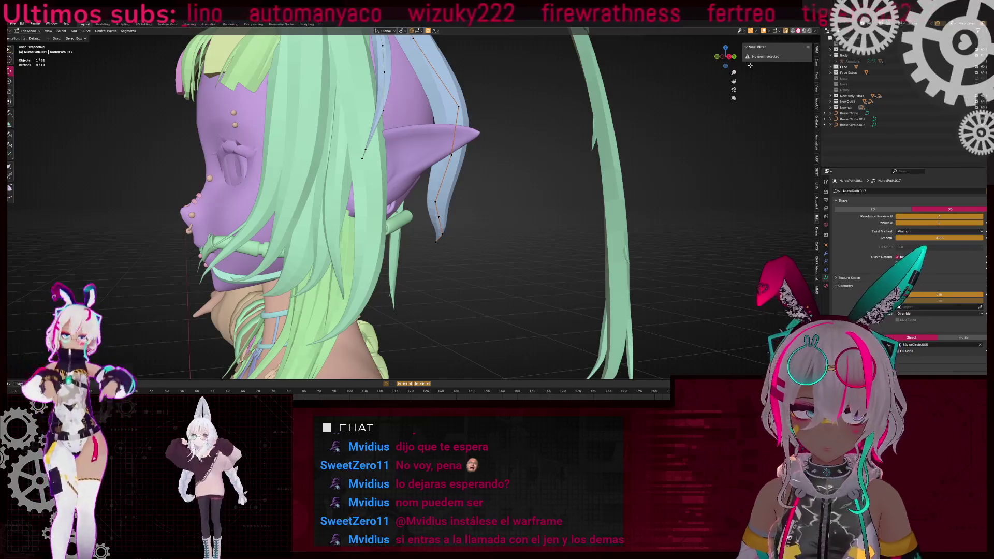
- In Right Orthographic view, select strand points and trial a rotation and a Y-axis move
key("KP_3")
left_click(450, 204)
left_click(449, 108, "shift")
key("r")
key("Escape")
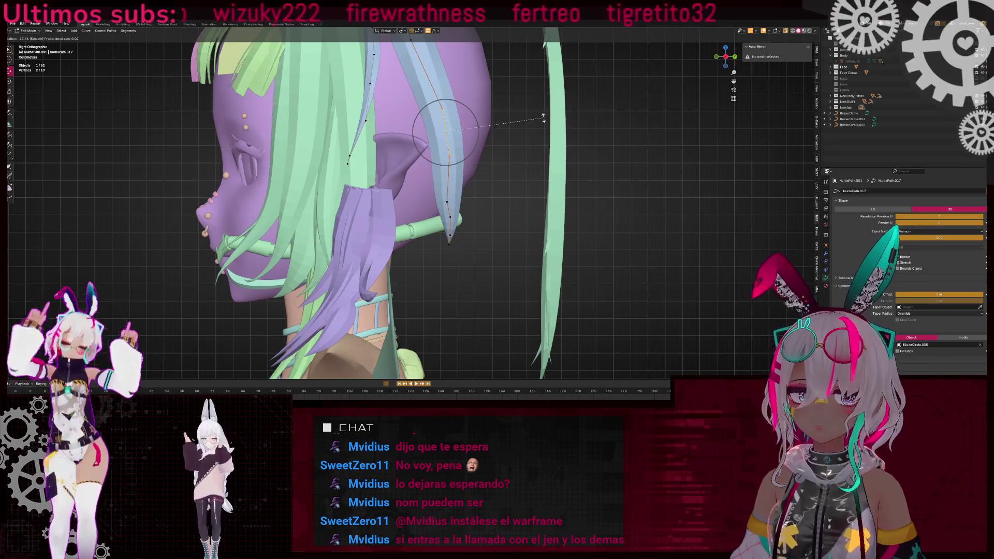
left_click(450, 202)
key("g")
key("y")
key("Escape")
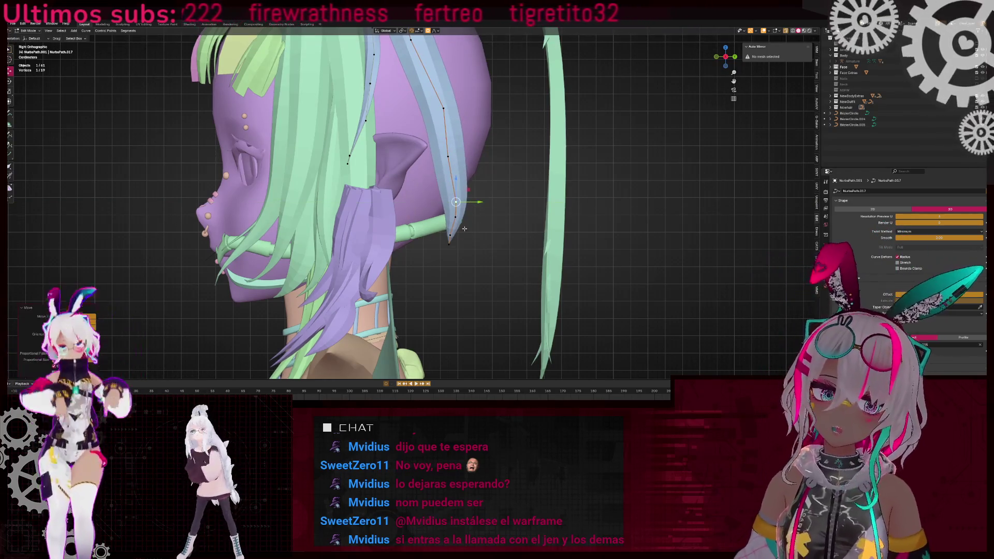
- Rotate the strand's tip to bend its end, then nudge the tip slightly up
left_click(449, 243)
key("r")
left_click(573, 250)
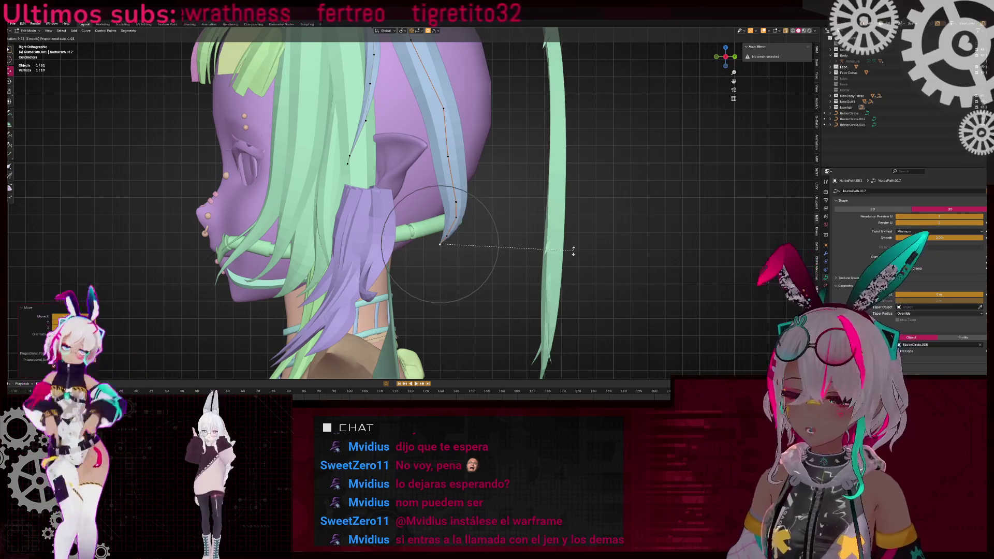
scroll(472, 273, "up", 5)
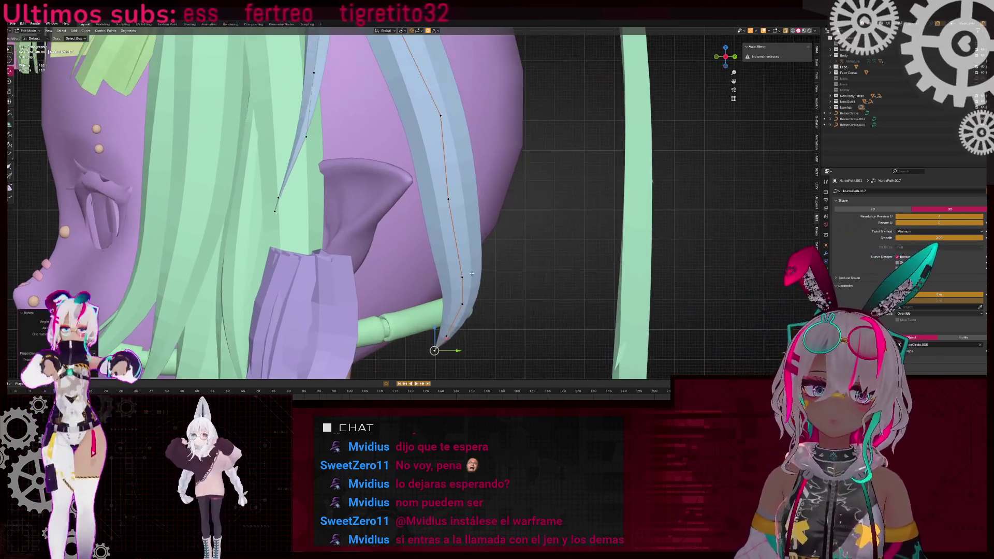
left_click(472, 273)
key("g")
left_click(472, 231)
- Rotate the selected points with proportional falloff so the tip curves down the head
left_click(456, 119, "shift")
key("r")
left_click(509, 221)
scroll(510, 222, "down", 5)
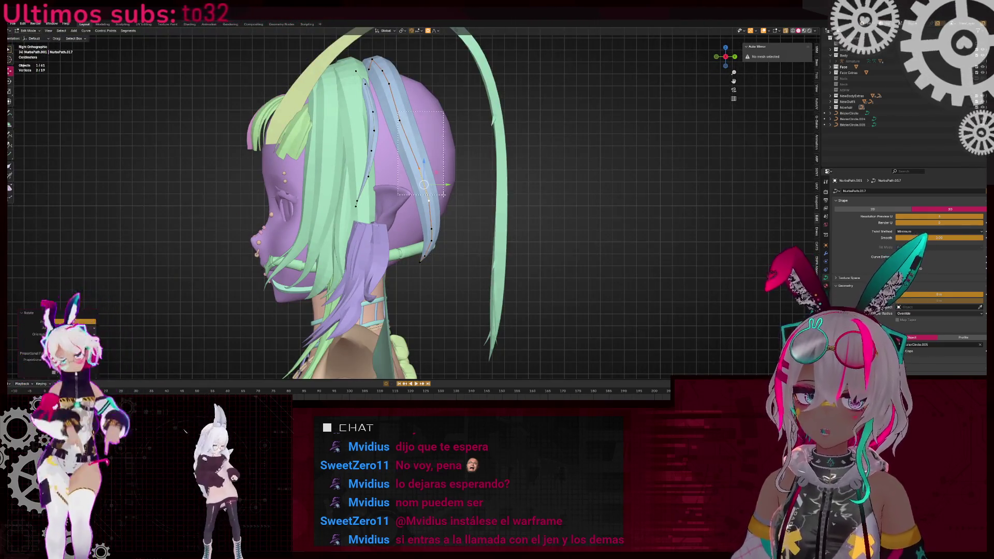
key("r")
left_click(562, 182)
middle_click_drag(510, 216, 536, 261)
scroll(514, 180, "down", 5)
middle_click_drag(514, 180, 482, 185)
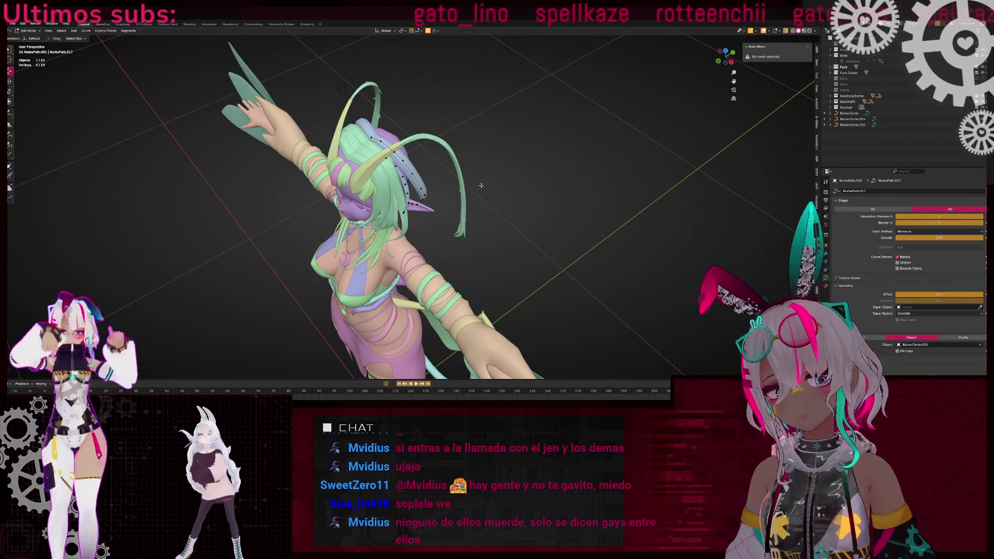
- Move the selected point upward in front view against the reference image
middle_click_drag(481, 186, 446, 221)
middle_click_drag(455, 168, 468, 165)
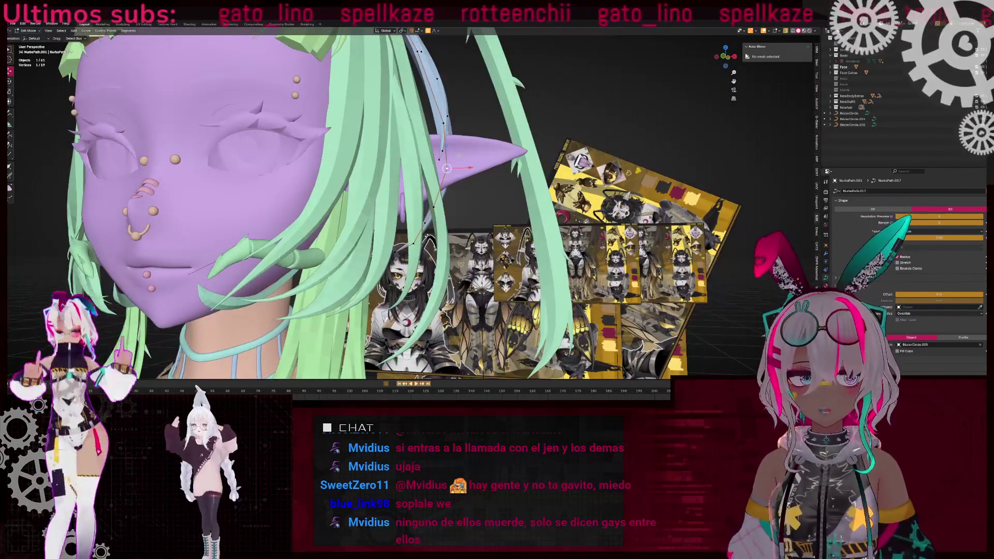
key("KP_1")
key("ctrl+KP_1")
key("KP_1")
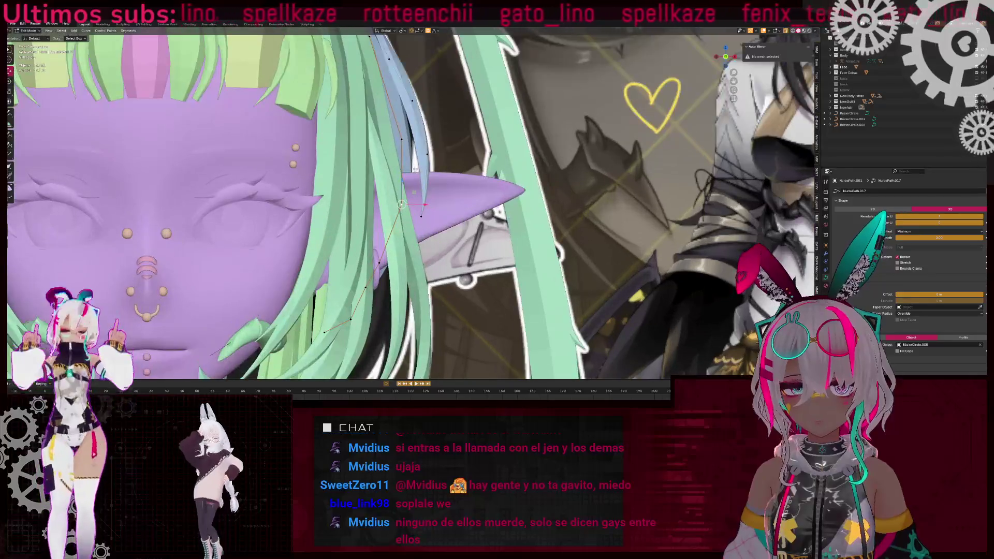
key("g")
left_click(403, 201)
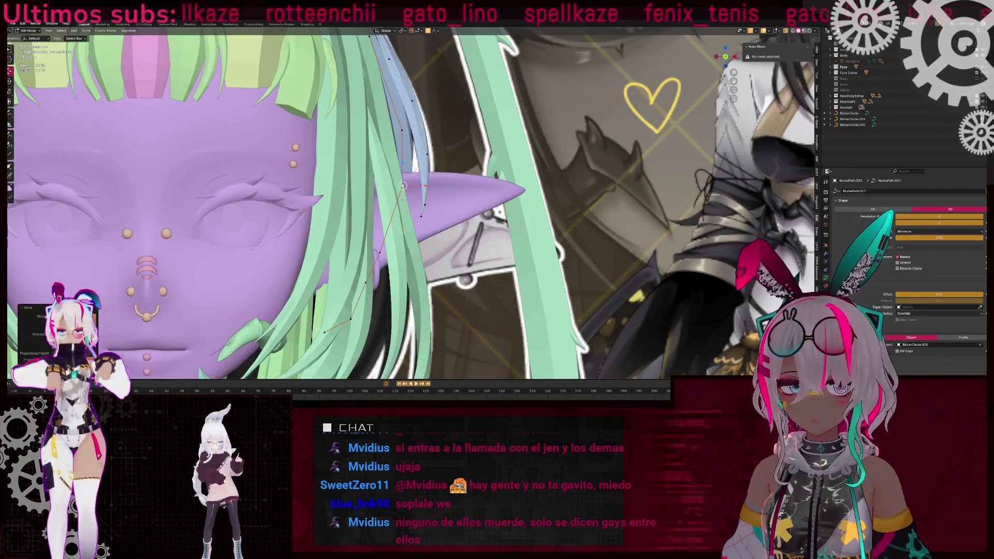
- Rotate and move the lower strand's points to bend it beside the ear
key("r")
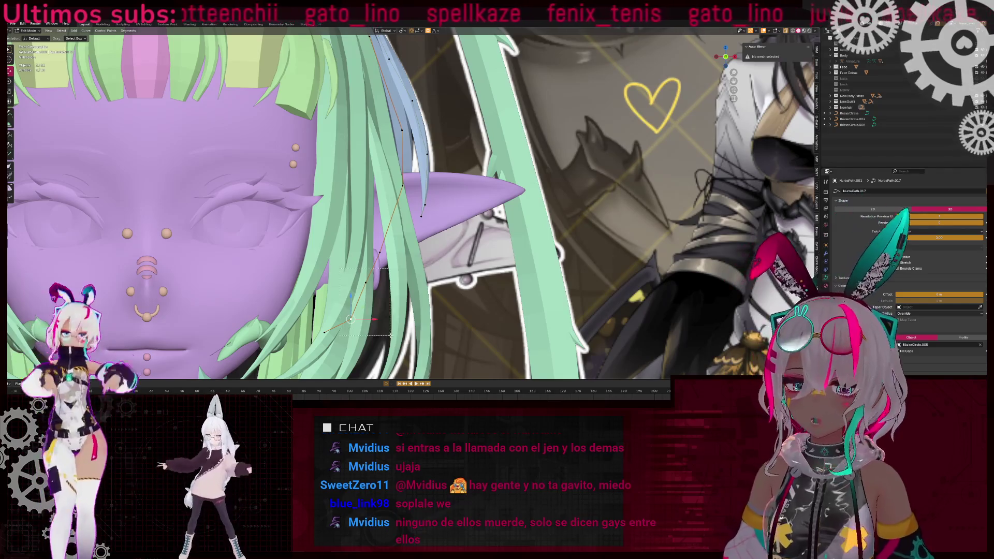
left_click(435, 309)
key("g")
left_click(362, 269)
scroll(362, 270, "down", 2)
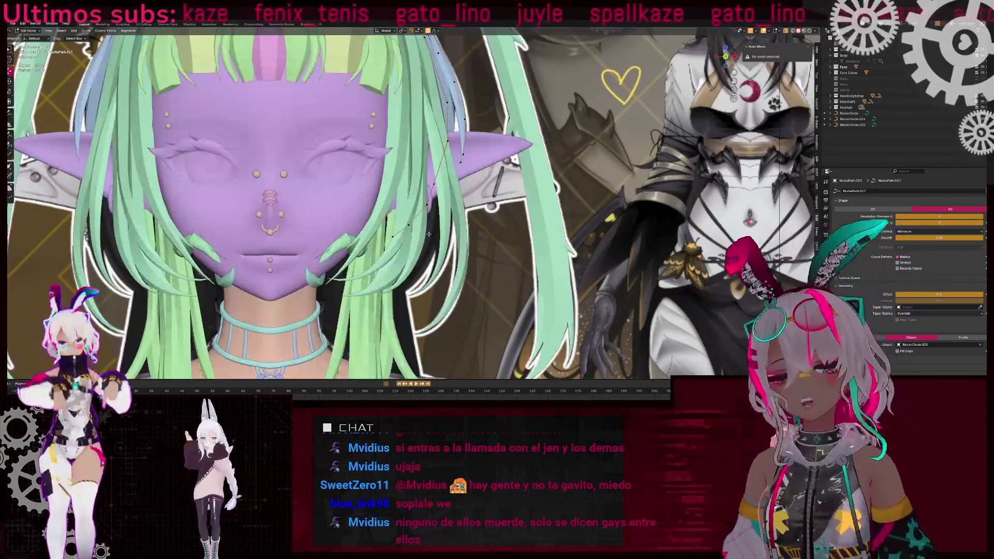
middle_click_drag(393, 217, 409, 199)
key("g")
left_click(407, 208)
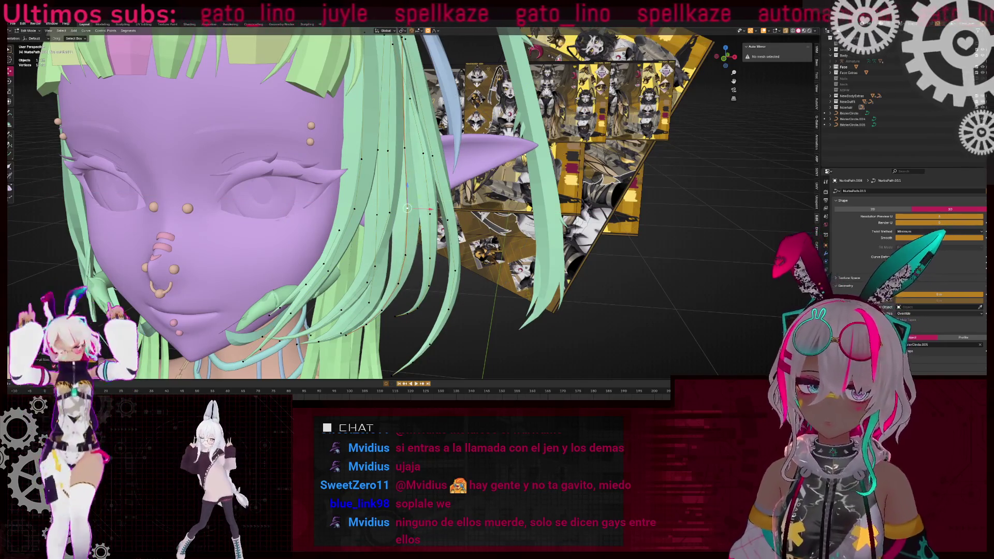
- In front view, toggle X-ray to compare the hair with the reference art
left_click(723, 65)
scroll(453, 142, "up", 5)
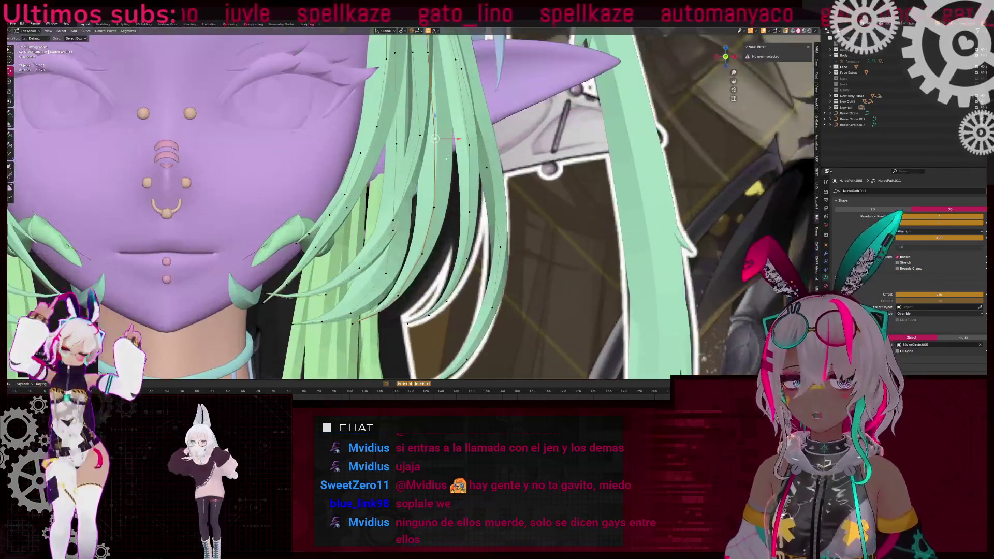
scroll(453, 142, "down", 2)
key("alt+z")
scroll(394, 315, "up", 4)
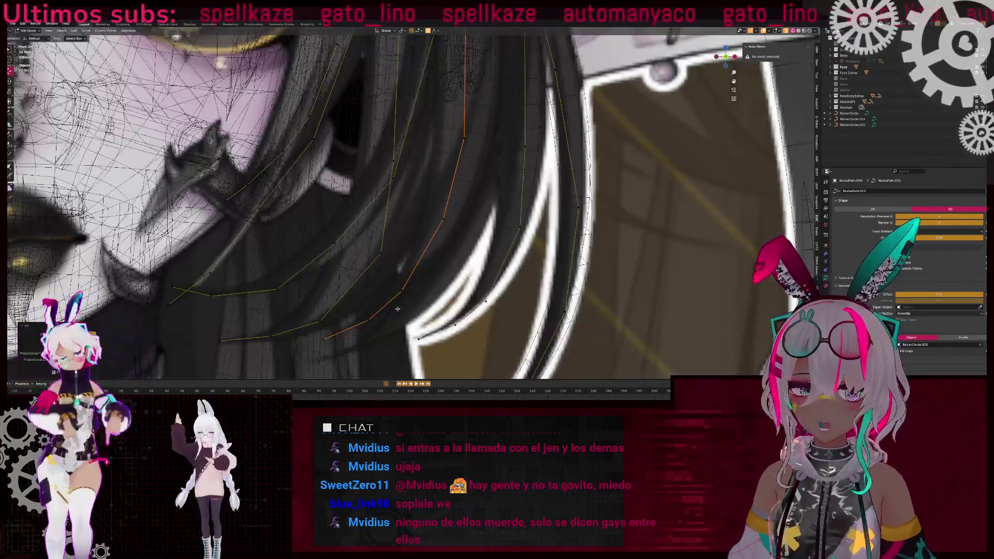
middle_click_drag(409, 291, 375, 281, "shift")
key("alt+z")
key("alt+z")
key("alt+z")
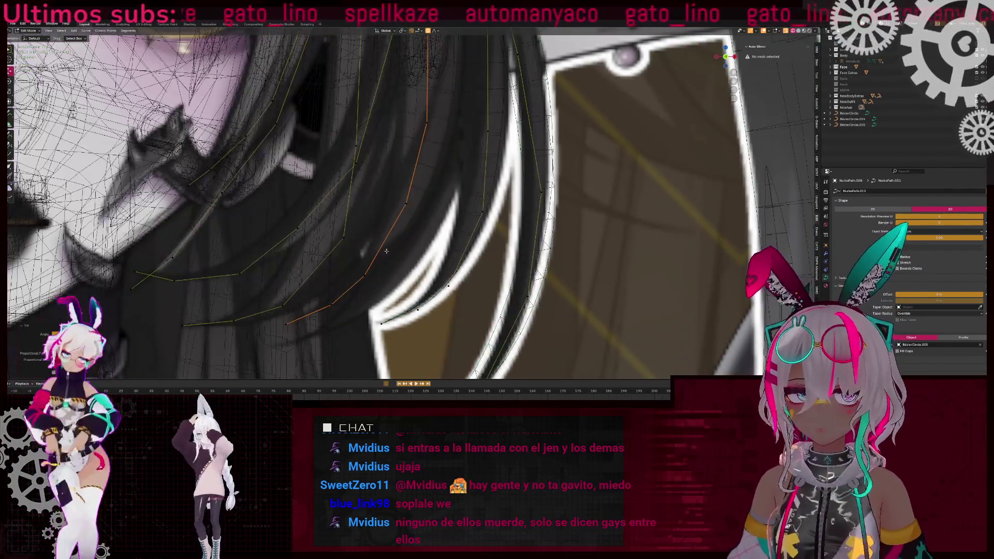
key("alt+z")
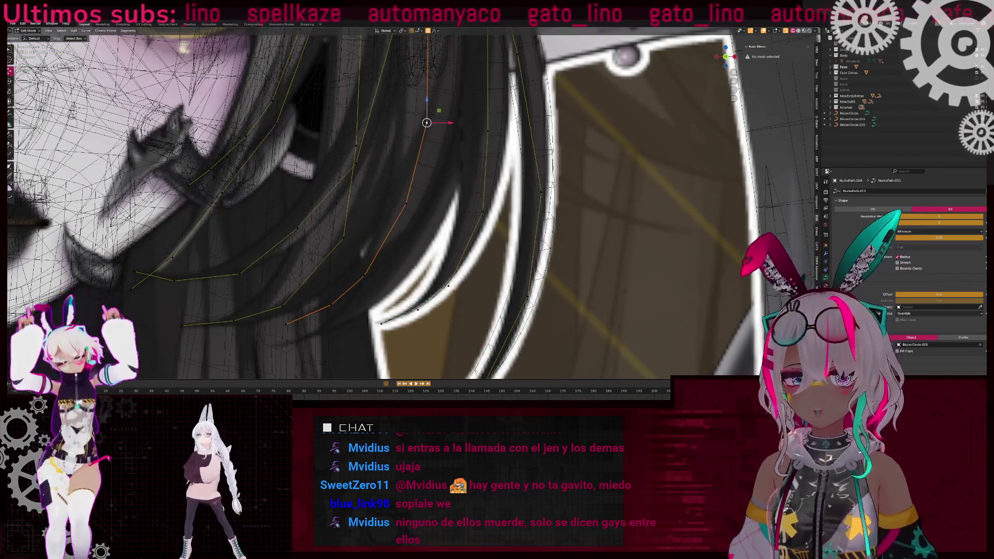
key("alt+z")
- Shift a front strand's point right along X, then return to Object Mode
left_click(356, 146)
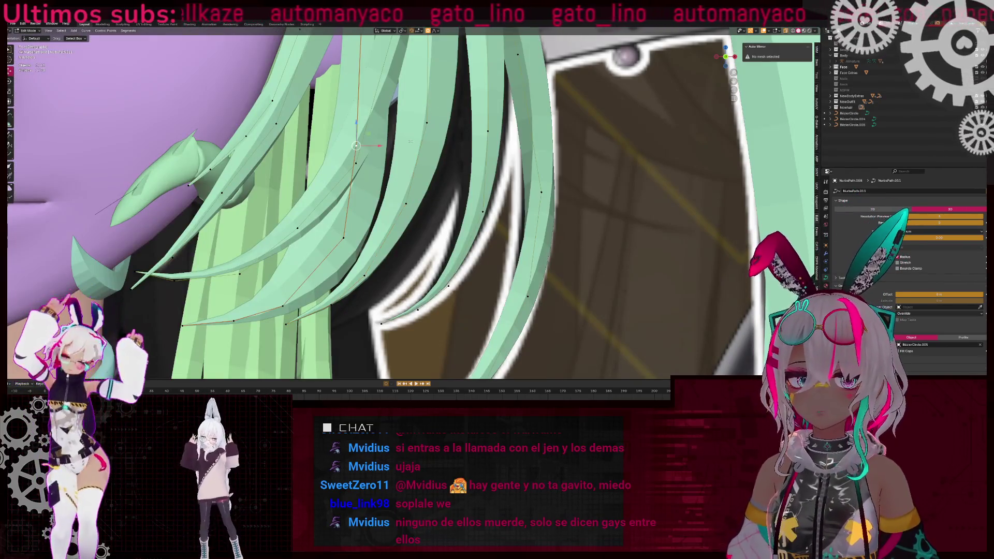
left_click_drag(380, 150, 389, 149)
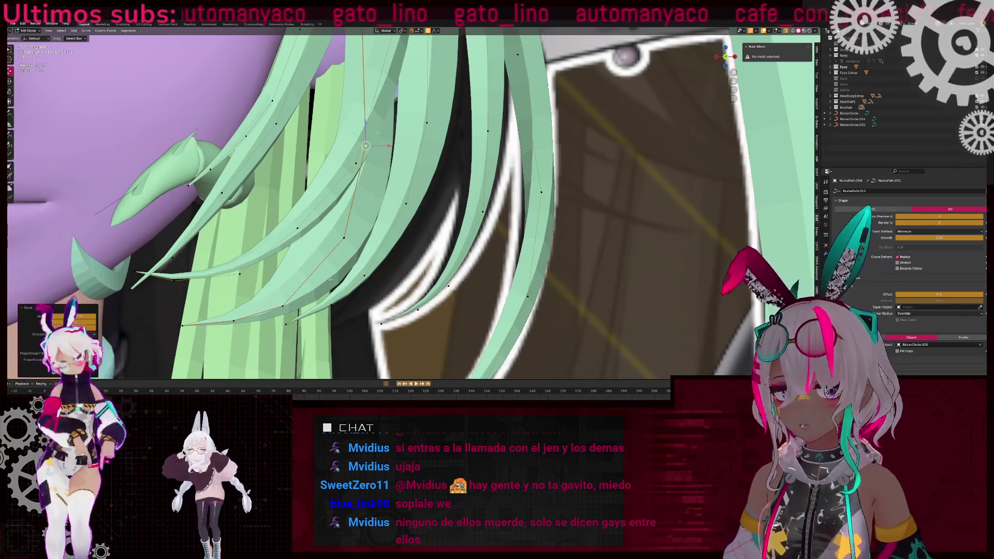
left_click(344, 237)
key("alt+z")
key("alt+z")
mouse_move(272, 304)
middle_mouse_down("shift")
mouse_move(316, 252)
mouse_move(501, 223)
middle_mouse_up("shift")
scroll(264, 249, "down", 5)
key("Tab")
scroll(501, 224, "down", 4)
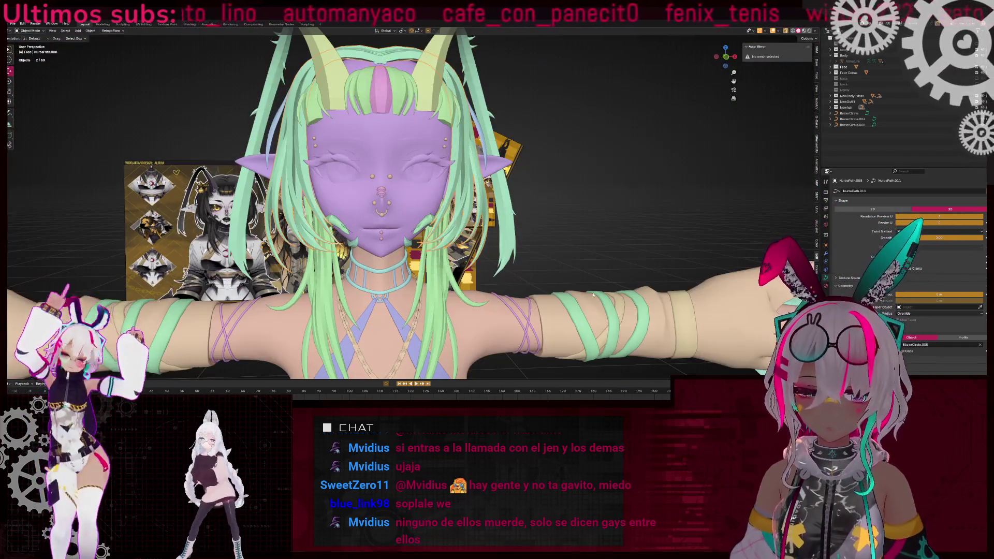
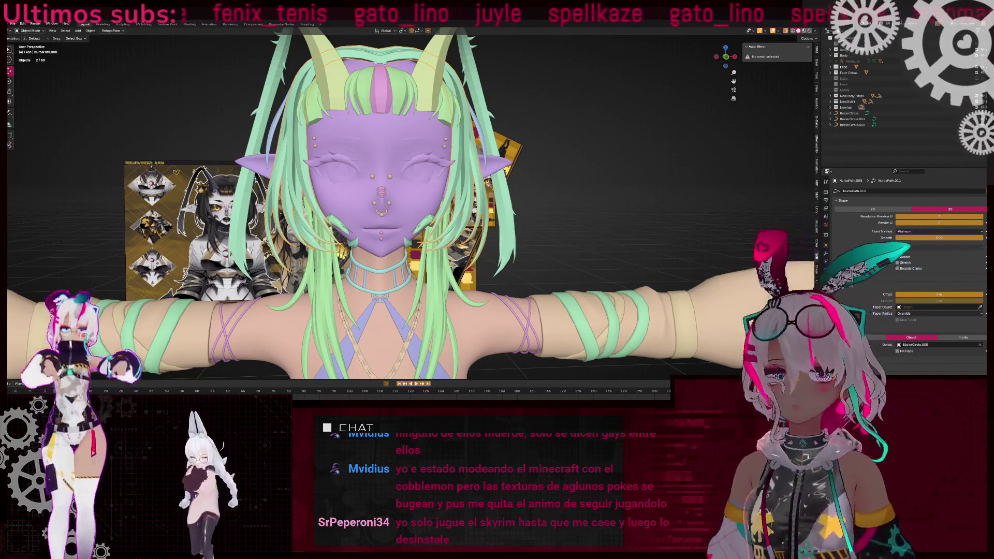
- In right side view, move the strand's end point along Y and shrink it with Alt+S for a thinner tip
mouse_move(414, 207)
middle_mouse_down()
mouse_move(290, 222)
mouse_move(322, 237)
mouse_move(463, 159)
middle_mouse_up()
key("Tab")
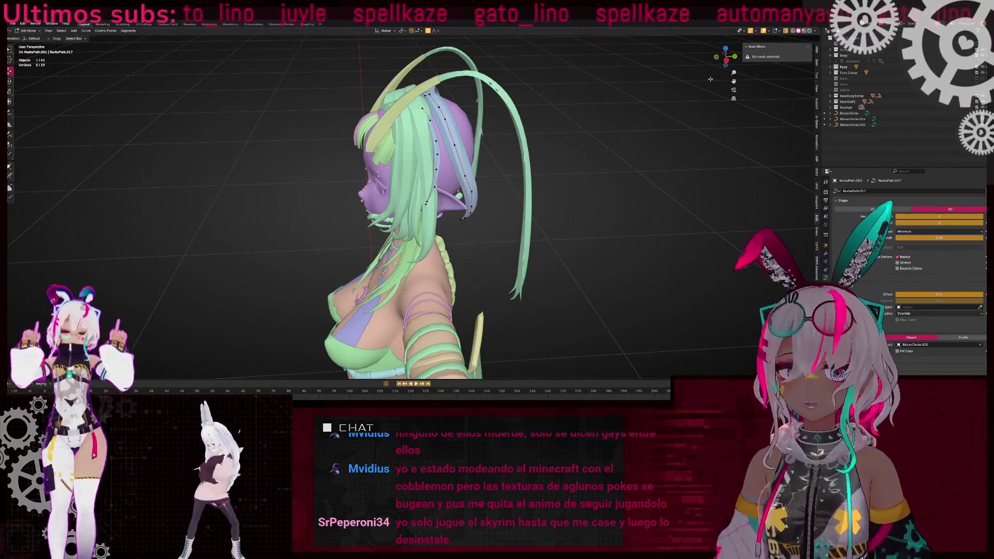
left_click(727, 61)
scroll(367, 155, "up", 4)
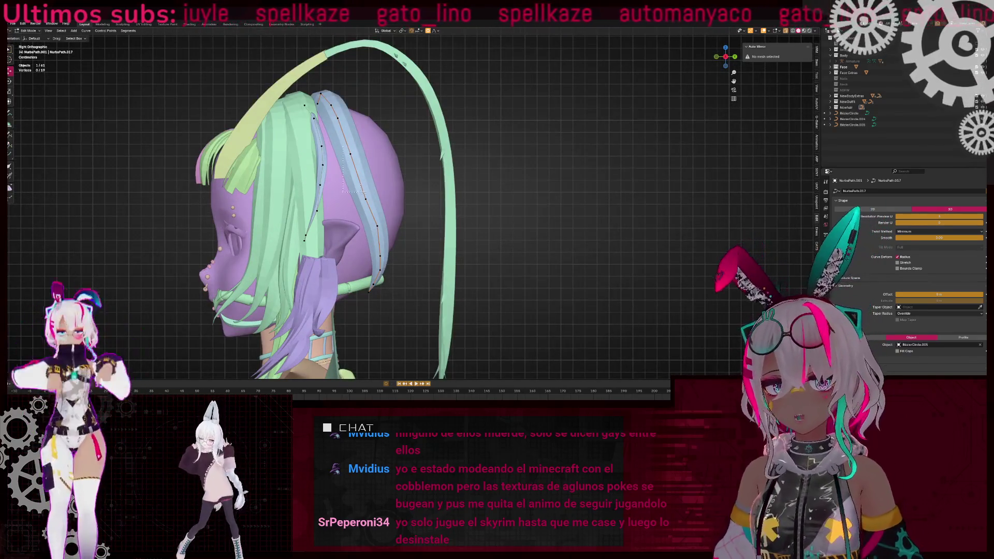
key("g")
key("y")
left_click(382, 179)
scroll(392, 258, "up", 3)
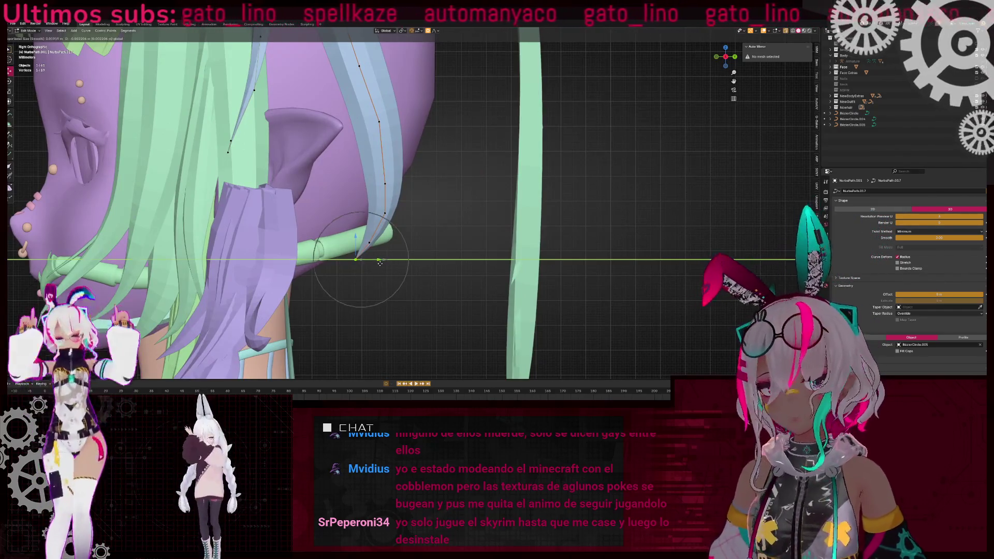
key("alt+s")
left_click(459, 234)
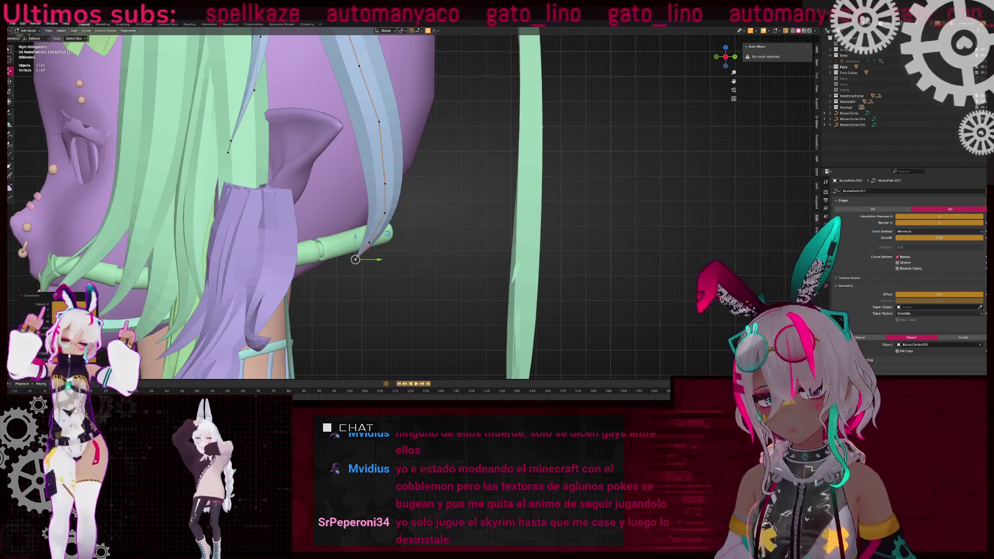
scroll(410, 203, "down", 3)
- Rotate the two points near the strand's end to refine the taper, then leave Edit Mode
left_click_drag(406, 193, 406, 193)
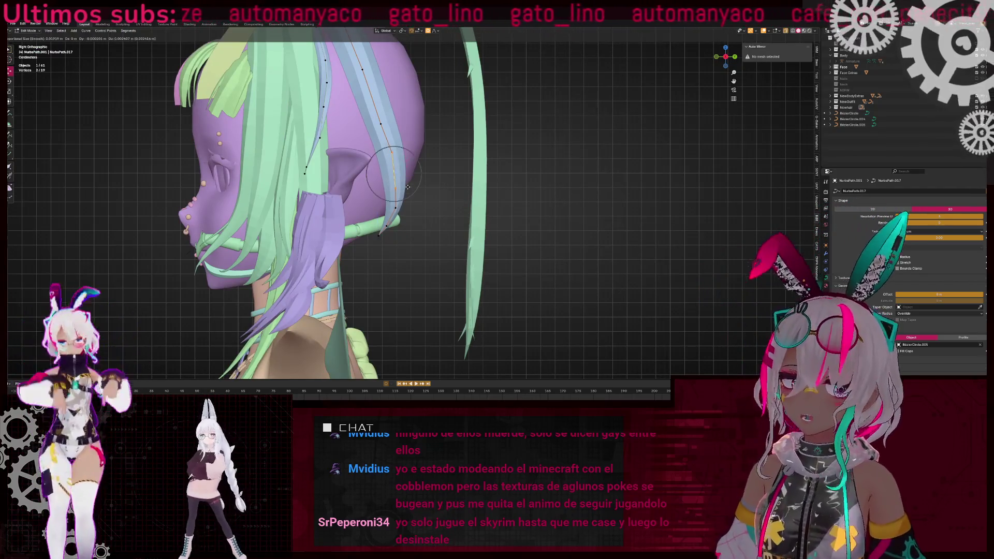
scroll(401, 204, "up", 3)
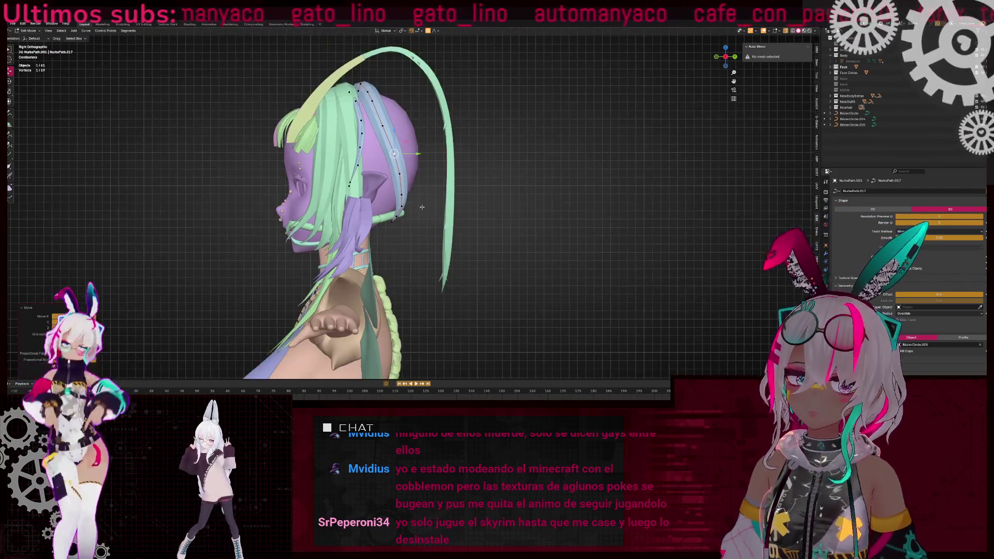
left_click_drag(411, 217, 411, 217)
key("r")
left_click(463, 221)
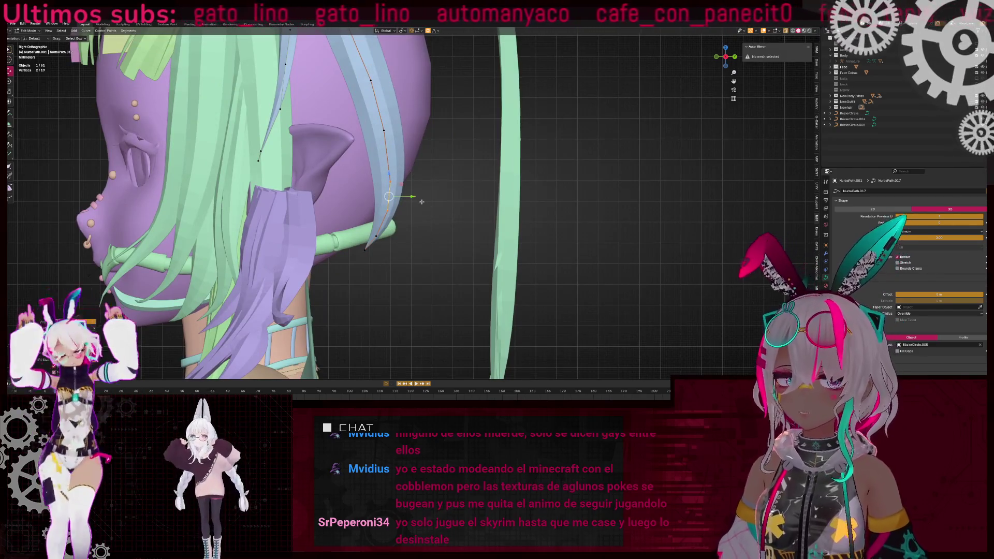
key("Tab")
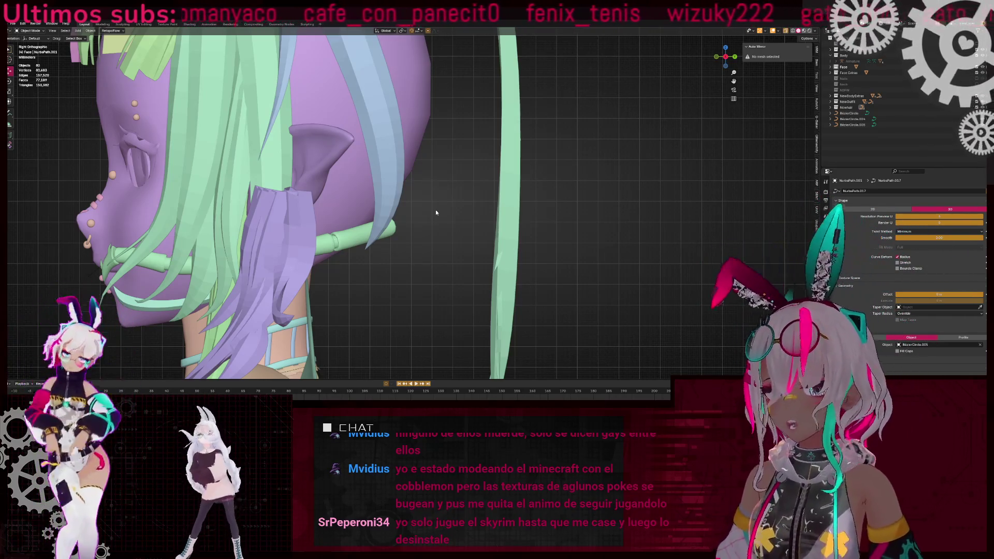
scroll(437, 215, "down", 3)
- Select the two stray purple curve pieces and send them to another collection with M
middle_click_drag(437, 215, 540, 228)
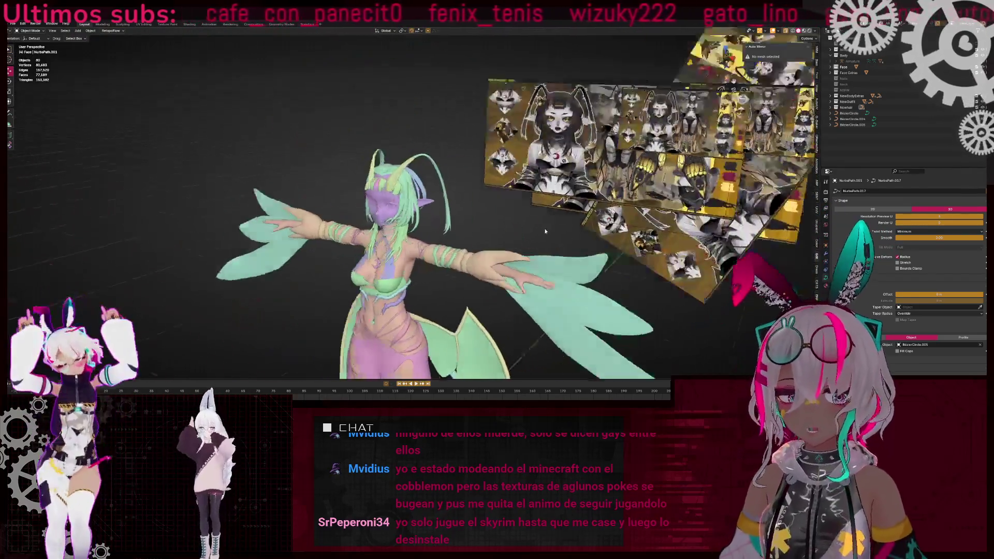
middle_click_drag(721, 211, 476, 221, "shift")
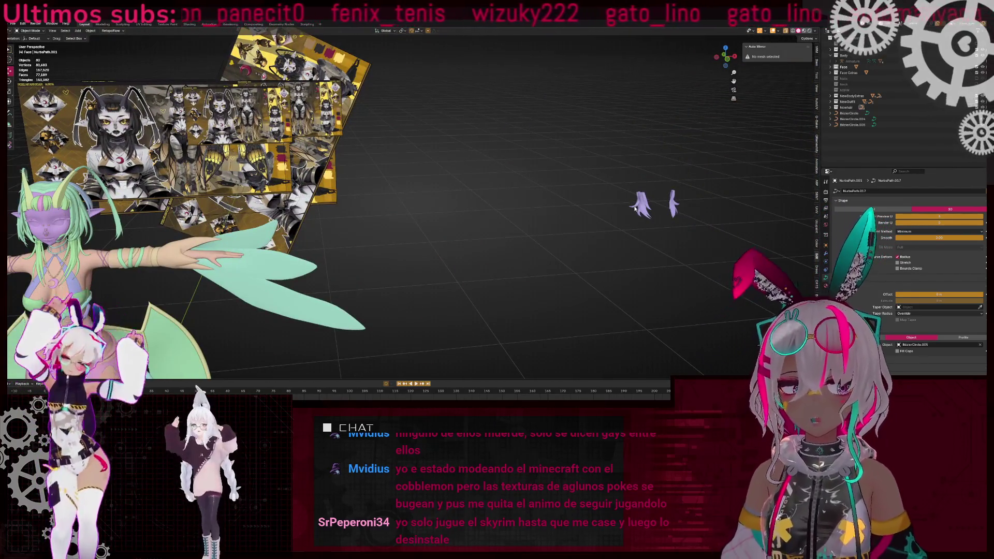
left_click(641, 208)
middle_click_drag(641, 207, 408, 218)
key("m")
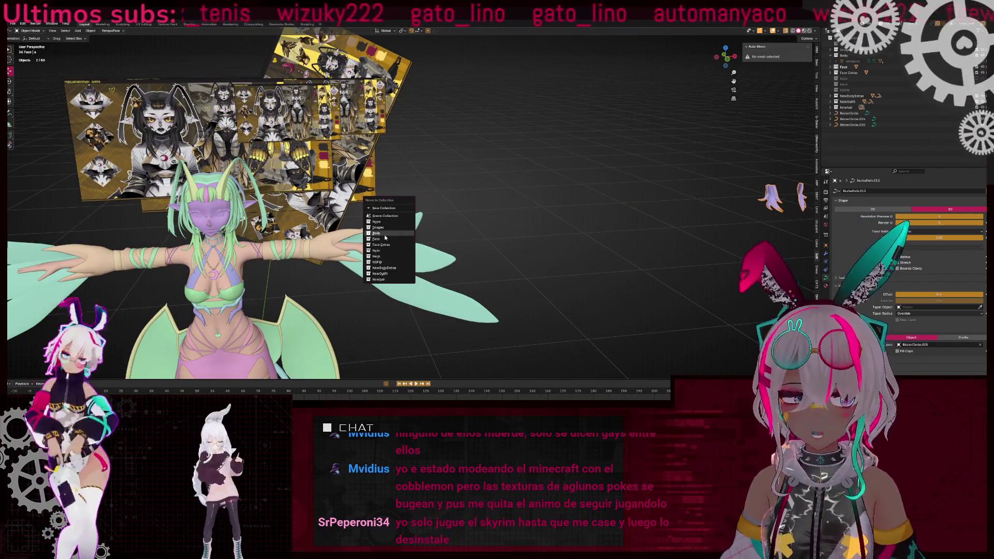
left_click(389, 222)
mouse_move(389, 223)
middle_mouse_down()
mouse_move(274, 220)
mouse_move(363, 218)
mouse_move(363, 139)
middle_mouse_up()
scroll(398, 217, "up", 5)
key("ctrl+z")
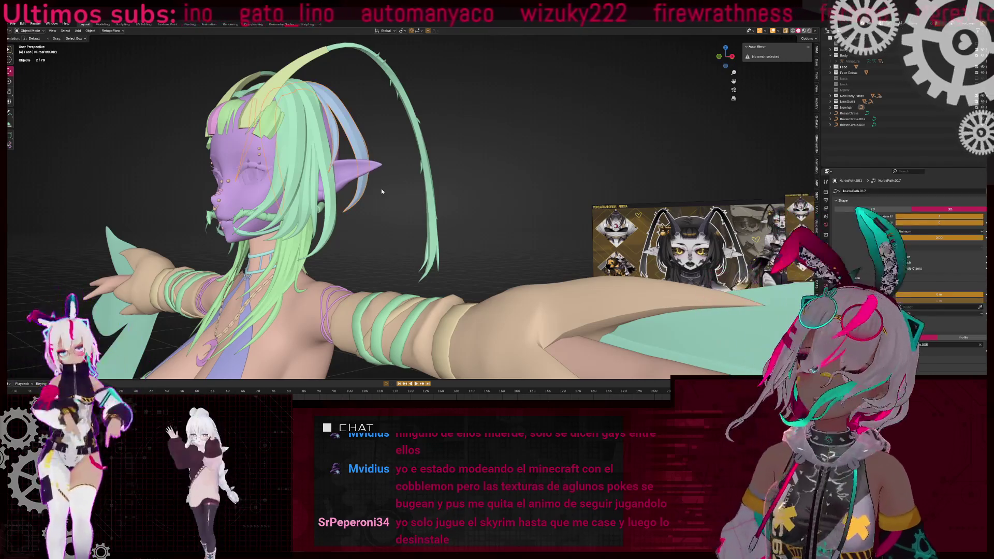
- Reshape NurbsPath.001 by proportionally moving points along the strand near the face
key("Tab")
scroll(364, 128, "up", 3)
mouse_move(364, 128)
middle_mouse_down()
mouse_move(432, 129)
mouse_move(482, 155)
middle_mouse_up()
key("g")
left_click(435, 129)
left_click_drag(490, 212, 427, 158)
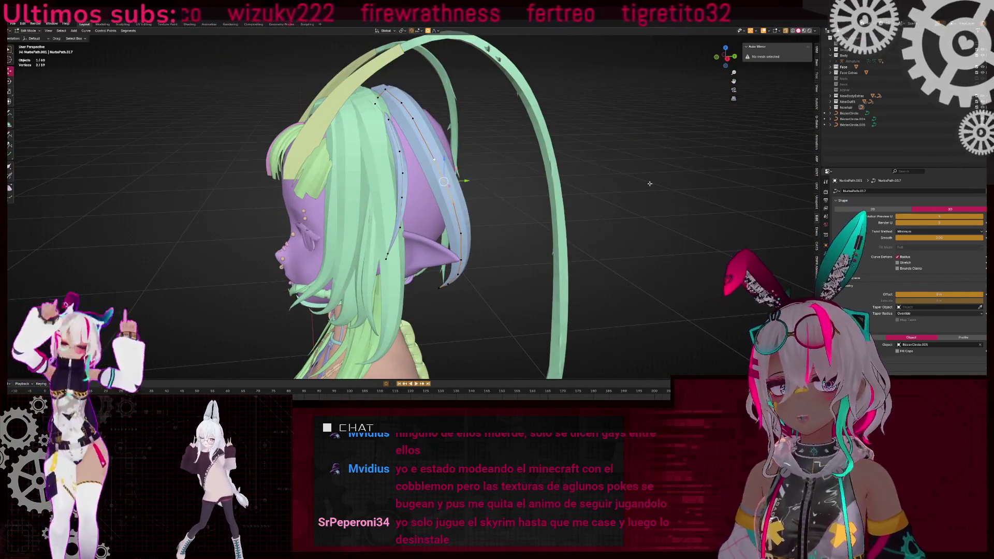
middle_click_drag(492, 197, 559, 213)
key("Tab")
mouse_move(474, 213)
middle_mouse_down()
mouse_move(485, 220)
mouse_move(397, 219)
mouse_move(405, 212)
mouse_move(380, 188)
mouse_move(499, 195)
mouse_move(443, 226)
mouse_move(444, 212)
mouse_move(563, 213)
mouse_move(471, 184)
middle_mouse_up()
- Move a strand point along Y with soft falloff, then separate the selection into a new curve
key("Tab")
left_click(445, 210)
scroll(471, 183, "up", 2)
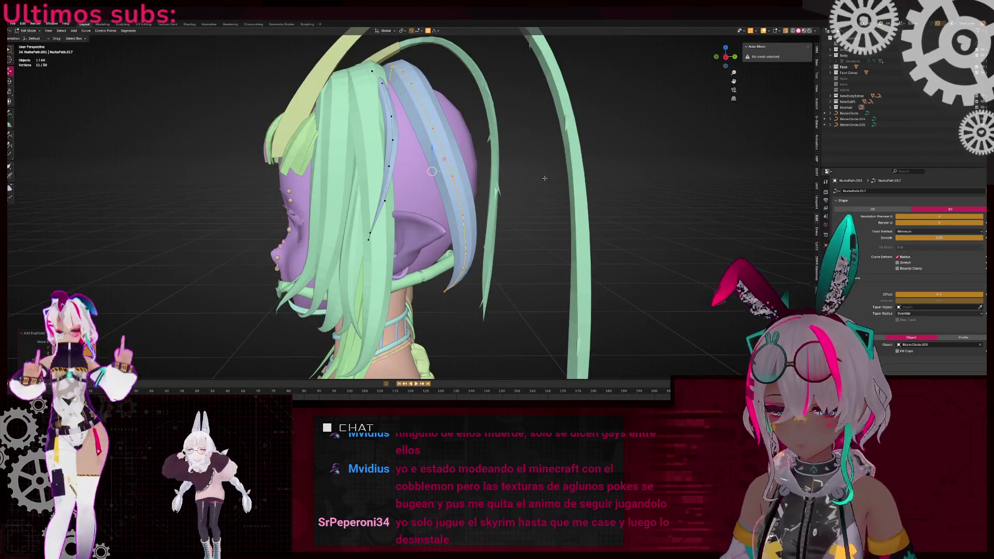
key("g")
key("y")
scroll(436, 175, "down", 3)
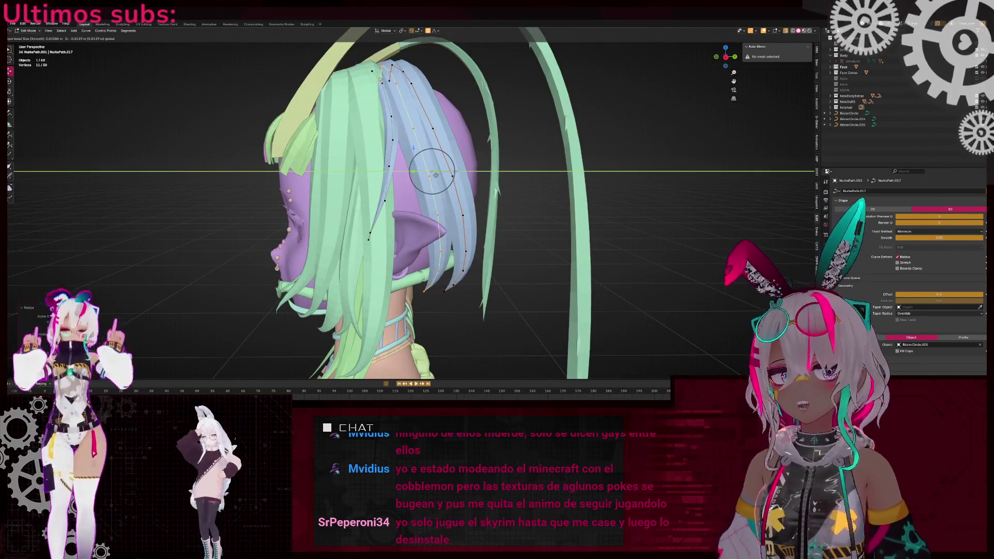
left_click(437, 175)
key("p")
key("alt+q")
- On the split strand NurbsPath.002, reposition a point and delete four points near the neck
mouse_move(396, 120)
middle_mouse_down()
mouse_move(468, 133)
mouse_move(478, 160)
middle_mouse_up()
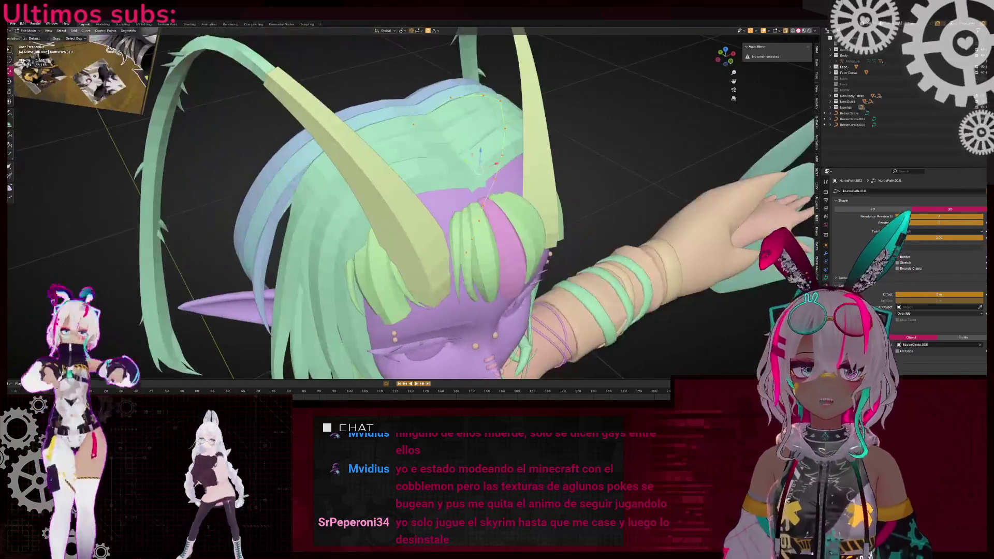
mouse_move(567, 161)
middle_mouse_down()
mouse_move(433, 151)
mouse_move(354, 157)
mouse_move(362, 165)
middle_mouse_up()
key("g")
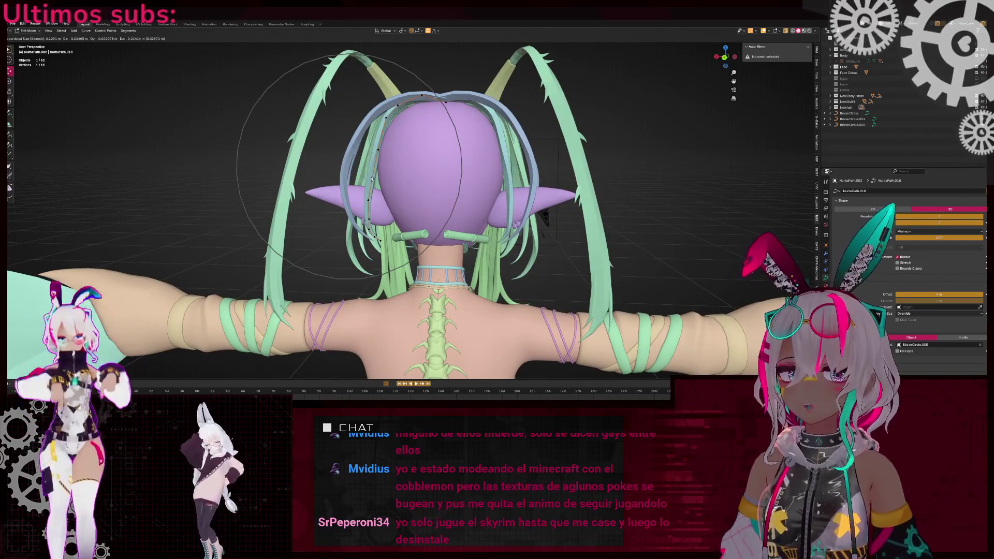
left_click(378, 190)
scroll(378, 190, "up", 1)
middle_click_drag(379, 190, 496, 233)
scroll(496, 233, "up", 3)
scroll(454, 267, "up", 2)
middle_click_drag(454, 266, 531, 215)
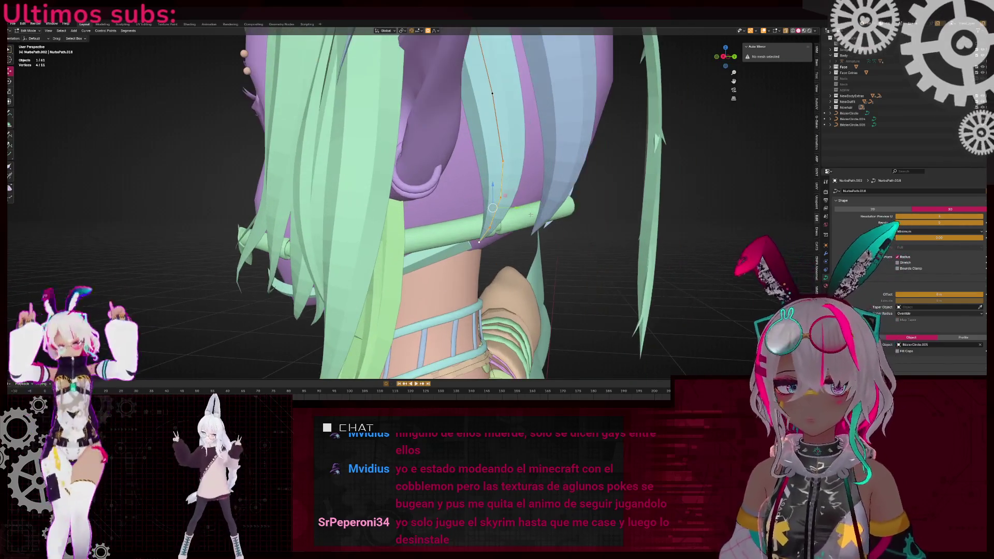
key("x")
left_click(513, 209)
- Select all points of the shortened strand behind the ear
mouse_move(495, 88)
middle_mouse_down()
mouse_move(425, 155)
mouse_move(362, 181)
mouse_move(456, 207)
mouse_move(441, 218)
mouse_move(394, 197)
middle_mouse_up()
left_click(441, 219)
scroll(390, 193, "up", 2)
key("a")
middle_click_drag(473, 202, 754, 57)
- In front view, extrude one new point at the strand's tip, leave Edit Mode, and drop in HAIR REF.png
left_click(724, 56)
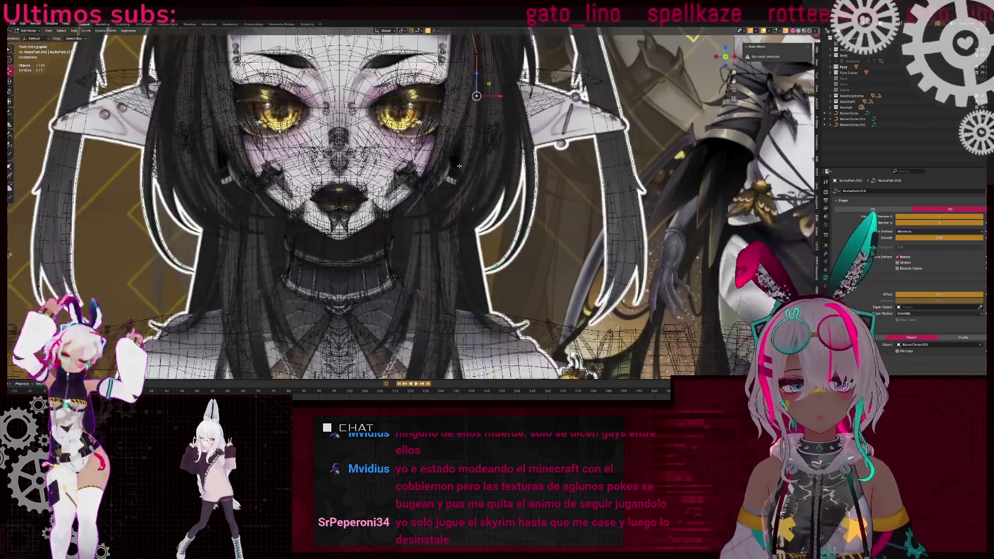
key("e")
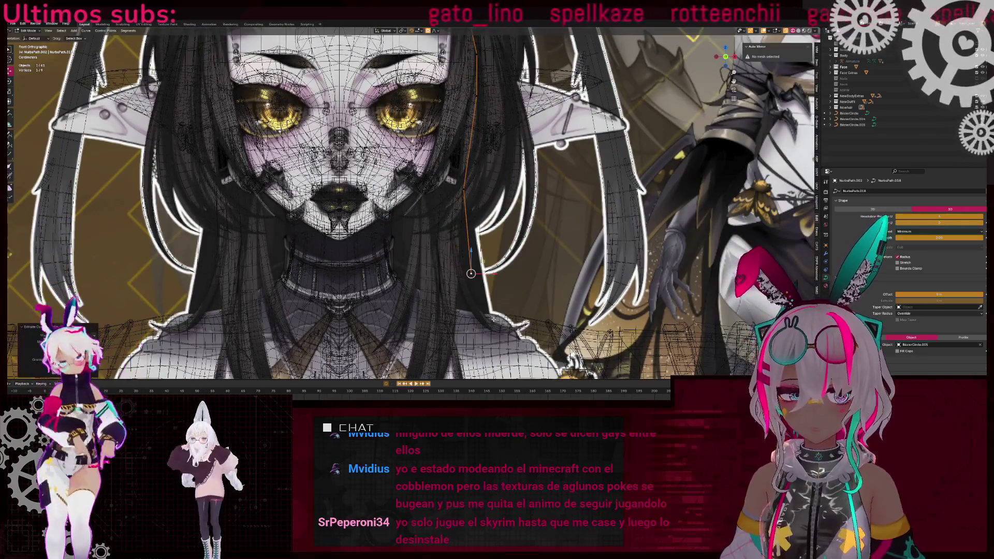
scroll(495, 259, "down", 4, "shift")
left_click(501, 277)
scroll(500, 278, "down", 5)
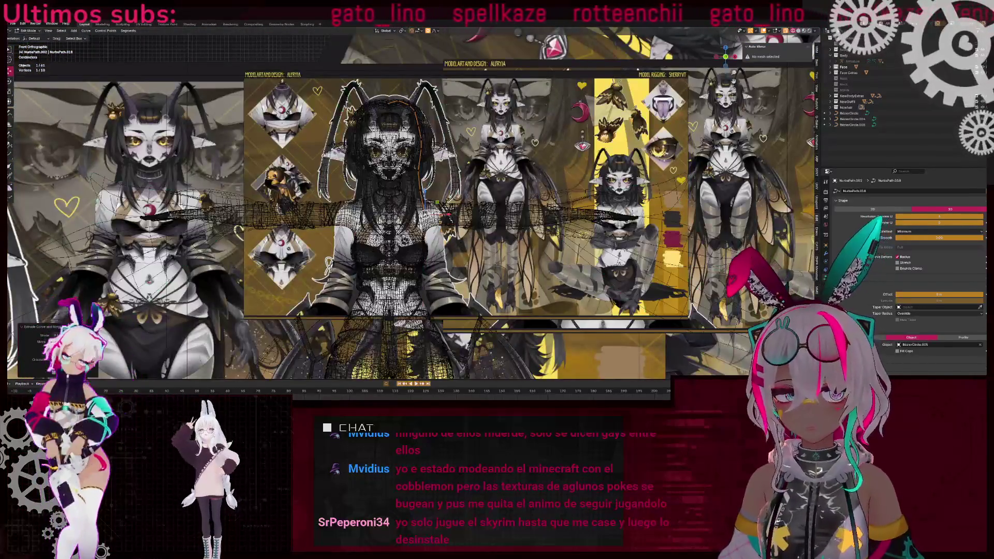
scroll(444, 232, "up", 8)
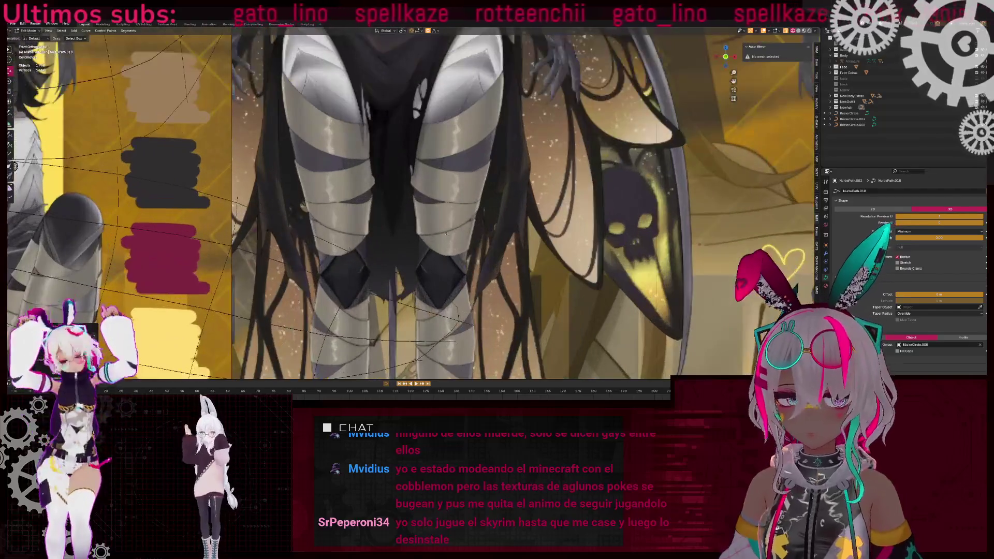
scroll(484, 281, "down", 8)
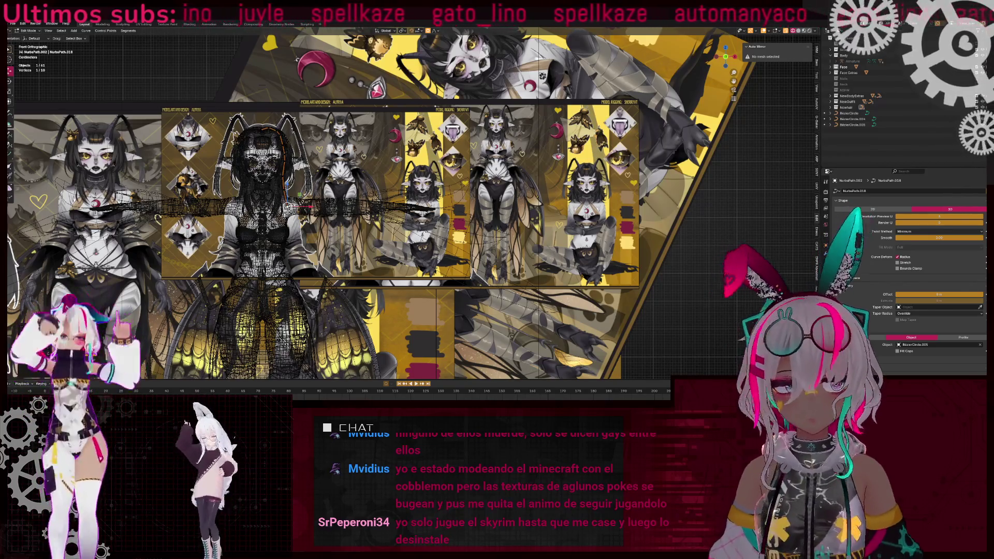
scroll(409, 207, "down", 5)
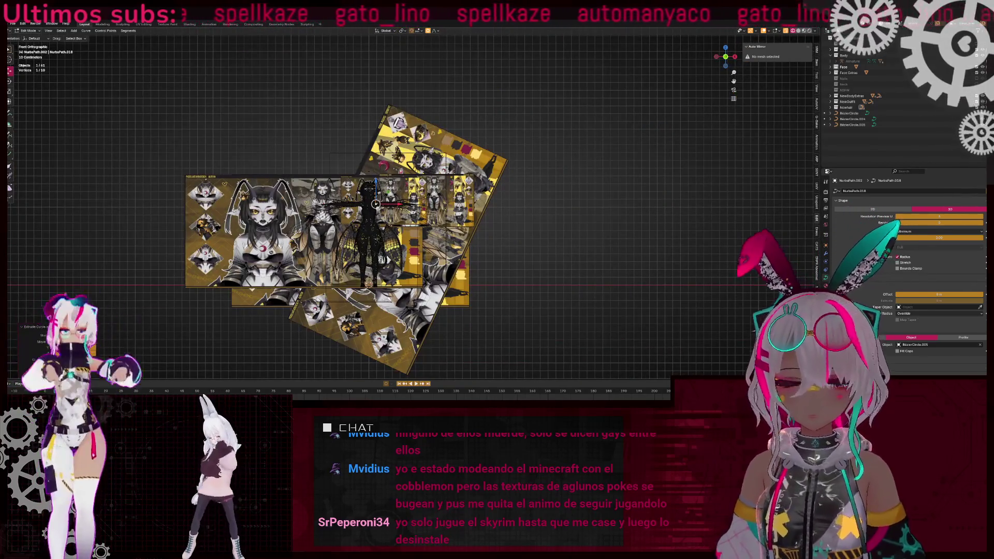
key("Tab")
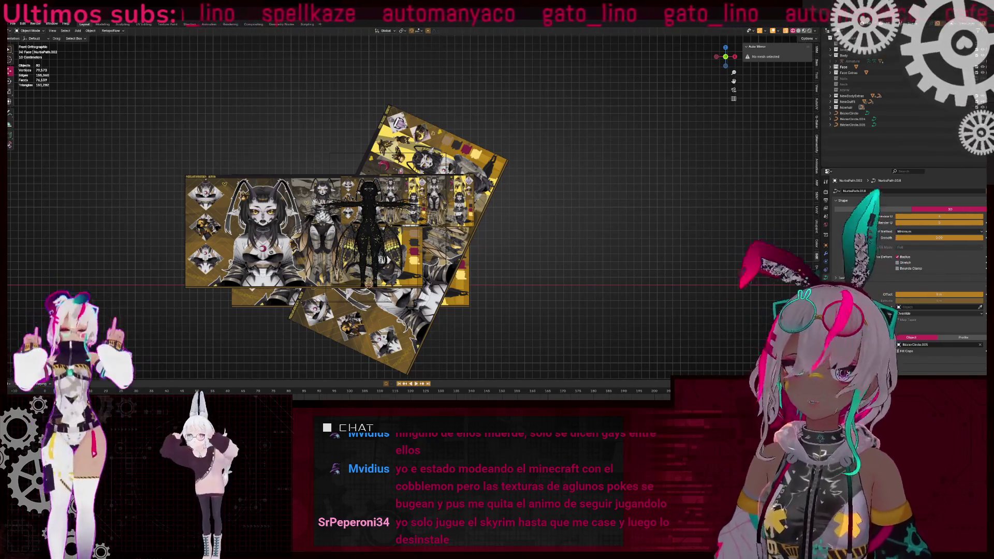
left_click_drag(984, 225, 593, 224)
- Scale down the HAIR REF.png reference image
middle_click_drag(704, 242, 707, 242, "shift")
key("g")
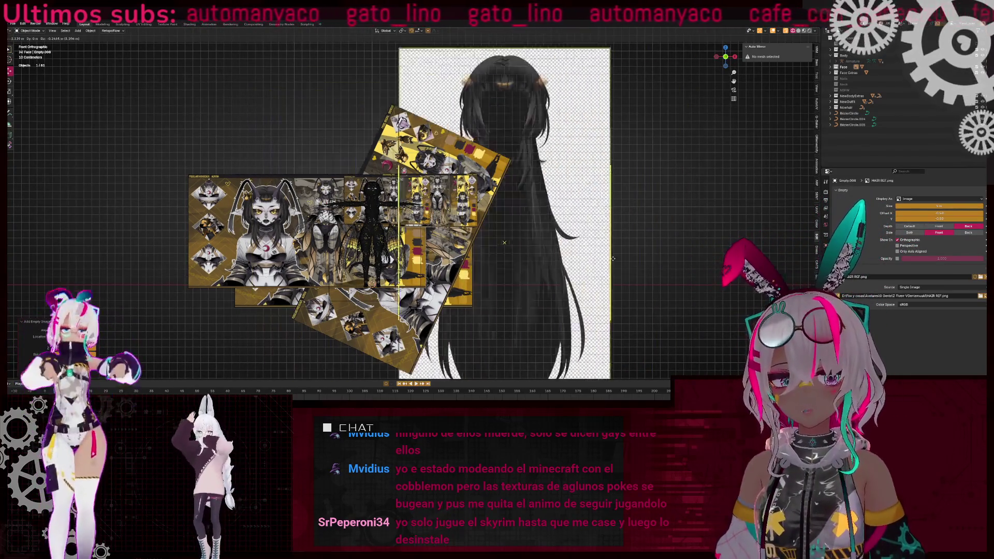
key("Escape")
left_click(914, 227)
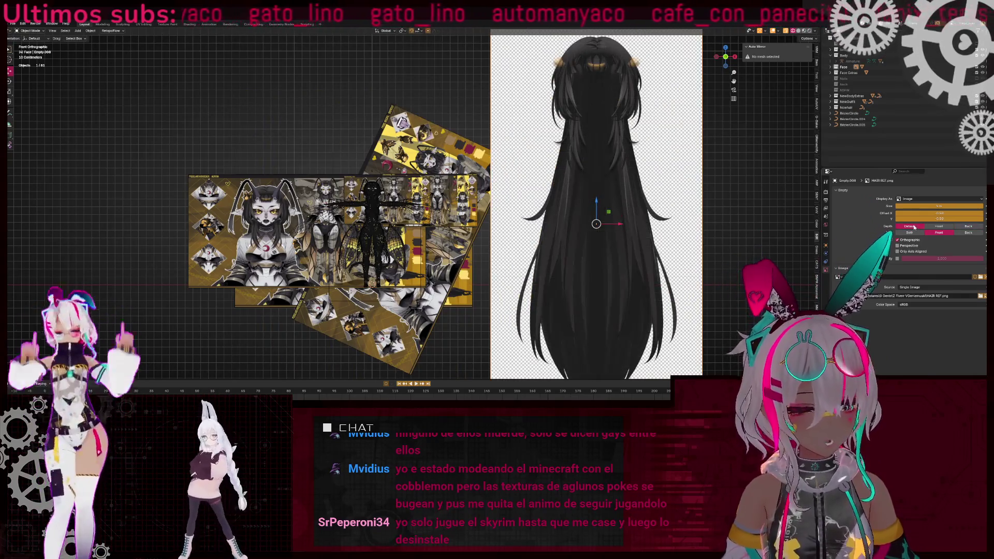
key("s")
left_click(677, 255)
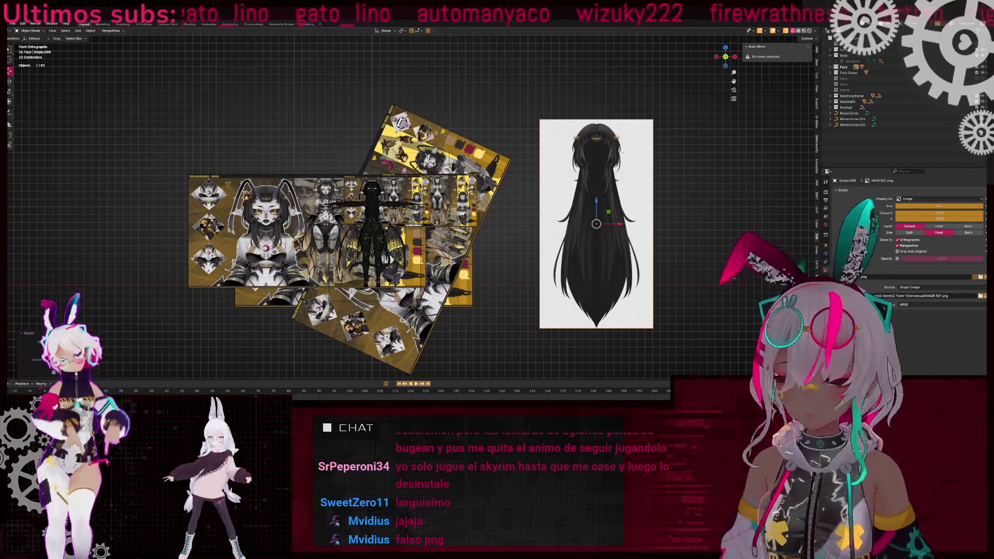
- Centre the view on the hair reference and delete it
scroll(673, 202, "up", 4)
mouse_move(673, 202)
middle_mouse_down("shift")
mouse_move(334, 202)
mouse_move(504, 201)
middle_mouse_up("shift")
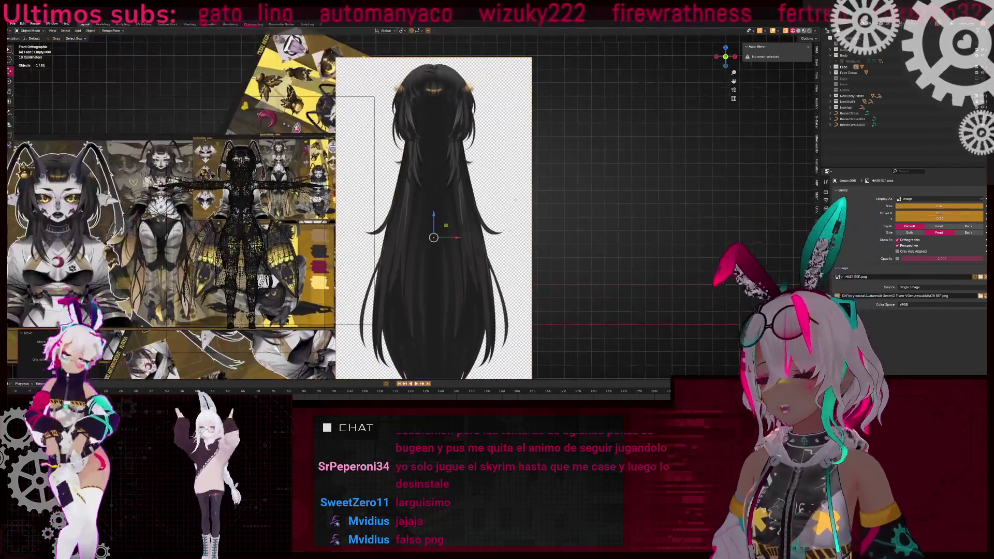
scroll(504, 202, "up", 4)
scroll(518, 199, "down", 3)
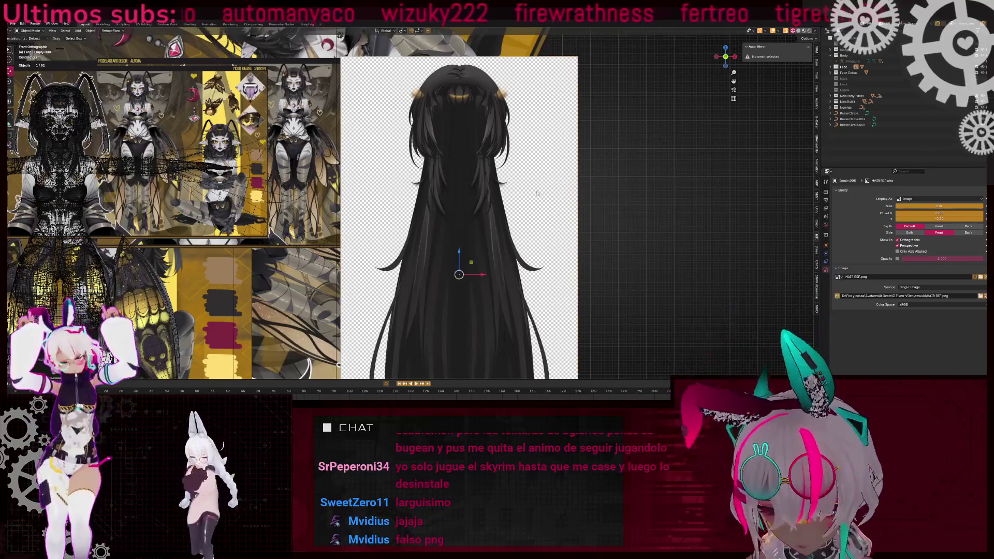
scroll(537, 194, "down", 3)
scroll(363, 225, "up", 6)
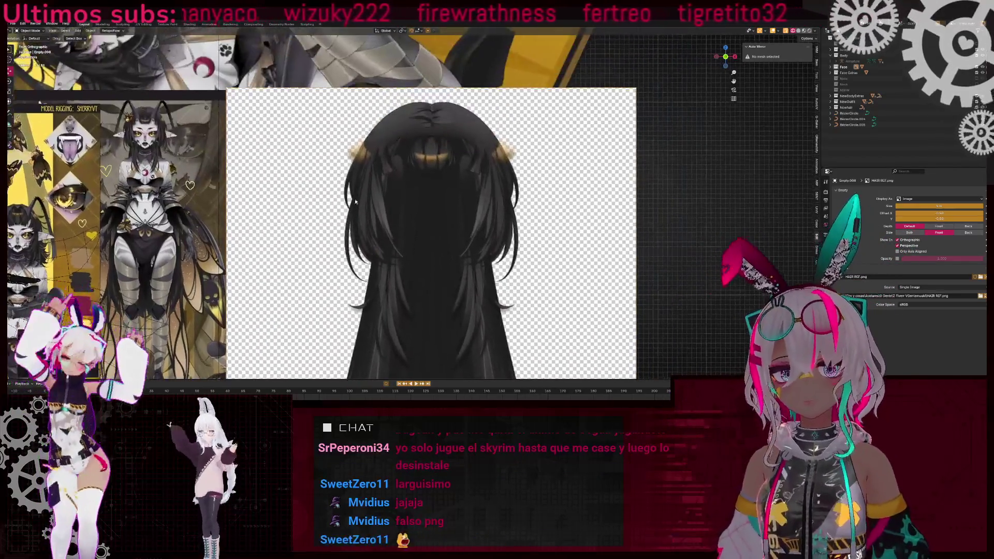
scroll(363, 225, "up", 4)
scroll(252, 236, "down", 10)
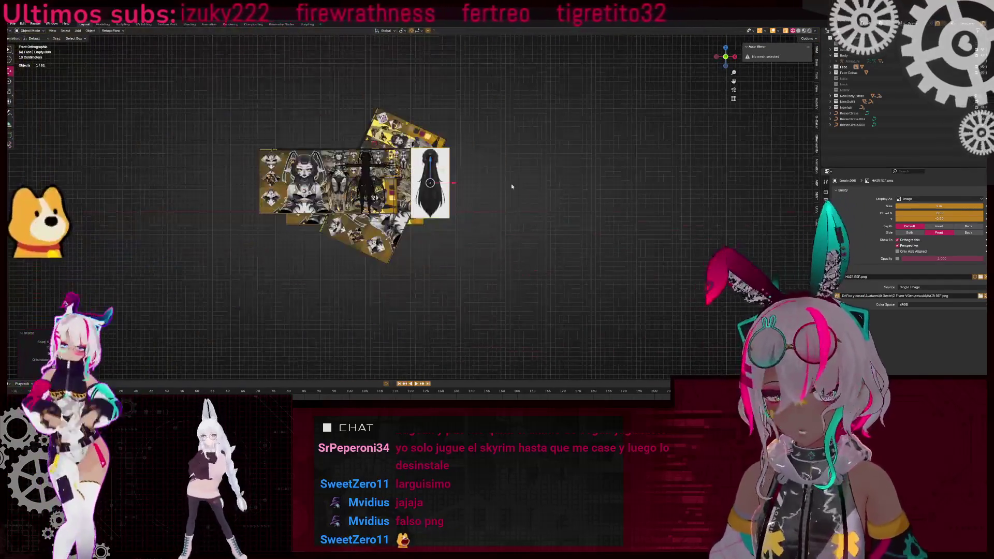
key("x")
left_click(506, 168)
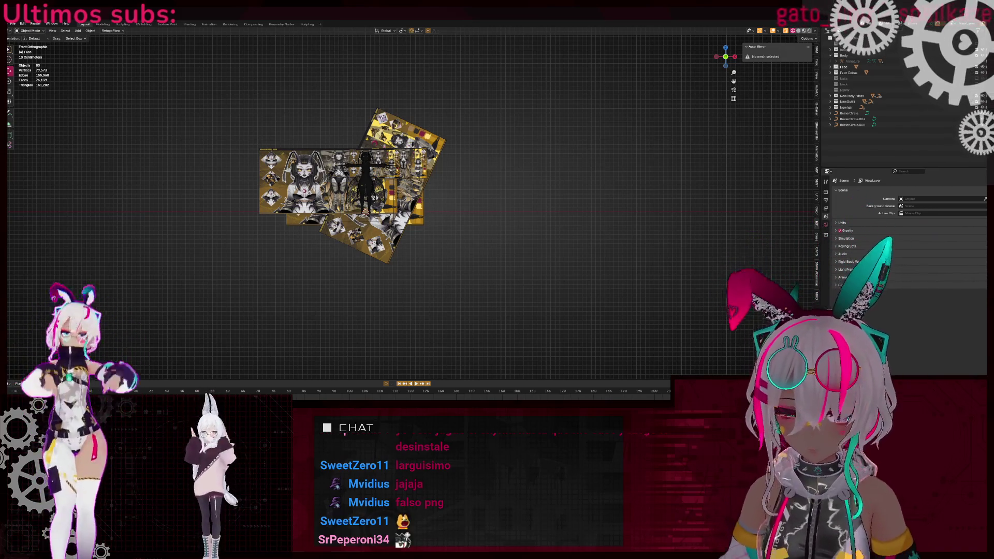
- Drop HAIR REF.png into the viewport again and delete the extra copy
left_click_drag(984, 311, 596, 185)
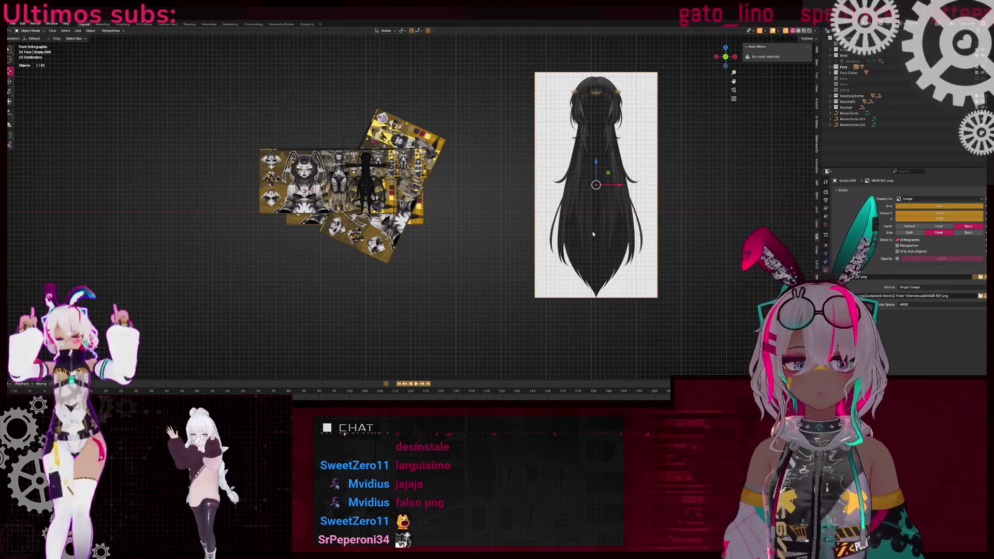
scroll(594, 228, "down", 1)
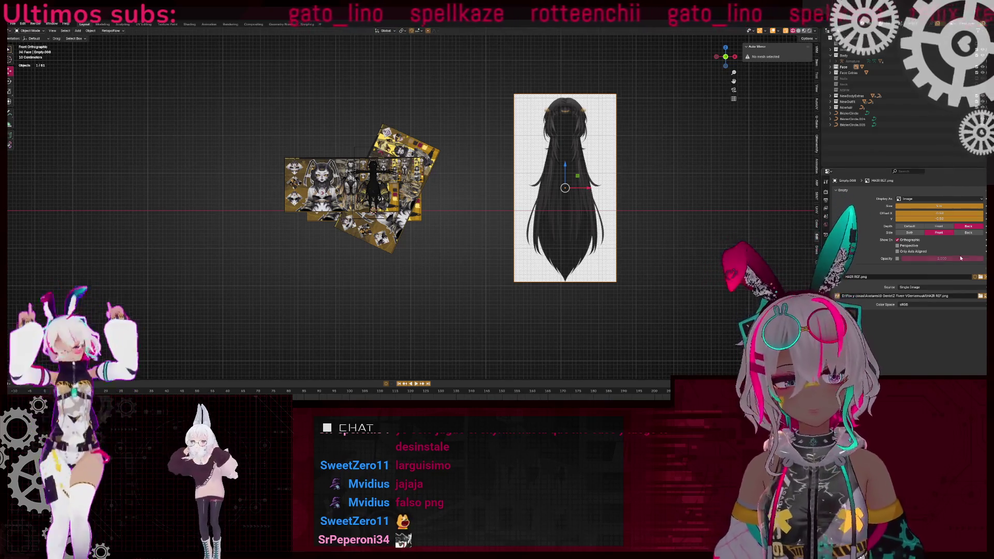
scroll(514, 231, "up", 3)
key("Delete")
middle_click_drag(616, 212, 710, 217, "shift")
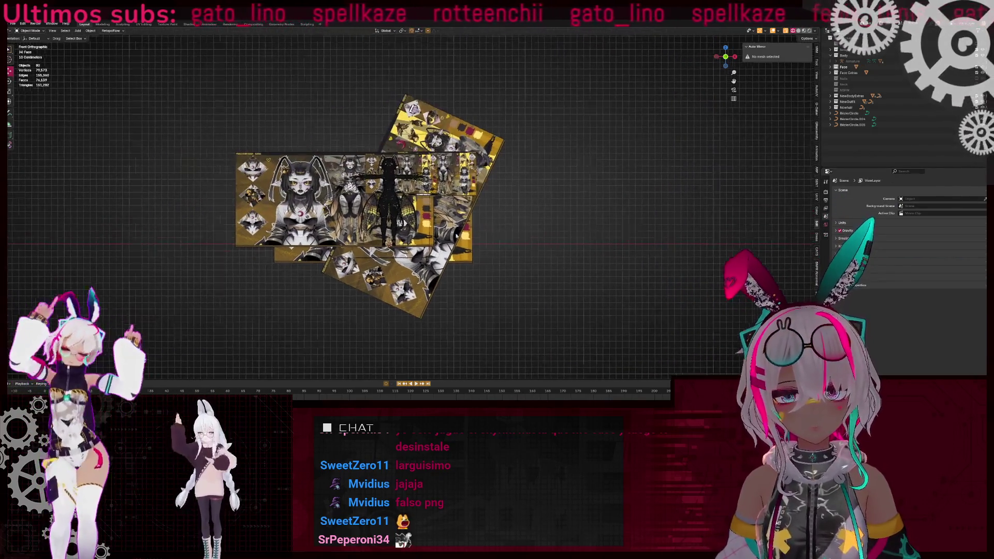
middle_click_drag(511, 218, 496, 212)
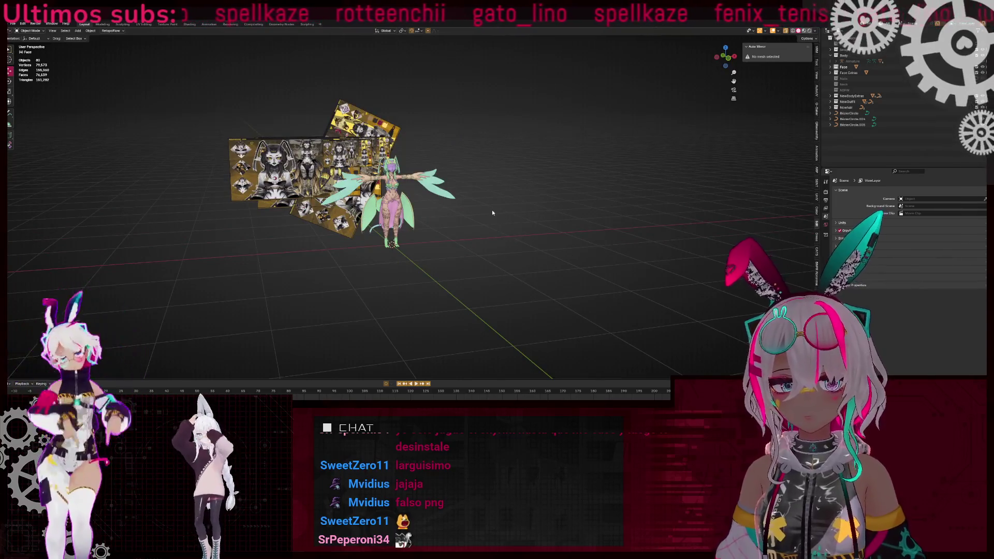
scroll(493, 213, "up", 5)
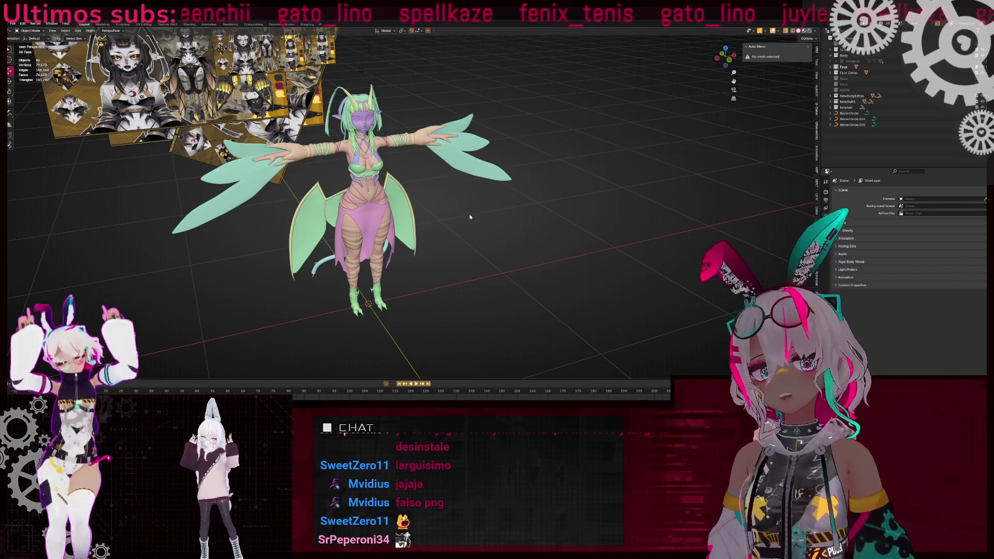
- In front view, scale the hair reference to 0.5, place it on the character sheet, and resize it
key("KP_1")
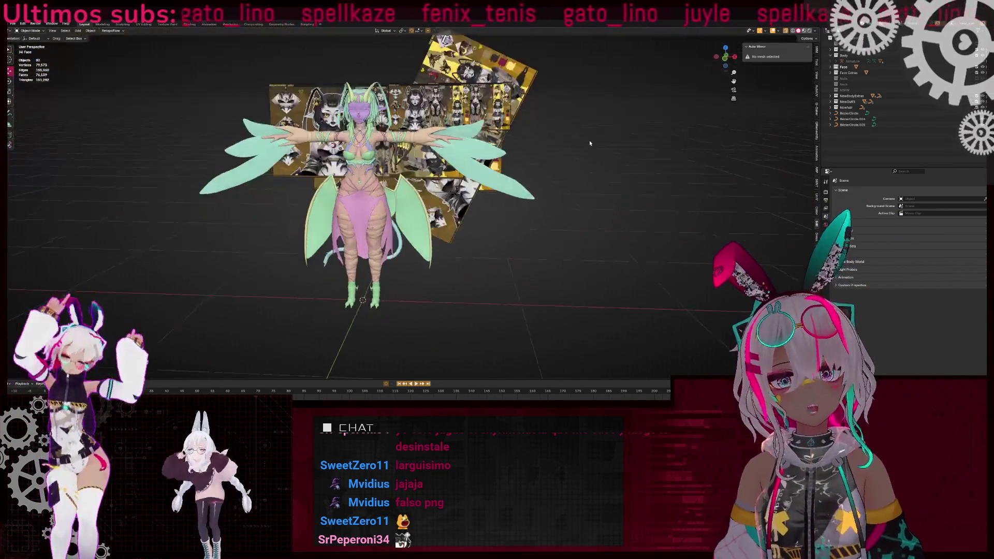
scroll(444, 362, "up", 2)
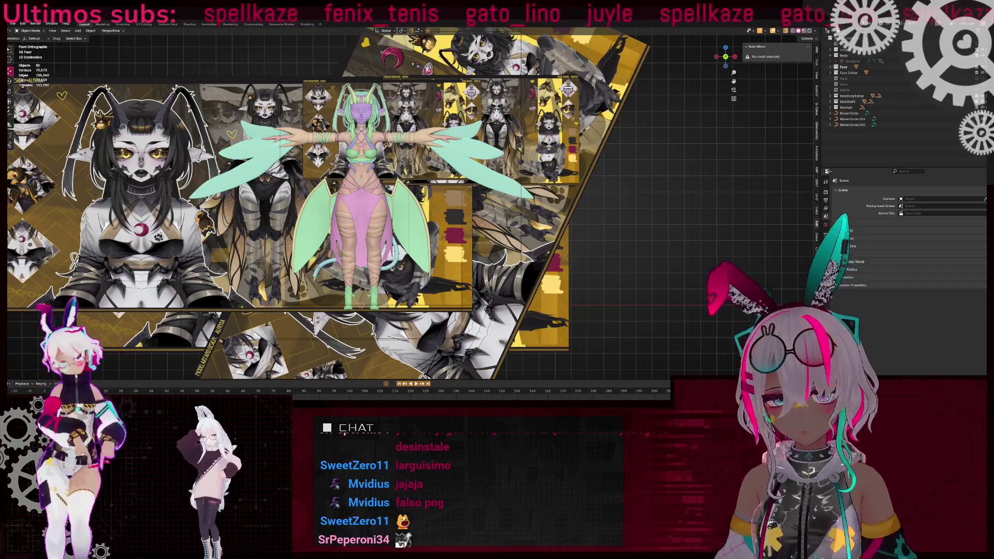
scroll(410, 207, "down", 3)
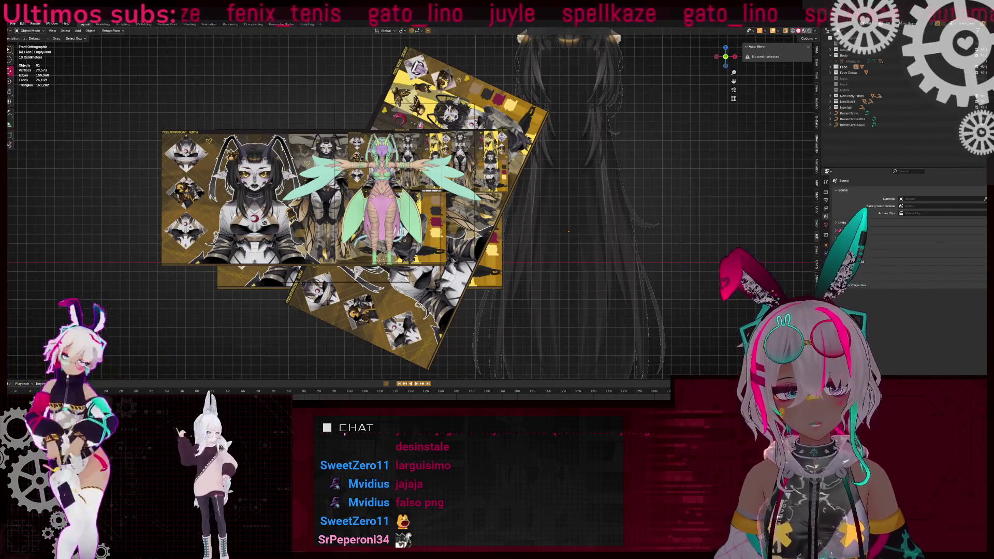
type("s0.5")
key("Return")
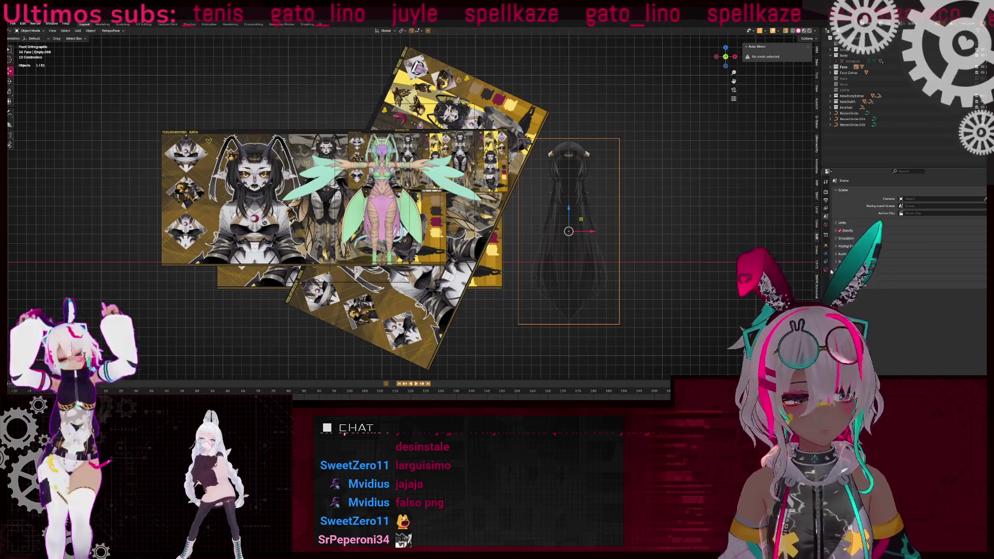
left_click(828, 270)
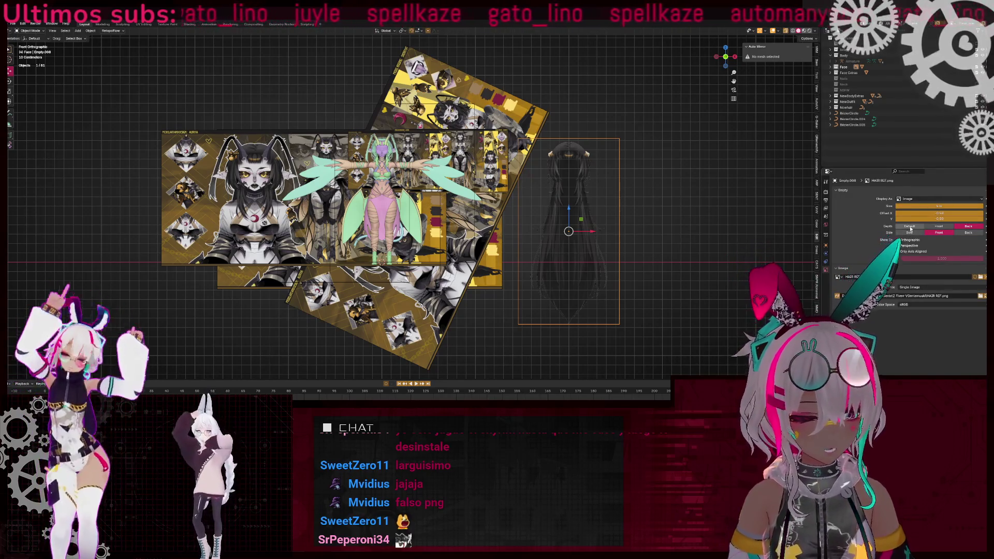
key("g")
left_click(466, 233)
scroll(466, 233, "up", 3)
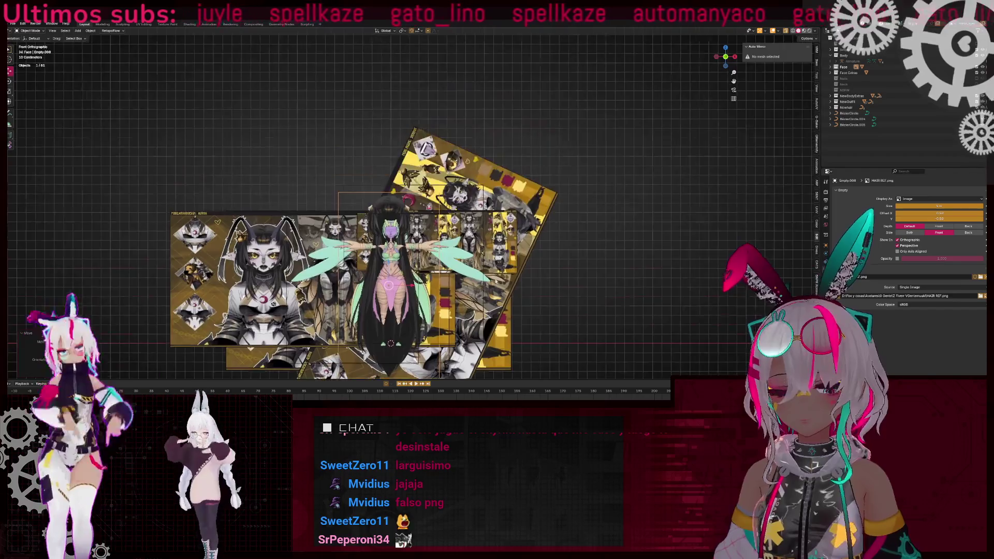
key("s")
left_click(582, 285)
- Isolate the hair reference with one character sheet in local view
middle_click_drag(583, 285, 553, 251)
scroll(553, 252, "down", 5)
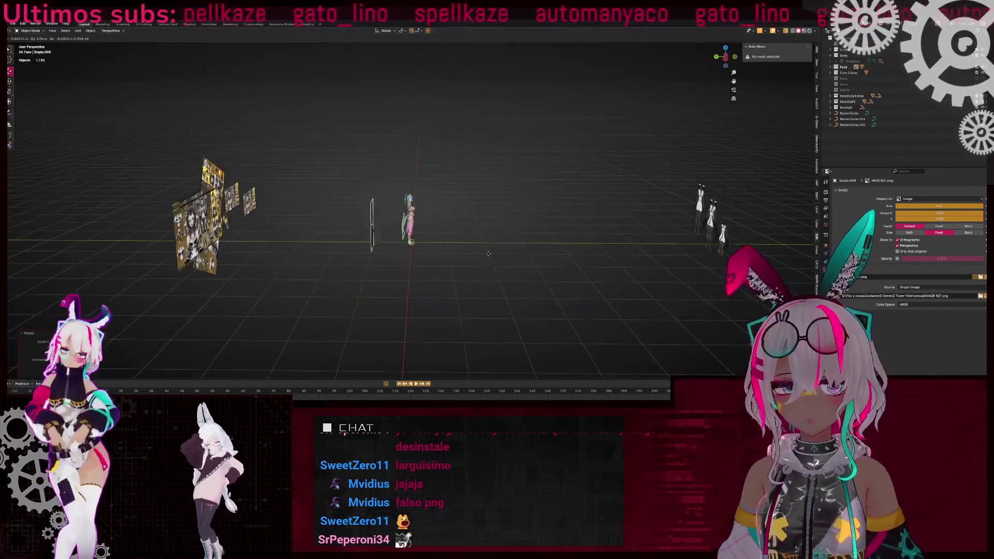
scroll(323, 226, "up", 5)
middle_click_drag(323, 226, 394, 239)
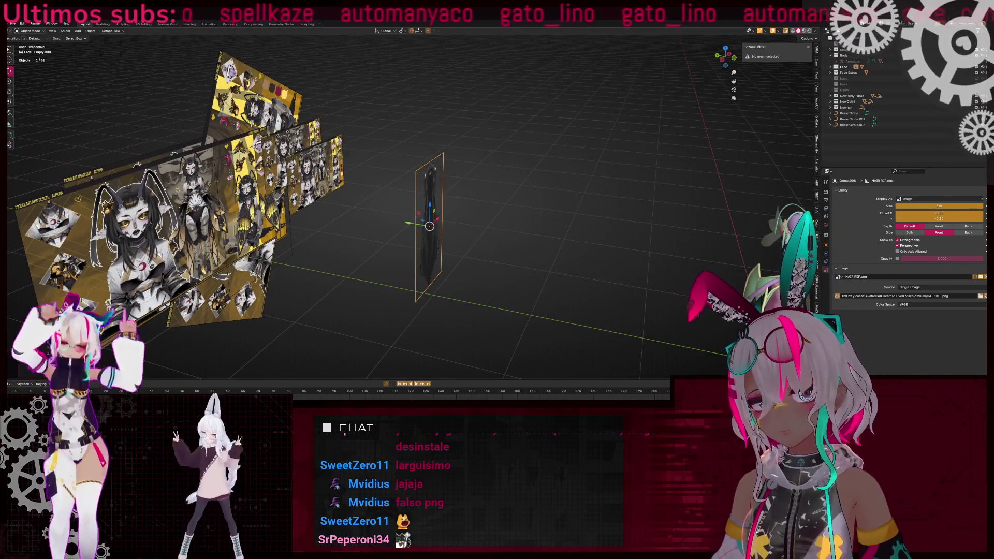
scroll(464, 207, "down", 3)
middle_click_drag(463, 207, 539, 215)
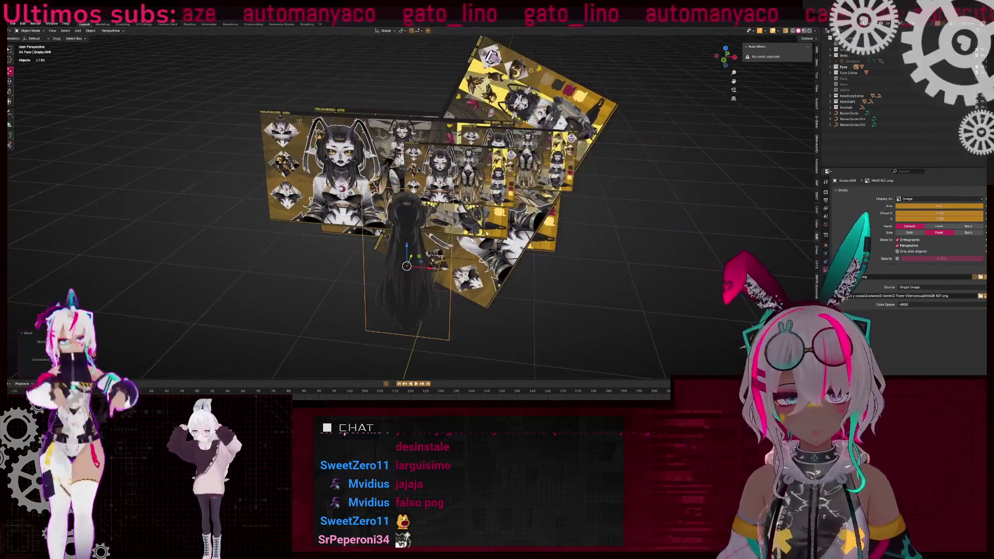
scroll(538, 215, "up", 4)
key("KP_Divide")
- In front view, enlarge the hair reference and move it down over the sheet's lower half
scroll(394, 220, "down", 2)
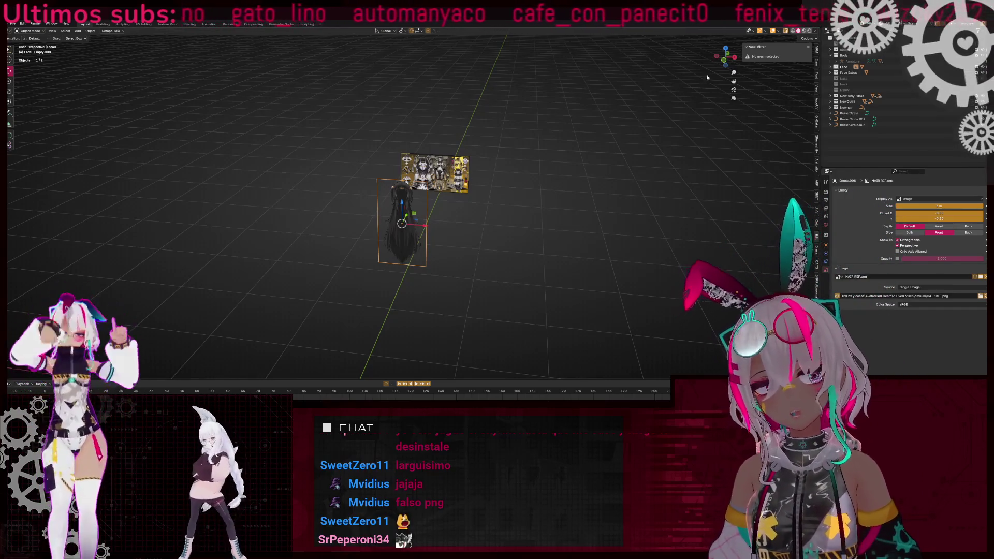
key("KP_1")
scroll(570, 140, "up", 5)
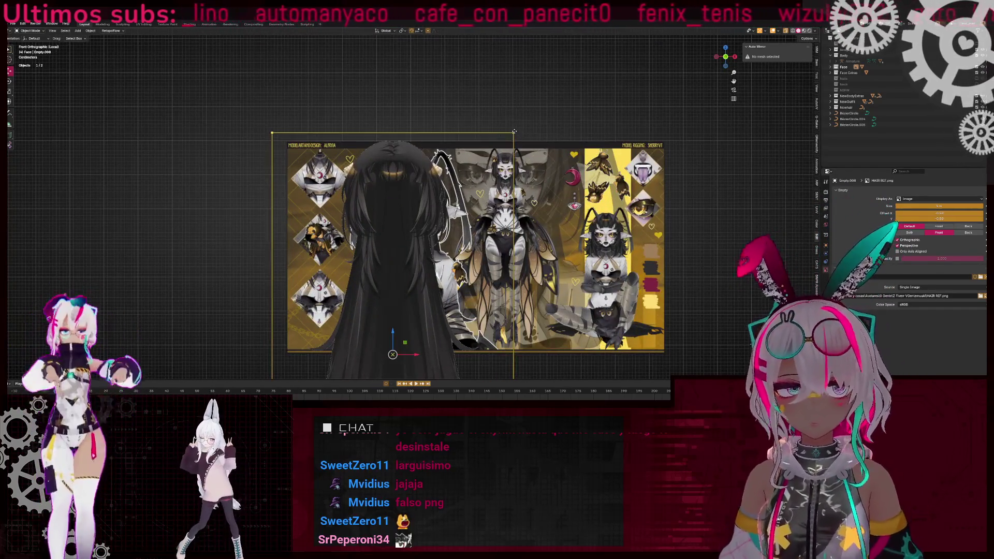
left_click_drag(514, 131, 580, 46)
scroll(433, 265, "down", 3)
left_click_drag(423, 240, 404, 372)
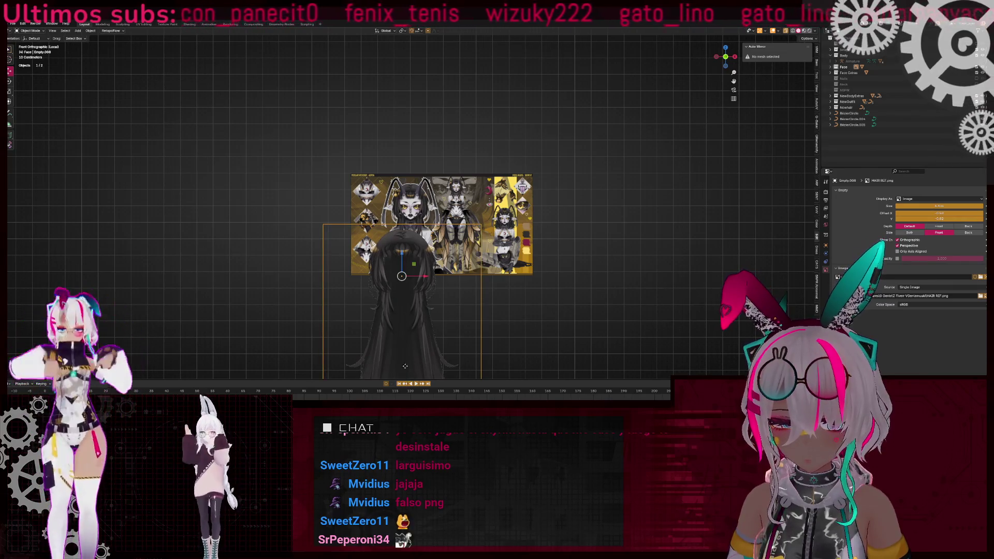
left_click(826, 247)
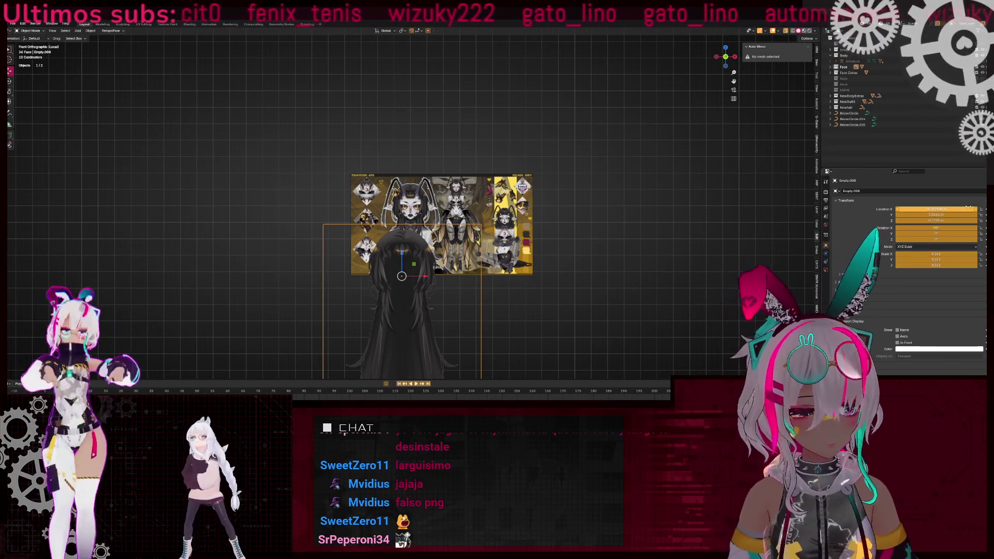
- Set the hair reference's Location X to 0 and enlarge it
key("Return")
scroll(404, 344, "up", 5)
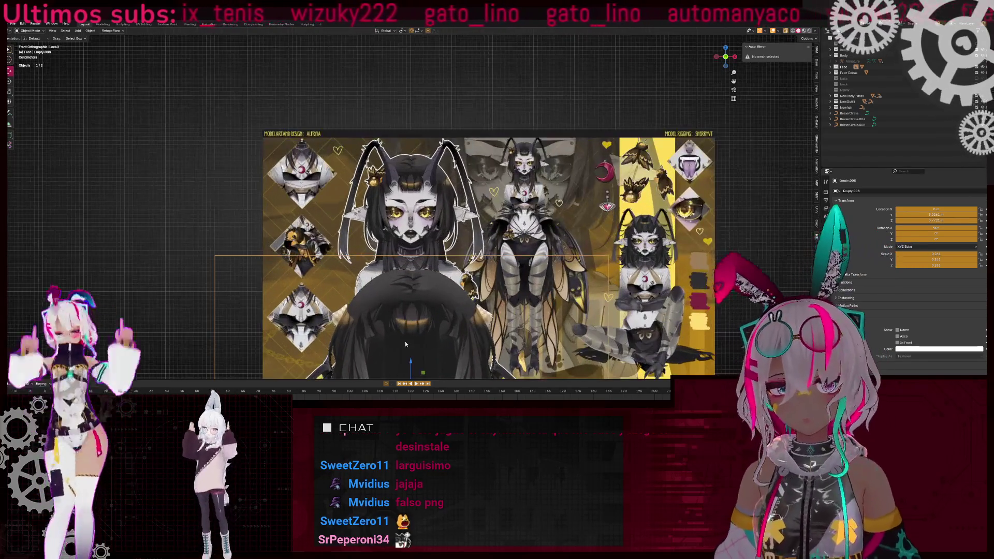
key("g")
key("s")
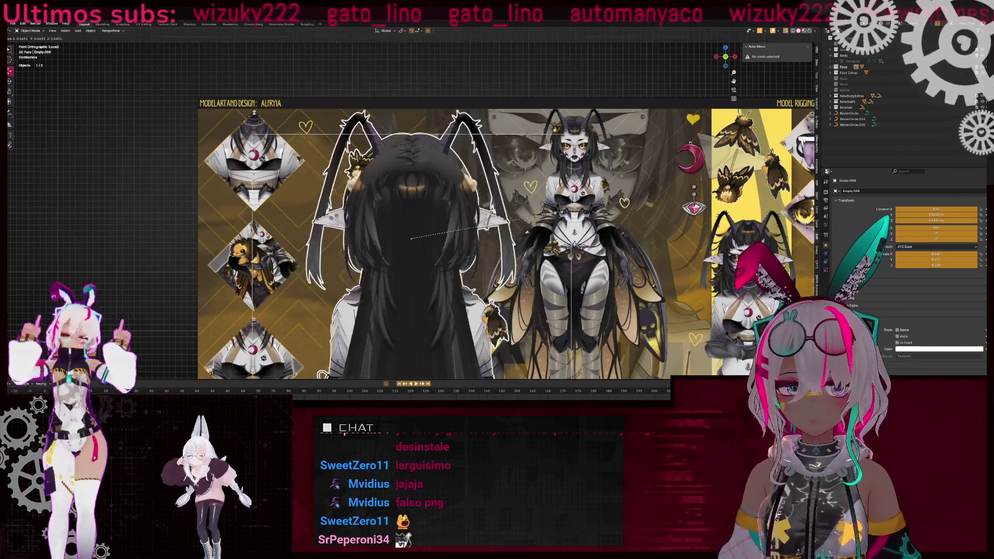
left_click(553, 217)
- Adjust the hair reference's height along Z against the character sheet
key("g")
key("z")
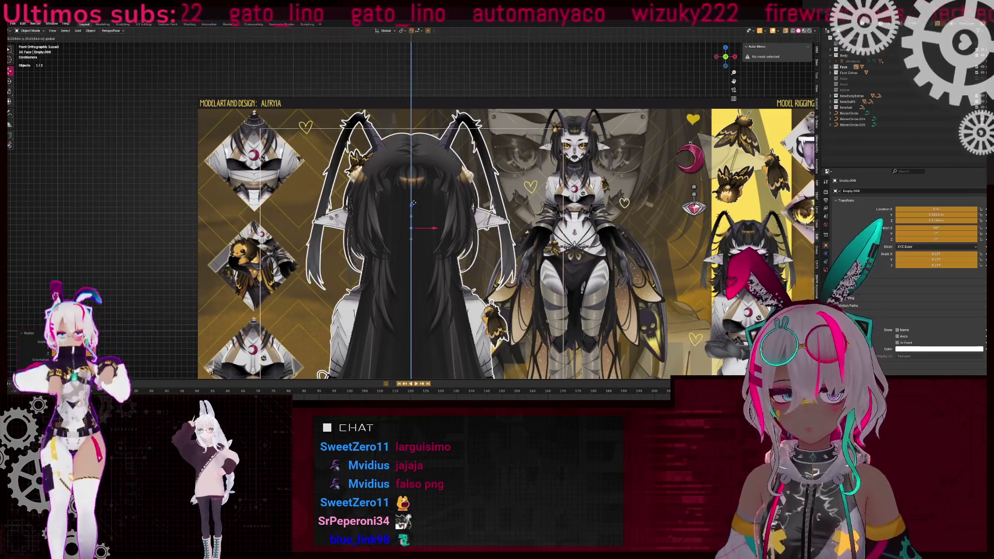
left_click(412, 201)
scroll(357, 155, "up", 5)
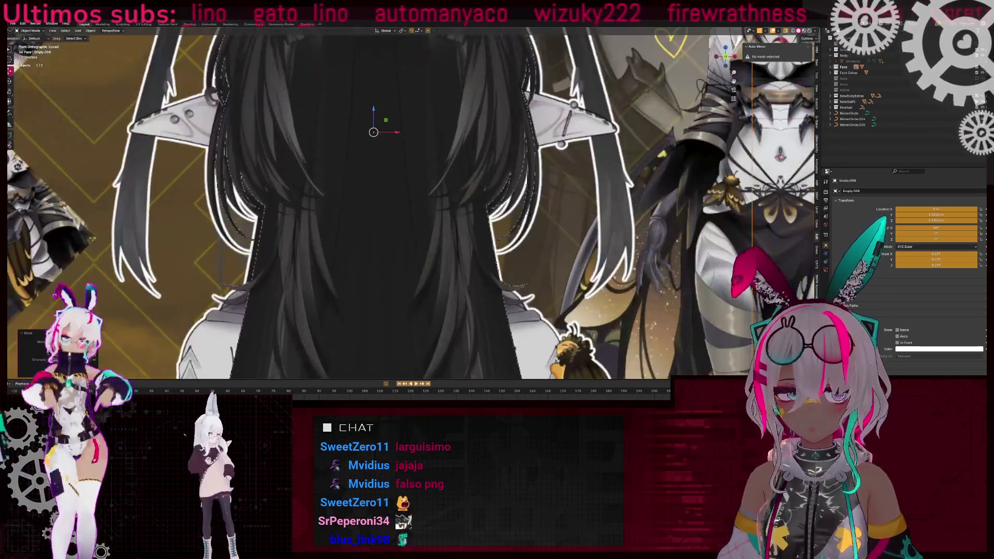
left_click_drag(376, 111, 374, 117)
scroll(375, 117, "down", 5)
scroll(464, 223, "up", 6)
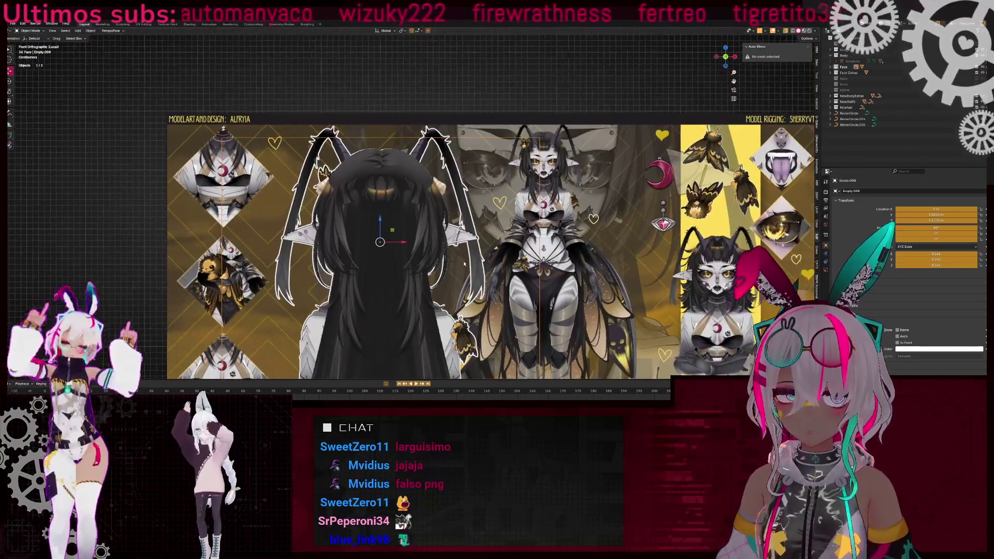
left_click_drag(334, 280, 407, 288)
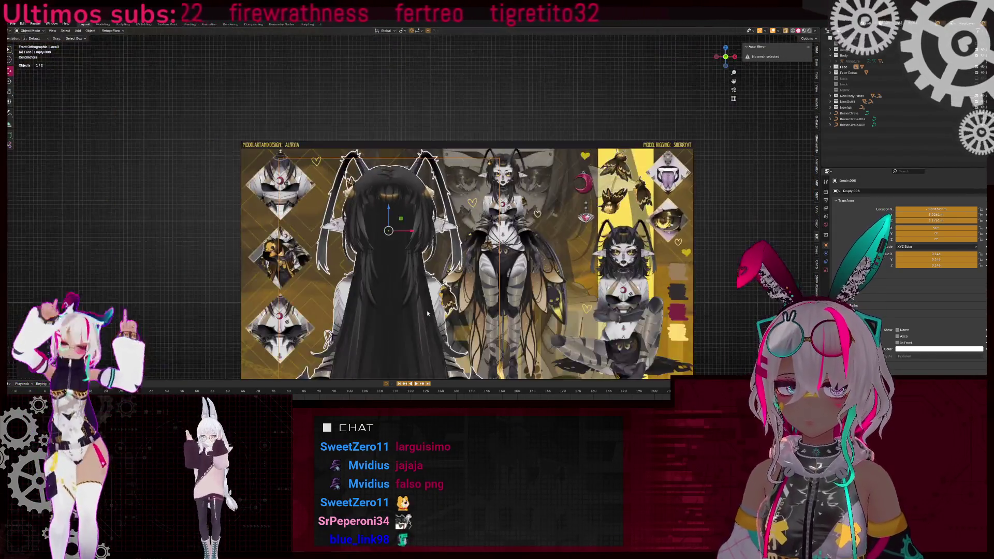
scroll(407, 288, "down", 4)
- Shift the hair reference in depth along Y, then exit local view
middle_click_drag(418, 232, 363, 197)
scroll(362, 196, "down", 3)
key("g")
key("y")
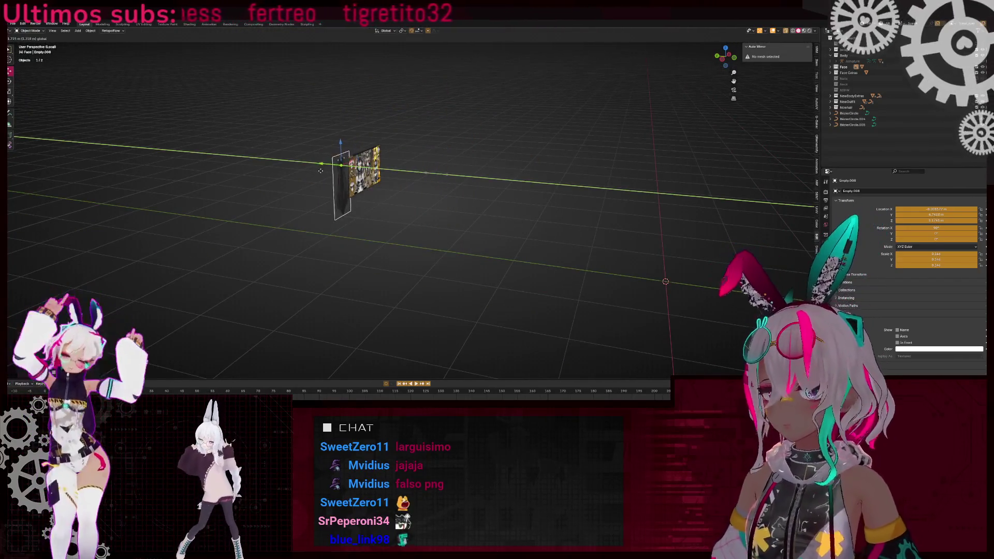
left_click(340, 174)
key("KP_Divide")
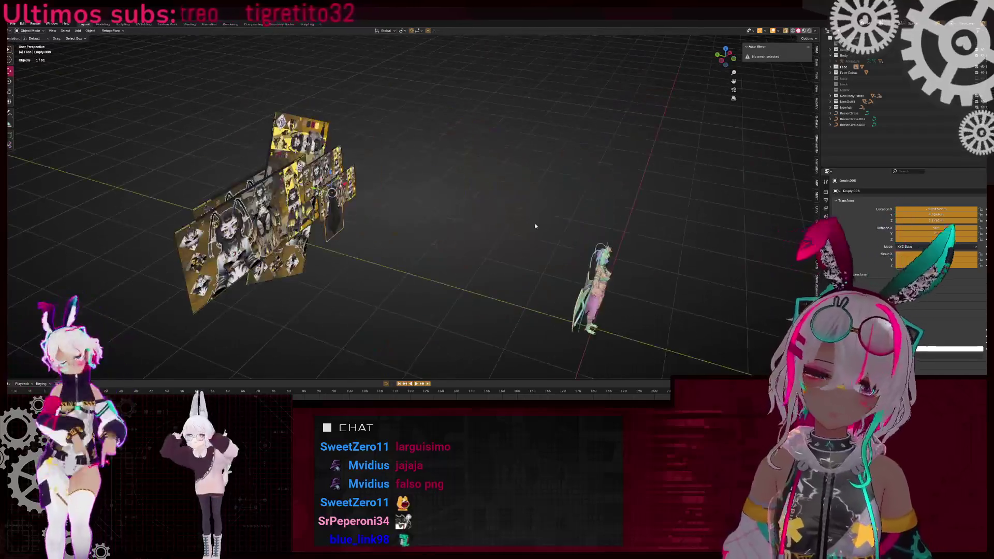
- In Right Ortho view, nudge the selected hair point along Y with proportional editing
scroll(395, 160, "up", 5)
mouse_move(361, 154)
middle_mouse_down()
mouse_move(266, 178)
mouse_move(514, 198)
mouse_move(343, 172)
middle_mouse_up()
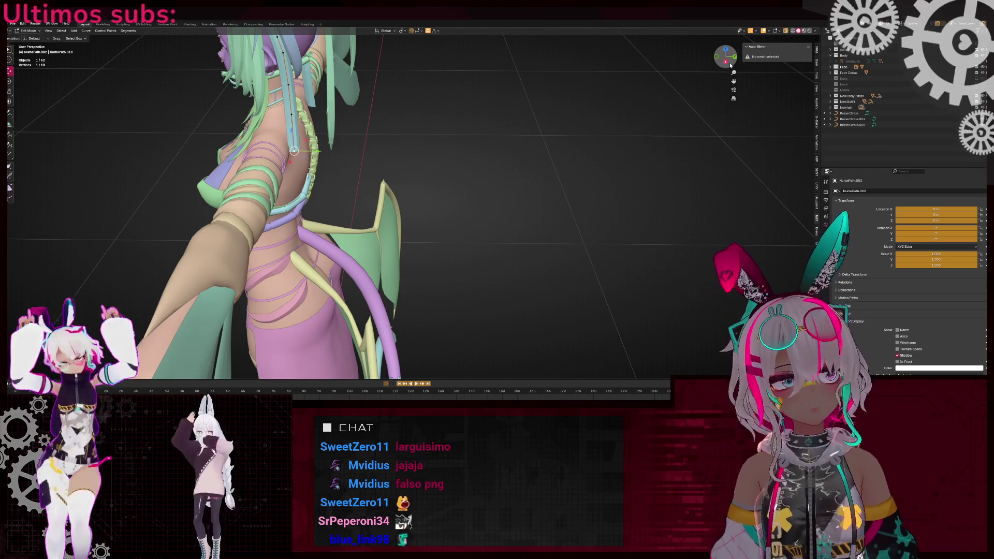
left_click(726, 62)
key("g")
key("y")
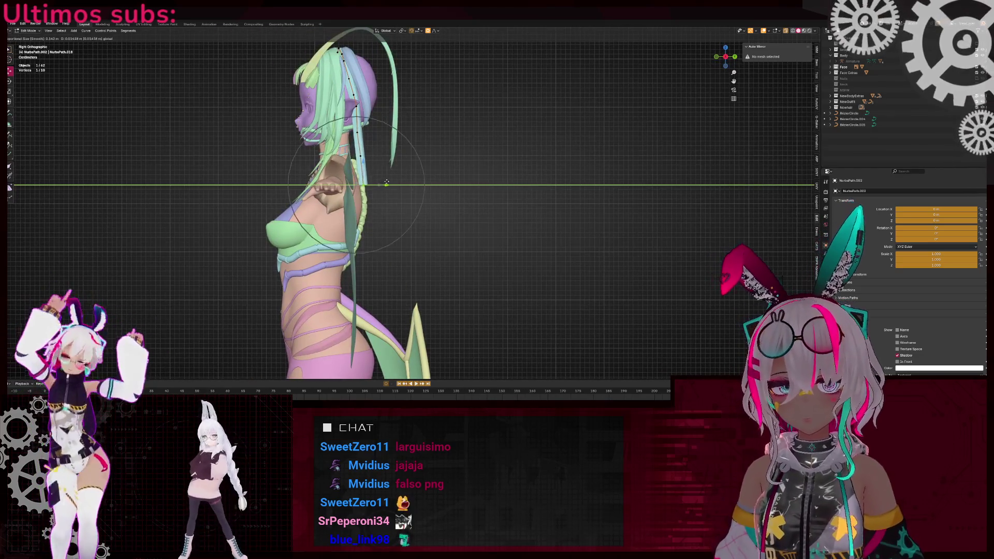
left_click(386, 183)
- Inspect the long dark-haired reference model from above and in Back Ortho view
mouse_move(386, 183)
middle_mouse_down()
mouse_move(464, 176)
mouse_move(471, 211)
middle_mouse_up()
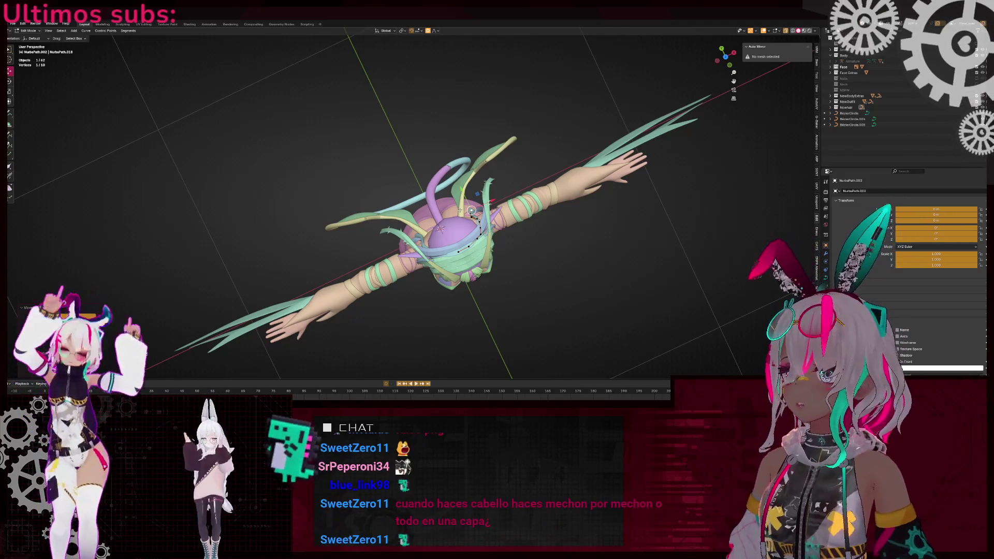
mouse_move(519, 187)
middle_mouse_down()
mouse_move(487, 130)
mouse_move(461, 132)
mouse_move(596, 135)
middle_mouse_up()
scroll(487, 130, "up", 5)
scroll(461, 132, "down", 5)
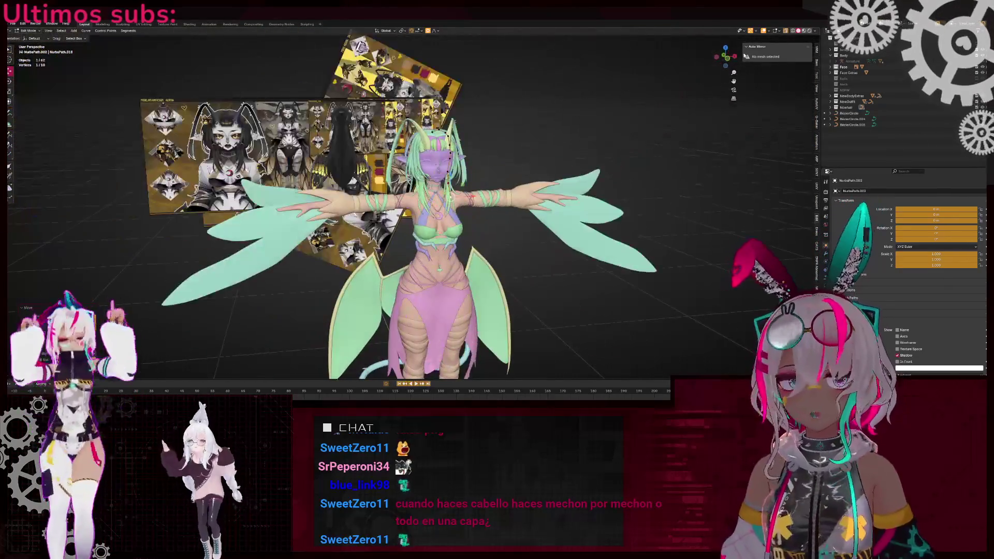
left_click(727, 59)
scroll(414, 208, "up", 5)
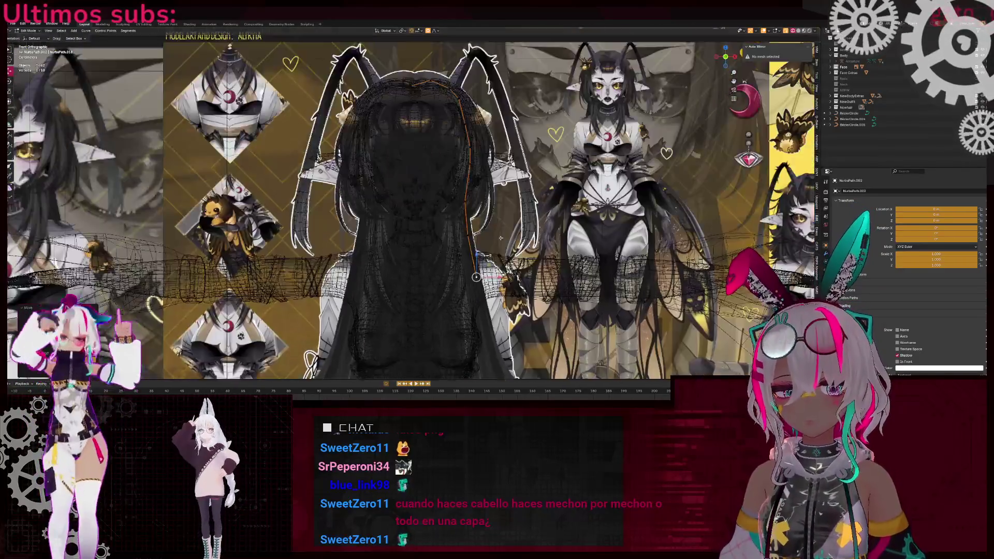
scroll(471, 161, "down", 4, "shift")
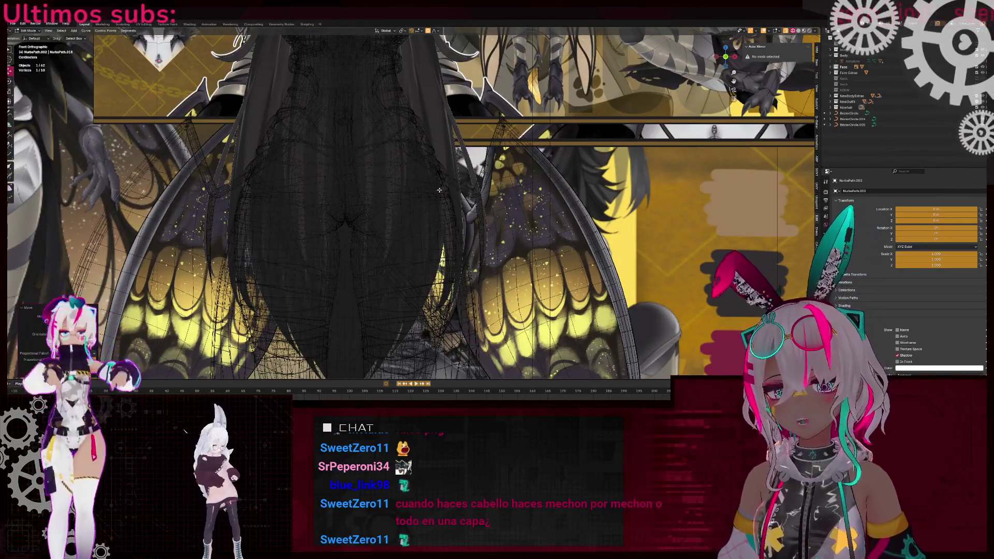
scroll(429, 239, "down", 3)
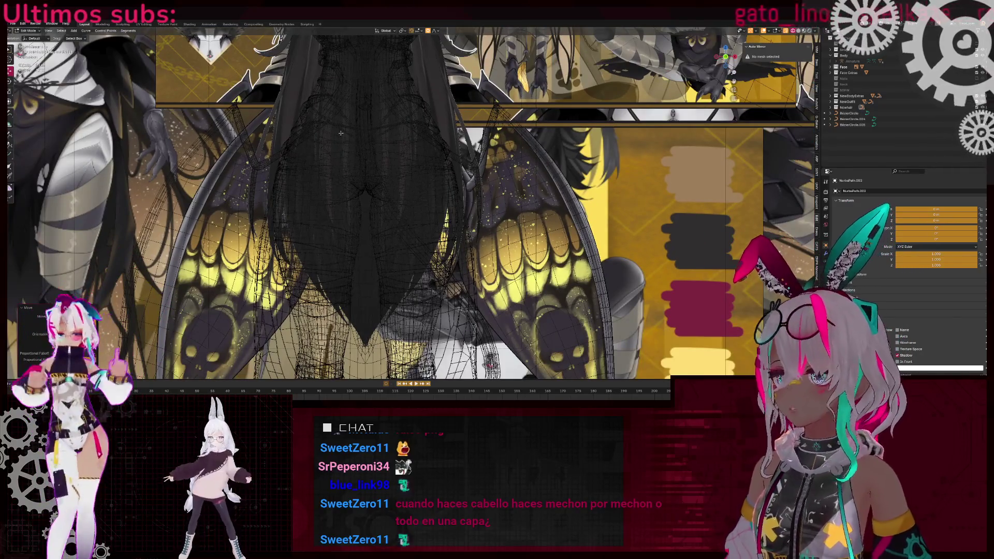
scroll(430, 147, "up", 3, "shift")
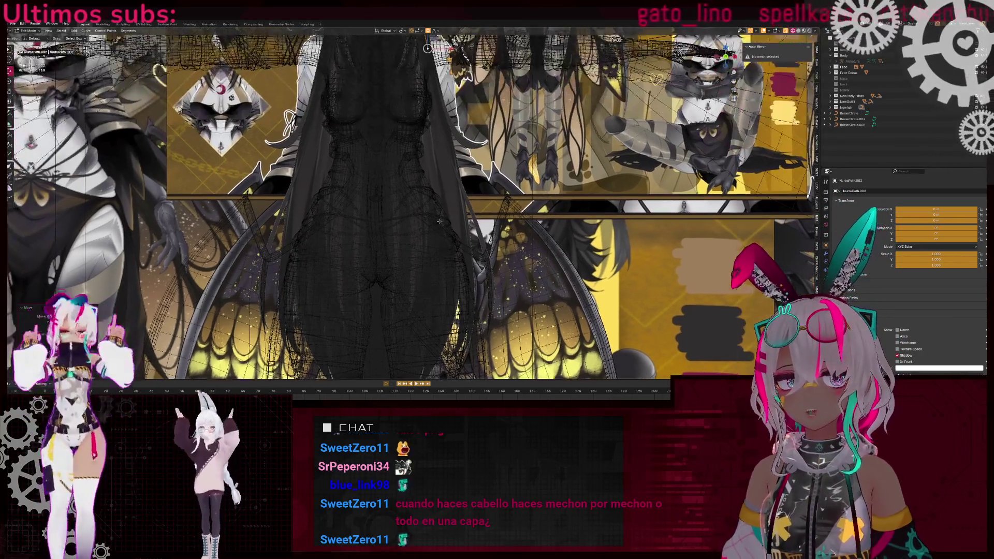
- Check the reference model from the front and centre its concept sheets
key("KP_1")
scroll(476, 143, "down", 6)
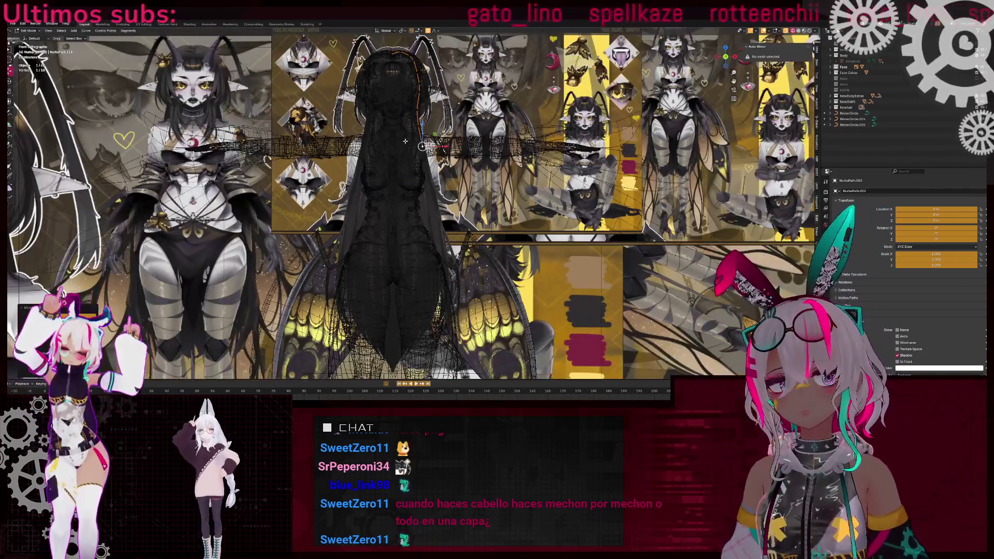
middle_click_drag(405, 141, 397, 216, "shift")
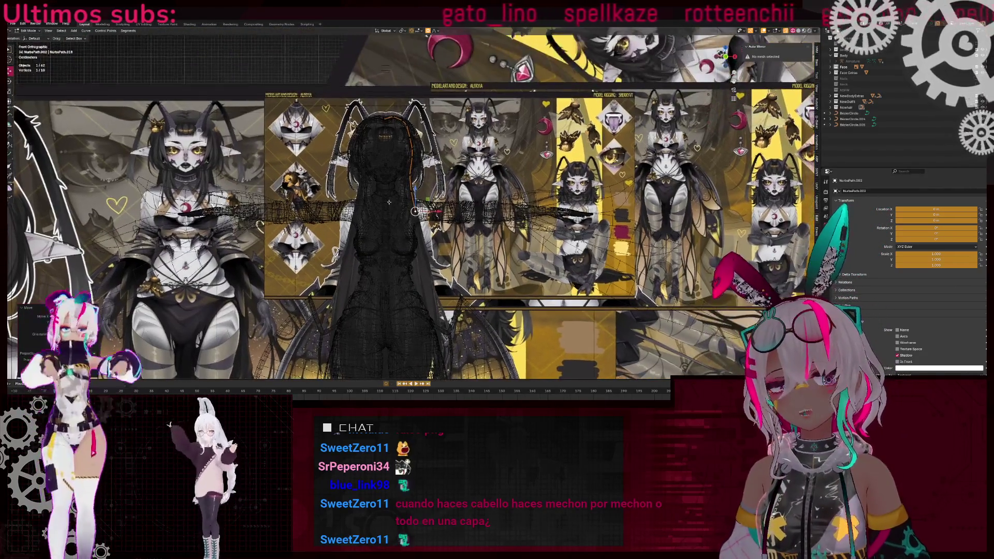
scroll(344, 146, "down", 2)
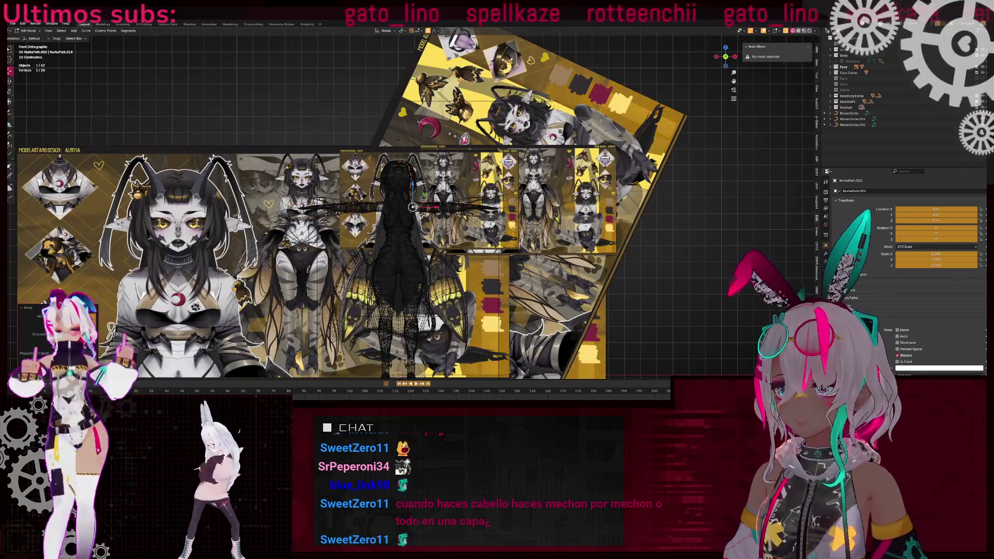
- Switch to Solid shading and leave curve edit mode for Object Mode
key("shift+z")
key("Tab")
mouse_move(417, 193)
middle_mouse_down()
mouse_move(459, 215)
mouse_move(382, 209)
middle_mouse_up()
scroll(430, 199, "up", 5)
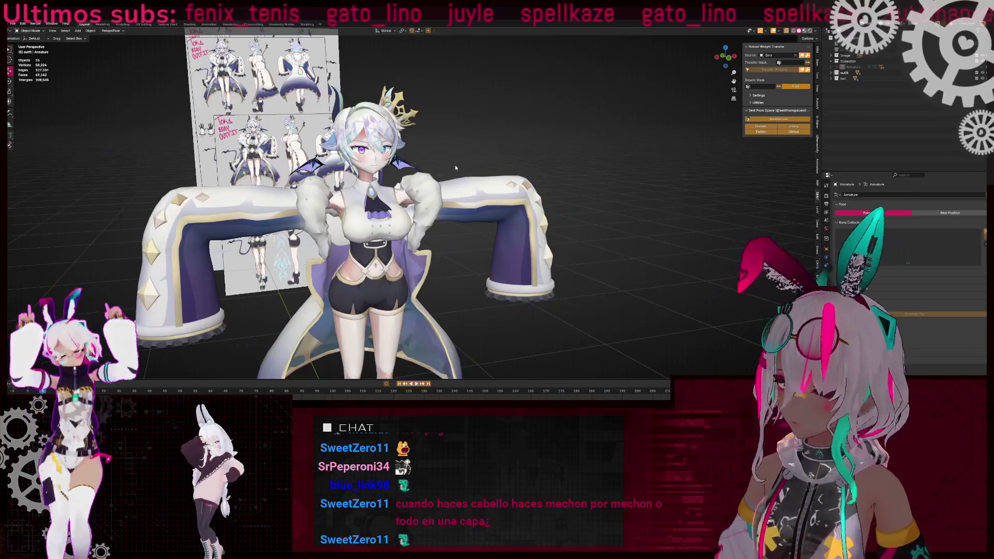
- Isolate the back hair in Local View and select one strand to see its build
middle_click_drag(476, 135, 421, 206)
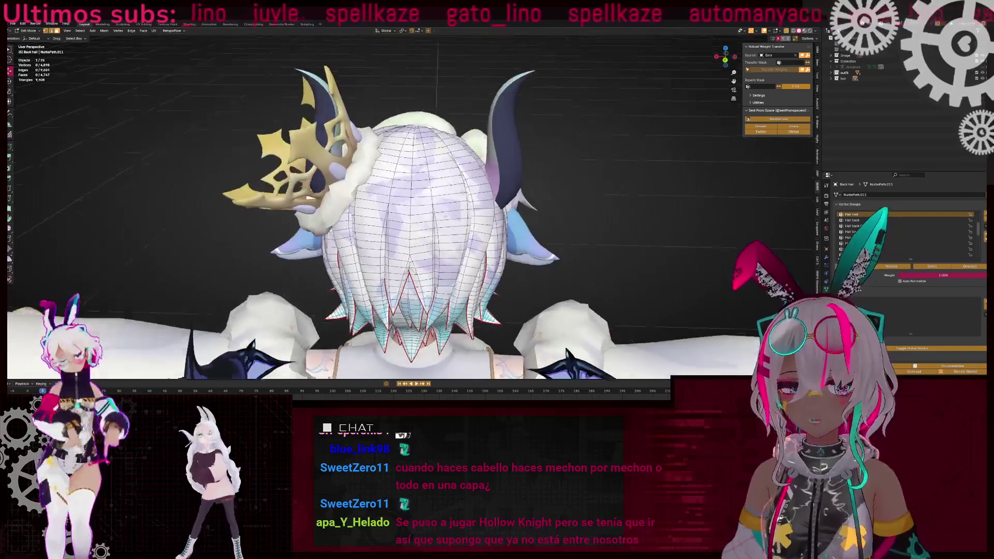
key("KP_Divide")
key("l")
mouse_move(445, 191)
middle_mouse_down()
mouse_move(376, 207)
mouse_move(517, 194)
middle_mouse_up()
scroll(376, 206, "down", 3)
key("Tab")
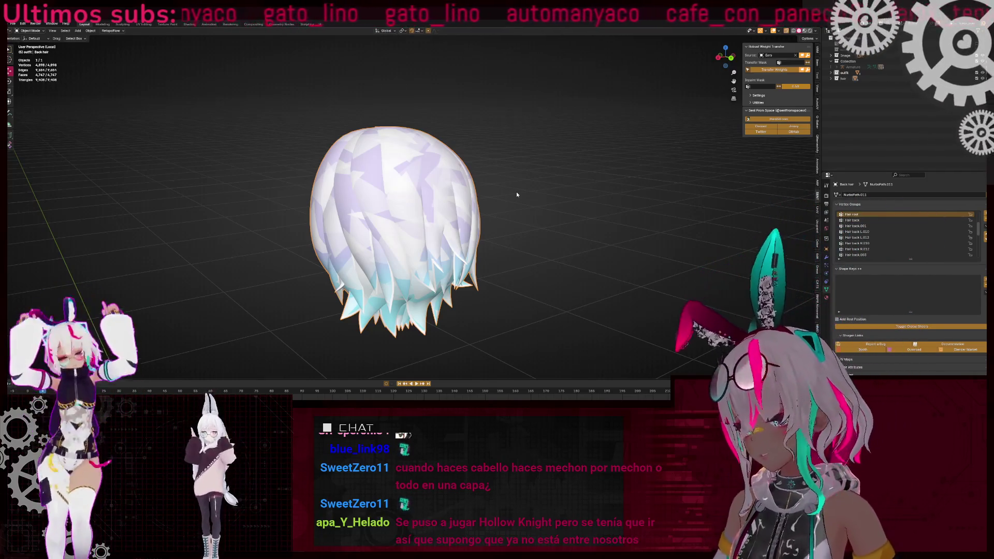
key("KP_Divide")
- Select the face and body meshes in turn to see how the model is split
mouse_move(558, 138)
middle_mouse_down()
mouse_move(508, 274)
mouse_move(478, 212)
mouse_move(423, 210)
middle_mouse_up()
scroll(478, 213, "up", 4)
left_click(422, 210)
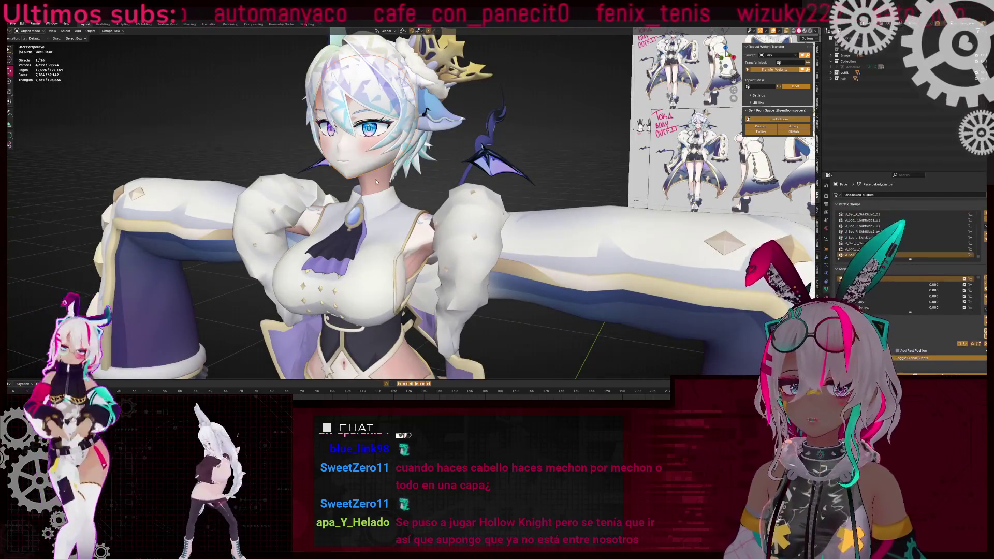
scroll(422, 210, "up", 1)
scroll(422, 210, "down", 2)
left_click(324, 184)
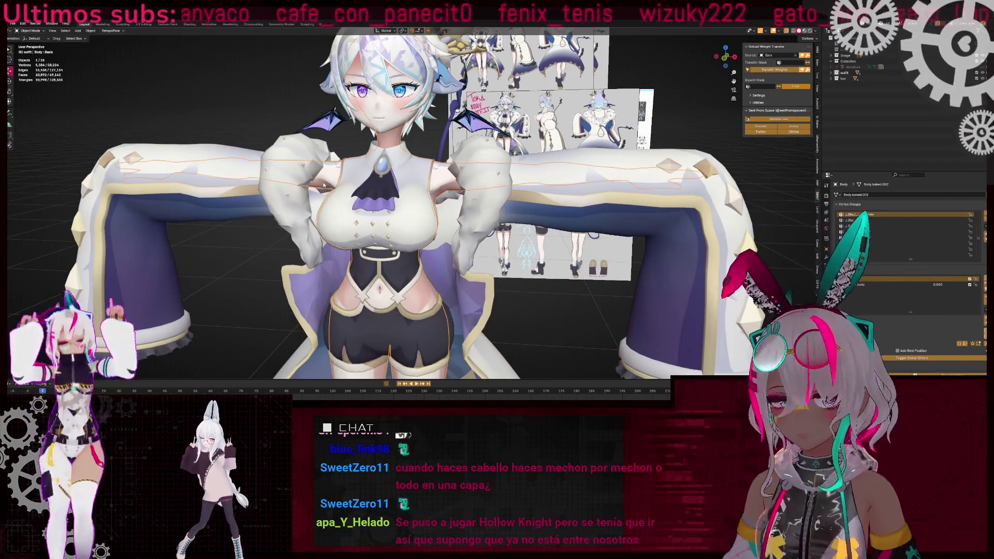
left_click(383, 99)
- Select the hair object from an angled front view, then close this file
middle_click_drag(466, 208, 694, 198)
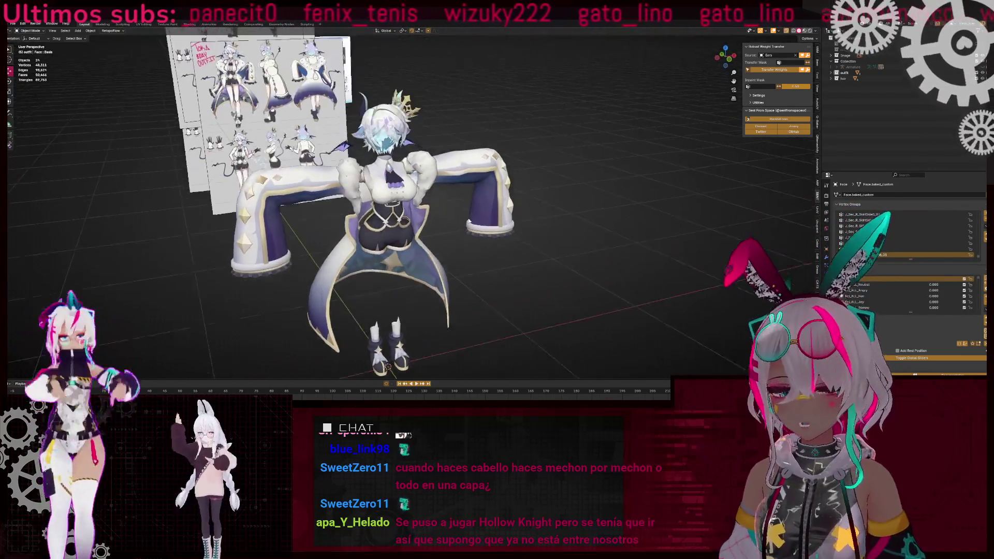
scroll(694, 198, "up", 3)
mouse_move(311, 233)
middle_mouse_down()
mouse_move(293, 235)
mouse_move(316, 233)
mouse_move(276, 220)
middle_mouse_up()
left_click(276, 219)
scroll(277, 220, "down", 3)
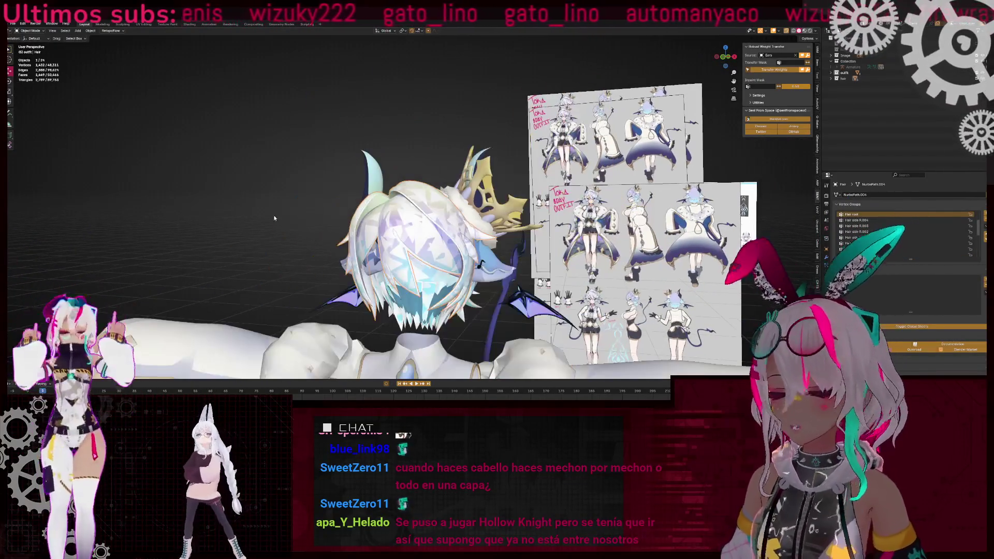
mouse_move(472, 240)
middle_mouse_down()
mouse_move(517, 205)
mouse_move(498, 205)
middle_mouse_up()
key("ctrl+q")
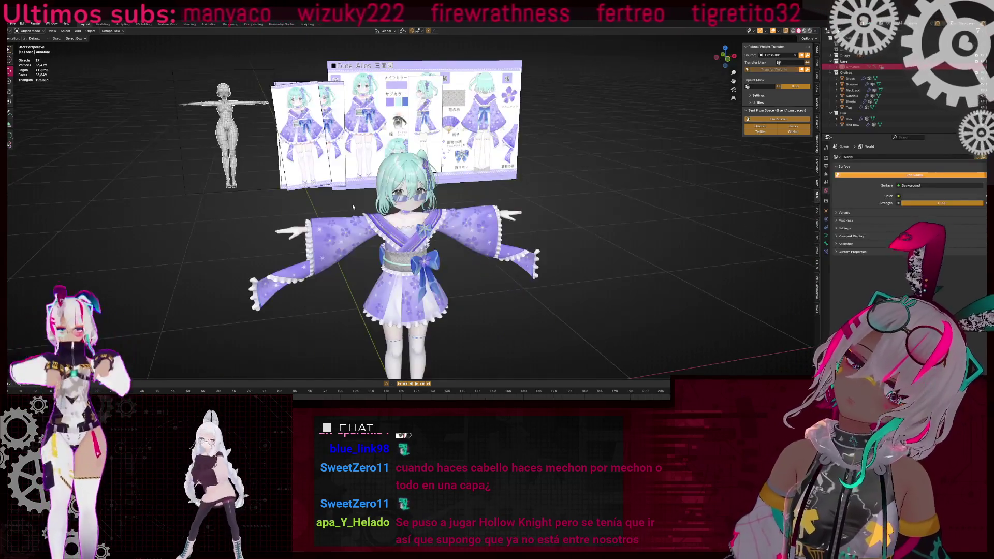
- Select the back hair and inspect its curve in edit mode and Local View
mouse_move(468, 217)
middle_mouse_down()
mouse_move(518, 197)
mouse_move(497, 184)
mouse_move(475, 185)
mouse_move(482, 203)
mouse_move(539, 223)
mouse_move(385, 184)
mouse_move(536, 161)
middle_mouse_up()
left_click(517, 197)
key("Tab")
scroll(536, 188, "up", 5)
scroll(571, 183, "down", 4)
key("Tab")
scroll(385, 184, "up", 4)
key("KP_Divide")
key("Tab")
key("Tab")
middle_click_drag(449, 171, 427, 151)
key("KP_Divide")
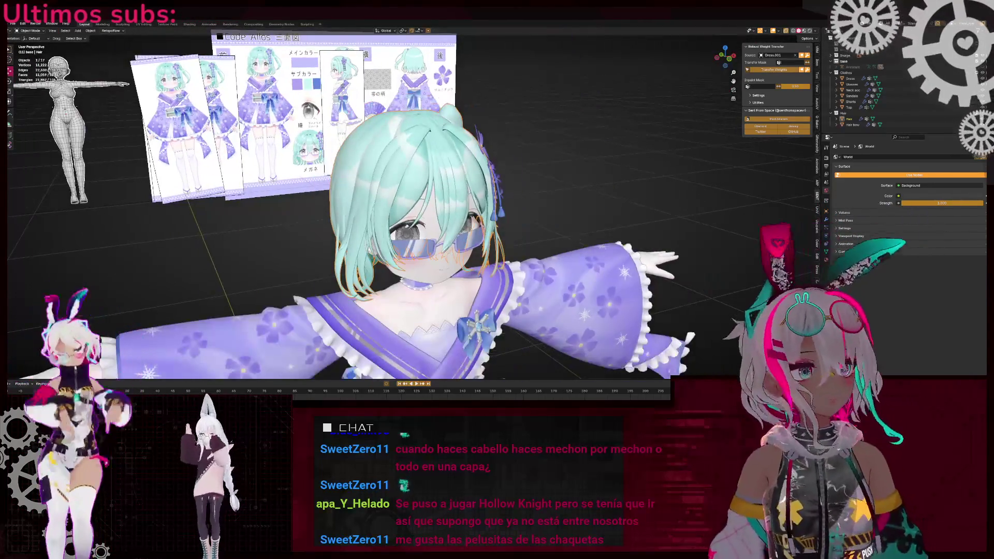
- Unhide all objects with Alt+H to reveal the white-haired model, framing the hair from behind
key("alt+h")
key("KP_Decimal")
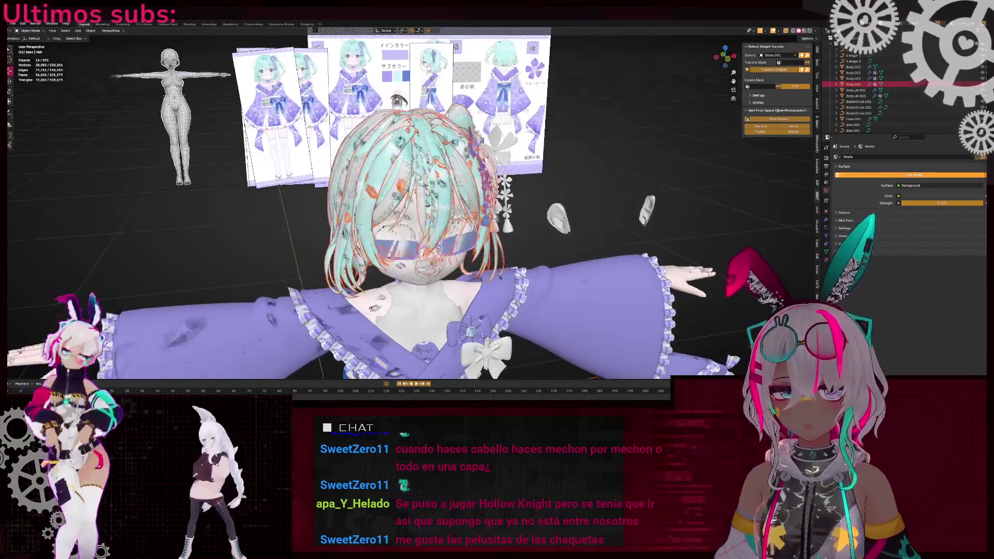
key("ctrl+KP_1")
key("Tab")
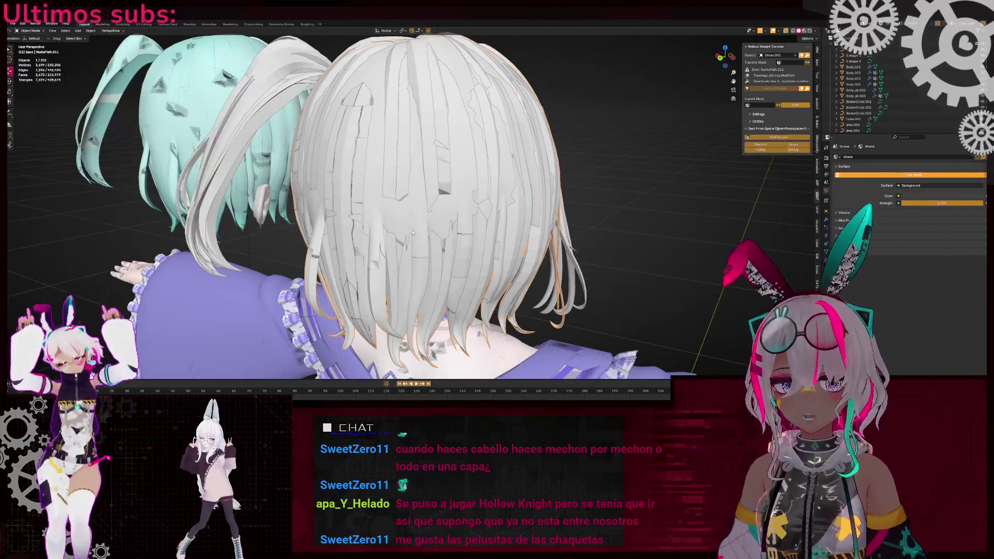
key("KP_Decimal")
key("Tab")
- Move the selected hair curve points to a new position in edit mode
mouse_move(332, 218)
middle_mouse_down()
mouse_move(297, 236)
mouse_move(396, 206)
mouse_move(520, 215)
mouse_move(549, 194)
mouse_move(466, 212)
mouse_move(351, 210)
middle_mouse_up()
key("Tab")
key("g")
left_click(558, 187)
key("Tab")
scroll(518, 207, "down", 5)
scroll(449, 220, "up", 6)
scroll(448, 220, "up", 3)
scroll(448, 220, "down", 4)
- Shift the teal back hair piece aside and duplicate the teal ponytail to the left
left_click(351, 209)
key("g")
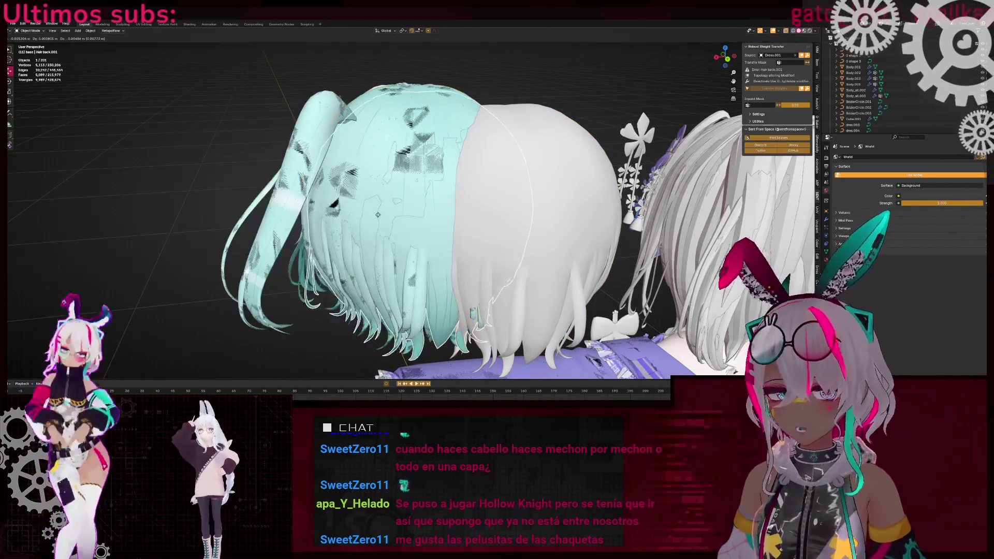
scroll(357, 207, "down", 3)
left_click(359, 206)
left_click(359, 205)
key("shift+d")
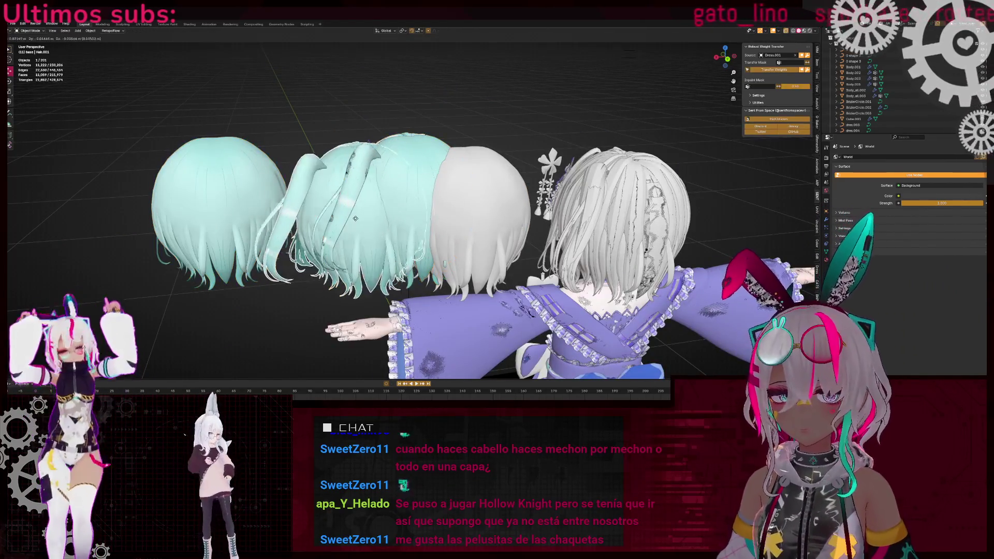
left_click(417, 179)
- Compare the copied ponytail with the white-haired model from front and back angles
mouse_move(417, 179)
middle_mouse_down()
mouse_move(408, 162)
mouse_move(350, 173)
middle_mouse_up()
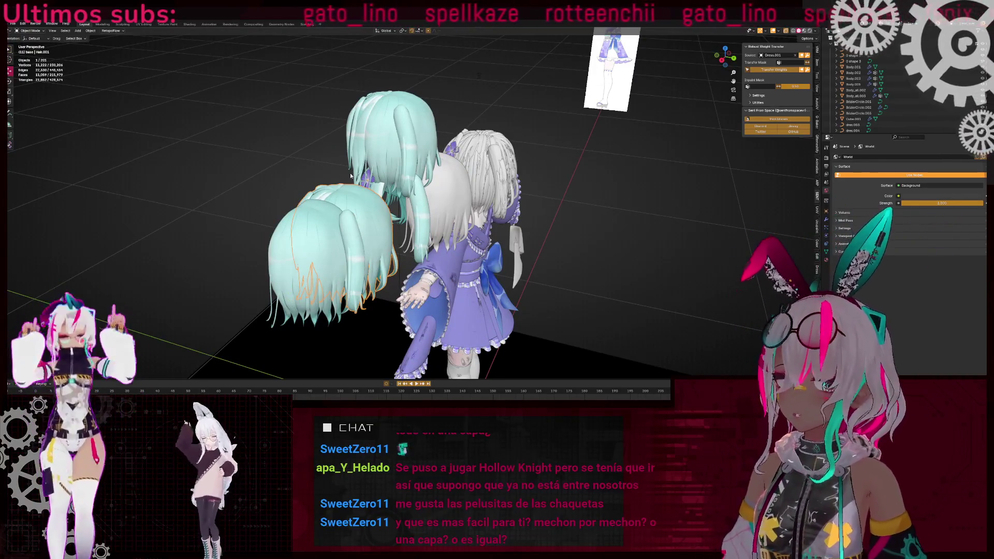
middle_click_drag(350, 173, 474, 95)
scroll(372, 163, "up", 5)
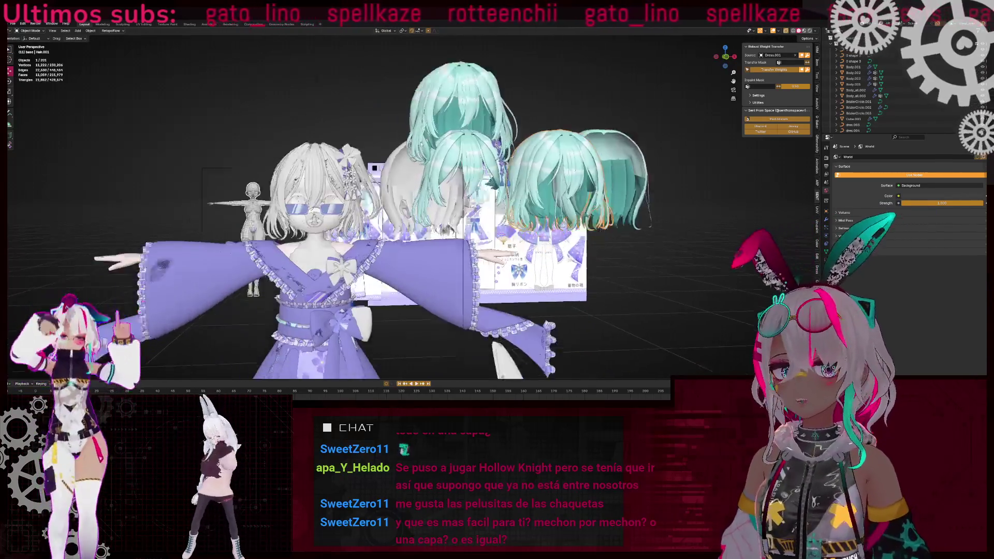
scroll(371, 163, "up", 4)
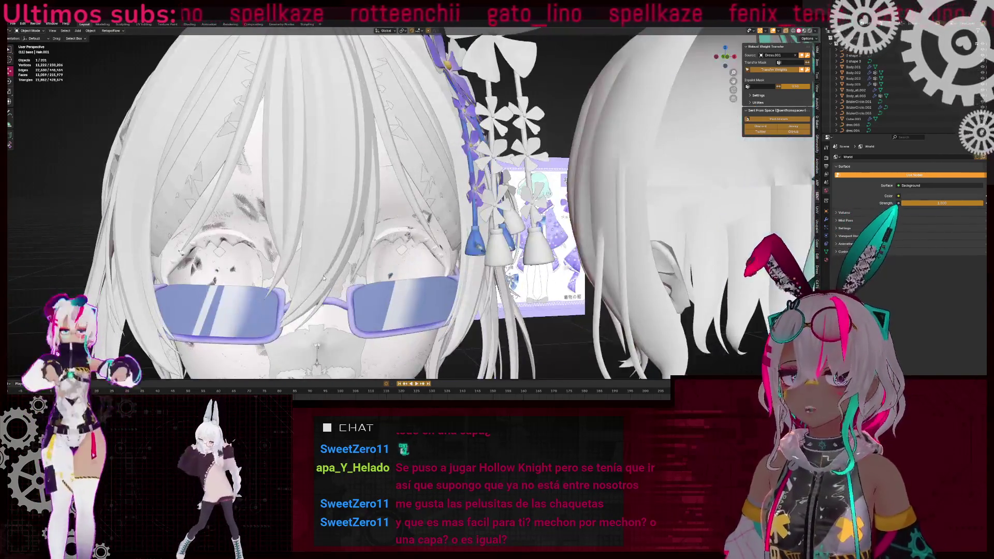
scroll(295, 222, "down", 3)
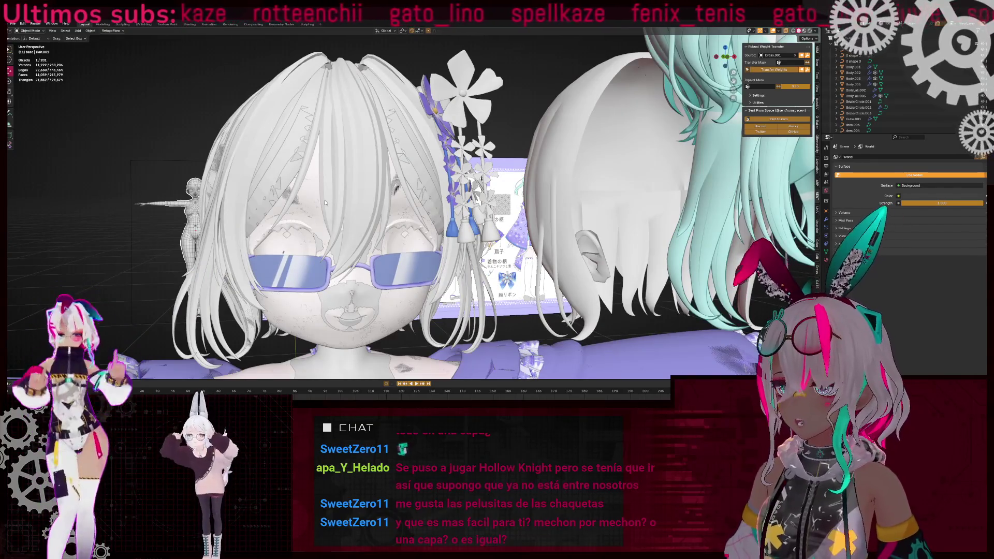
middle_click_drag(325, 202, 345, 173)
mouse_move(366, 174)
middle_mouse_down()
mouse_move(284, 229)
mouse_move(486, 50)
middle_mouse_up()
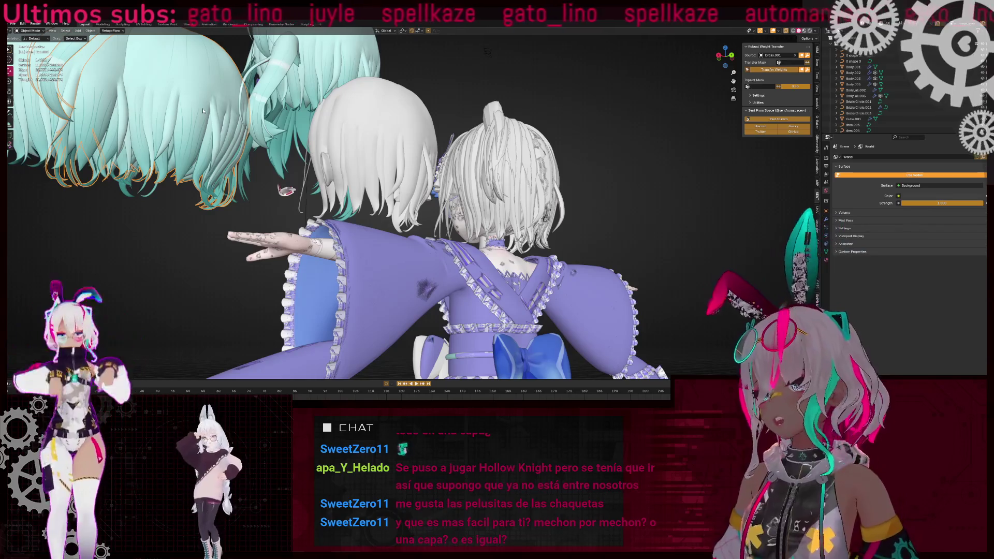
mouse_move(274, 83)
middle_mouse_down()
mouse_move(389, 182)
mouse_move(377, 140)
middle_mouse_up()
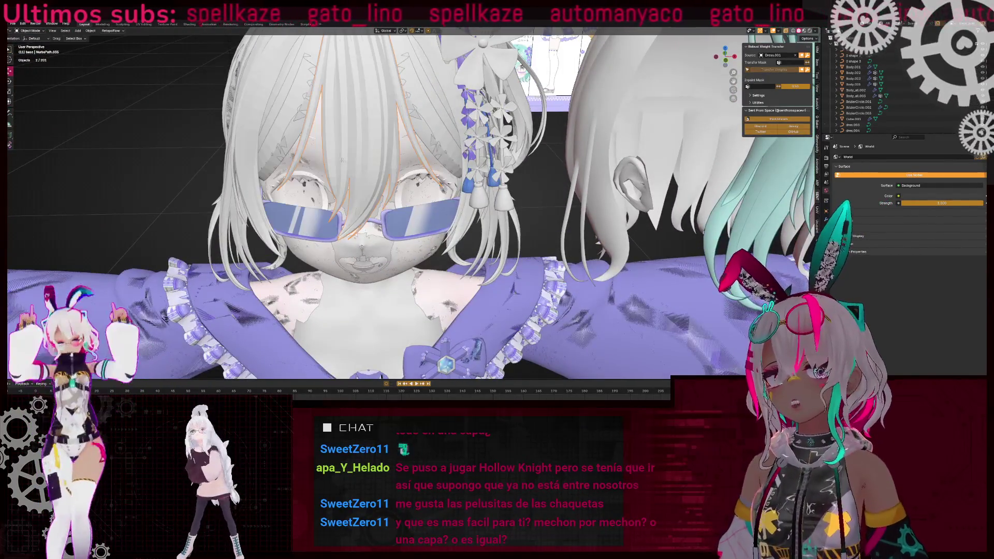
key("Tab")
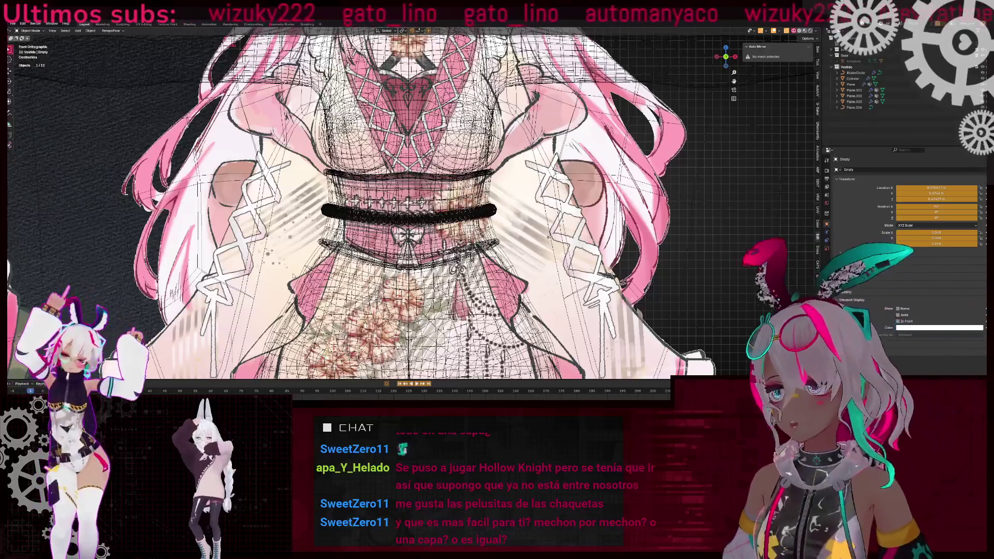
- Bring the dress hips, legs and hem into view in solid shading
middle_click_drag(344, 175, 343, 57, "shift")
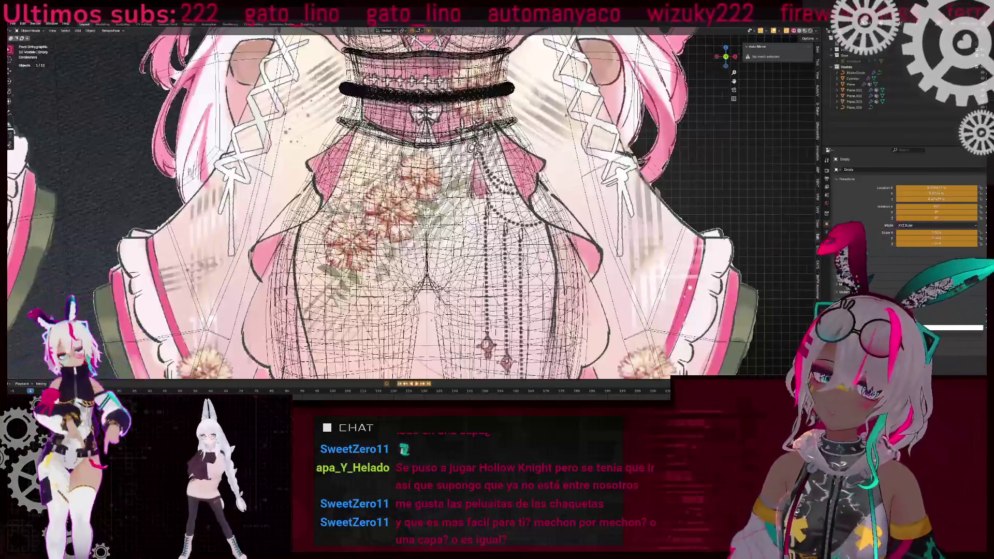
scroll(343, 56, "down", 2)
scroll(344, 207, "up", 2)
mouse_move(344, 208)
middle_mouse_down("shift")
mouse_move(344, 135)
mouse_move(344, 233)
middle_mouse_up("shift")
scroll(344, 207, "down", 3)
scroll(344, 155, "up", 4)
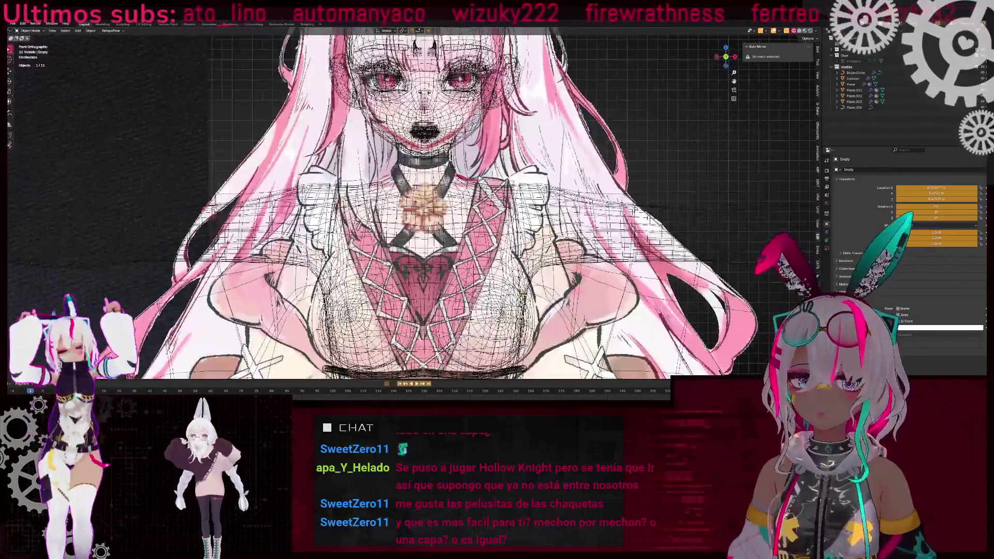
key("shift+z")
scroll(441, 192, "down", 3)
scroll(442, 193, "up", 2)
scroll(442, 193, "down", 2)
scroll(441, 193, "down", 3)
scroll(442, 193, "up", 3)
- Select the Body object, checking it in wireframe before returning to solid shading
mouse_move(442, 193)
middle_mouse_down()
mouse_move(520, 219)
mouse_move(485, 168)
middle_mouse_up()
key("shift+z")
left_click(423, 211)
mouse_move(423, 212)
middle_mouse_down()
mouse_move(388, 214)
mouse_move(412, 218)
middle_mouse_up()
key("shift+z")
scroll(414, 212, "up", 2)
scroll(402, 217, "down", 3)
scroll(413, 219, "up", 4)
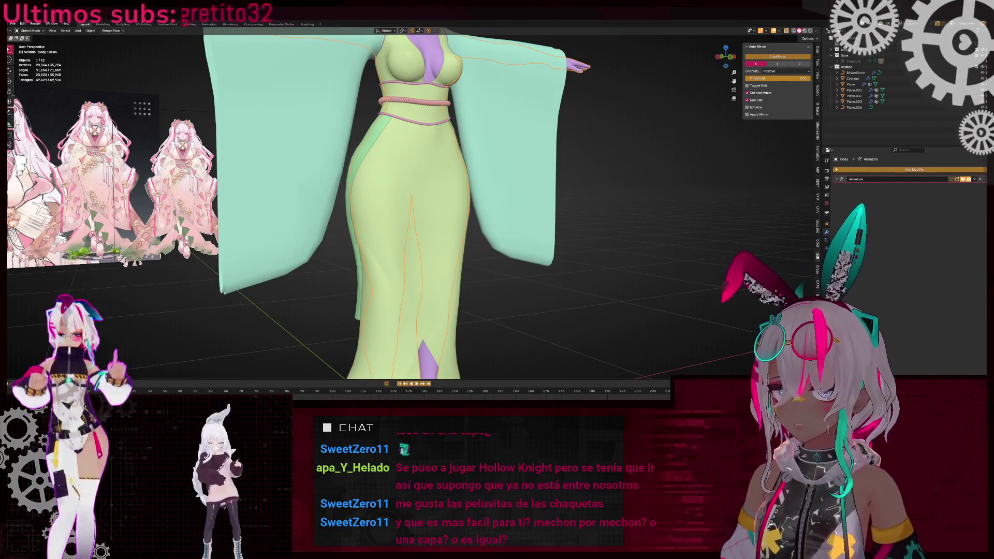
- In Front Ortho, draw annotation strokes marking the reference kimono's skirt outline
left_click(727, 65)
scroll(727, 65, "down", 3)
scroll(531, 228, "up", 4)
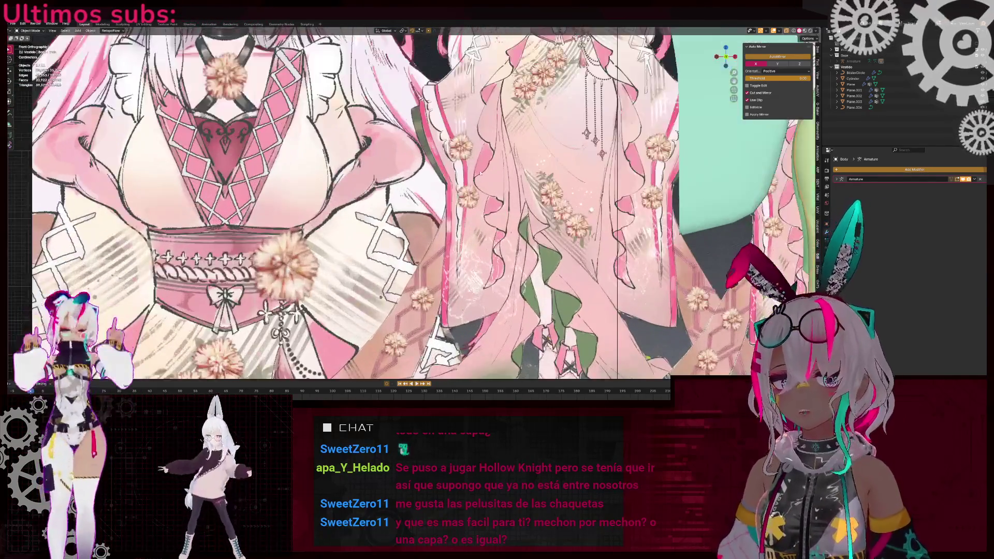
middle_click_drag(530, 228, 594, 239, "shift")
left_click(10, 113)
mouse_move(443, 81)
left_mouse_down()
mouse_move(461, 290)
mouse_move(401, 219)
mouse_move(427, 72)
left_mouse_up()
middle_click_drag(447, 134, 400, 107, "shift")
mouse_move(433, 88)
left_mouse_down()
mouse_move(476, 153)
mouse_move(451, 85)
left_mouse_up()
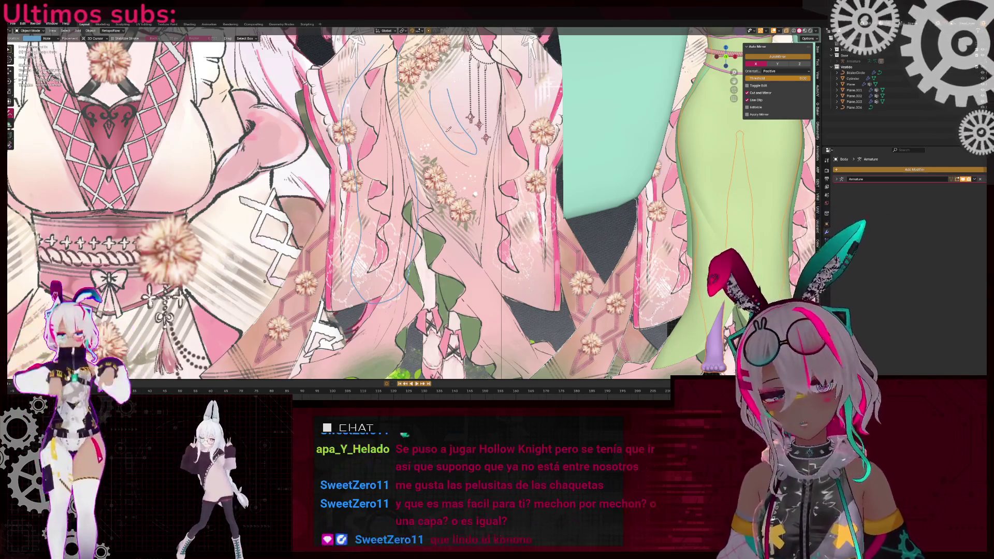
scroll(469, 139, "down", 5)
scroll(432, 191, "up", 5)
- Zoom to the kimono collar and trace its ruffle edges with three annotation strokes
mouse_move(432, 191)
middle_mouse_down("shift")
mouse_move(473, 187)
mouse_move(479, 136)
mouse_move(202, 162)
middle_mouse_up("shift")
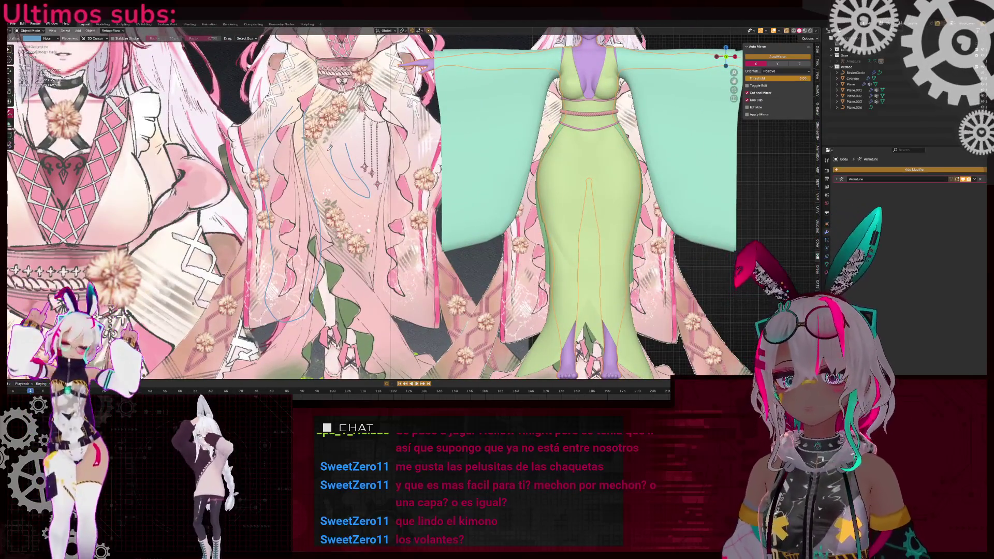
scroll(365, 140, "up", 5)
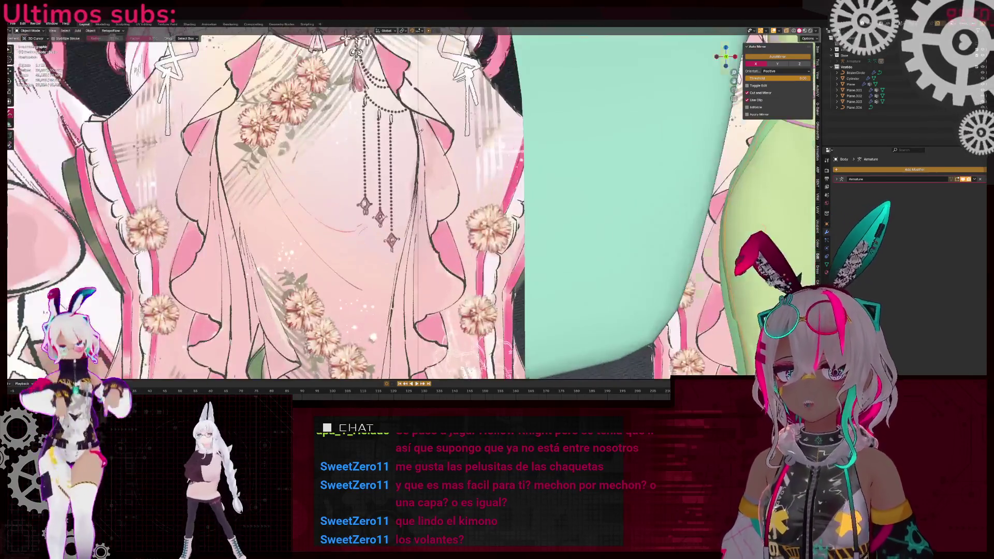
mouse_move(421, 132)
middle_mouse_down("shift")
mouse_move(420, 173)
mouse_move(331, 60)
middle_mouse_up("shift")
scroll(421, 174, "up", 3)
mouse_move(331, 67)
left_mouse_down()
mouse_move(373, 186)
mouse_move(388, 194)
mouse_move(409, 134)
mouse_move(350, 75)
left_mouse_up()
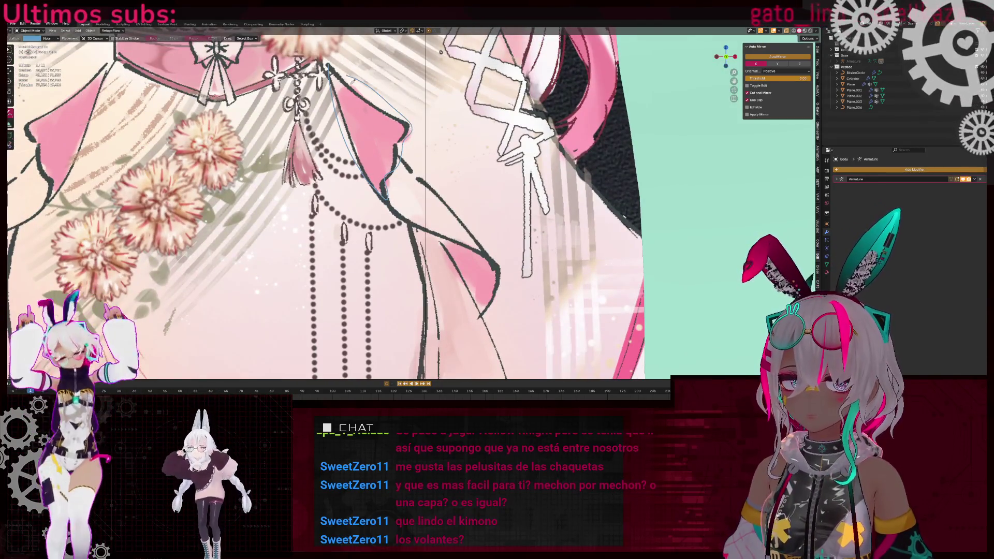
left_click_drag(386, 192, 485, 264)
left_click_drag(404, 163, 471, 254)
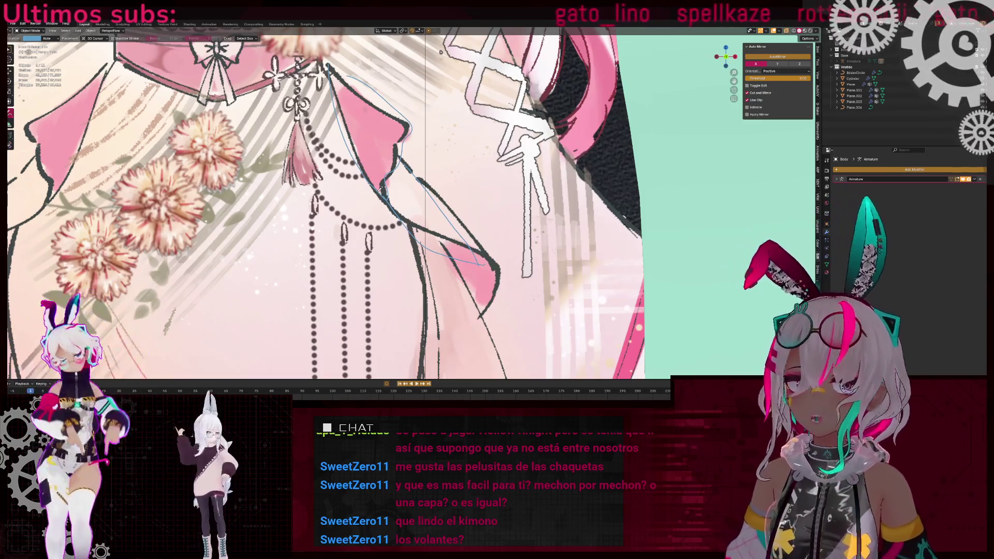
scroll(371, 235, "down", 5)
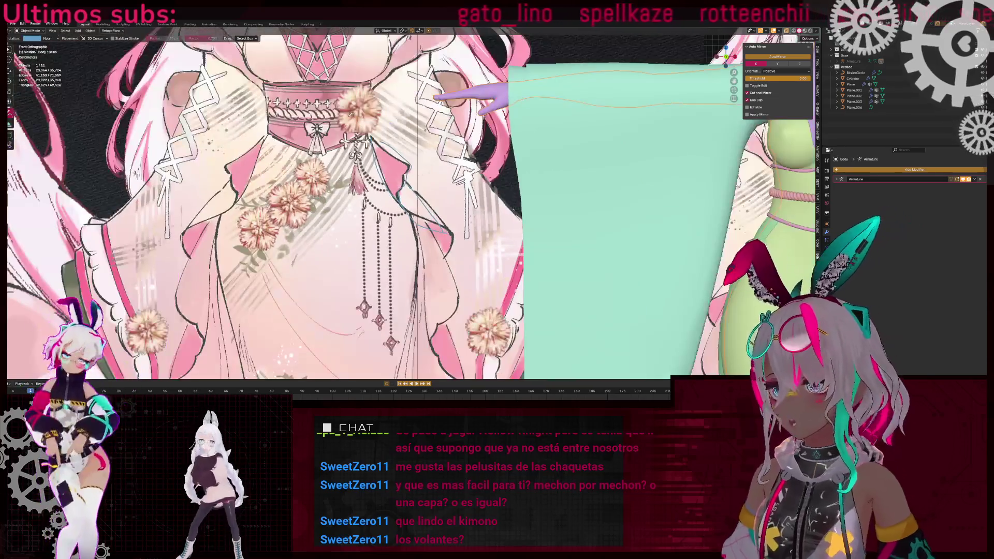
scroll(371, 234, "down", 3)
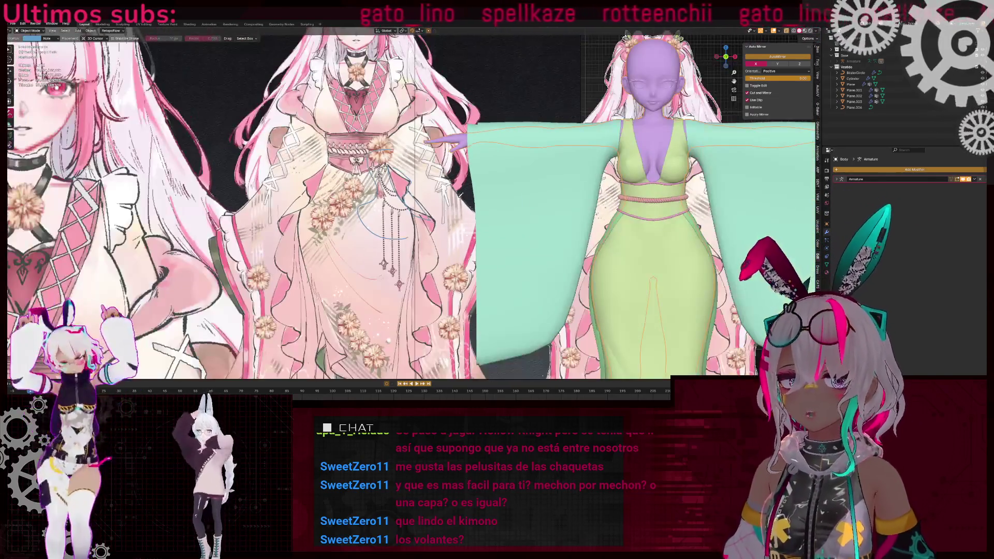
key("ctrl+q")
key("Escape")
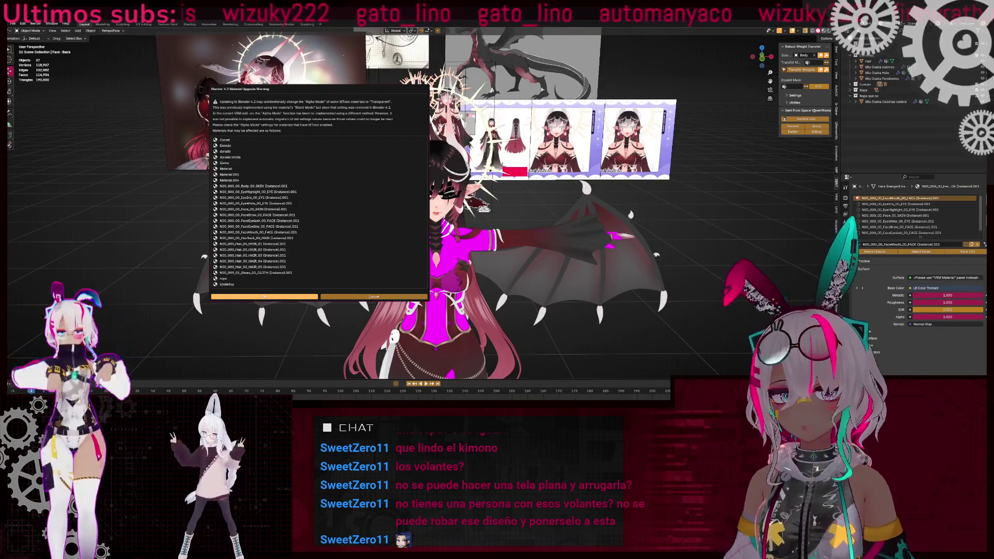
- Dismiss the material upgrade warning and set the solid viewport colour to Random
key("Return")
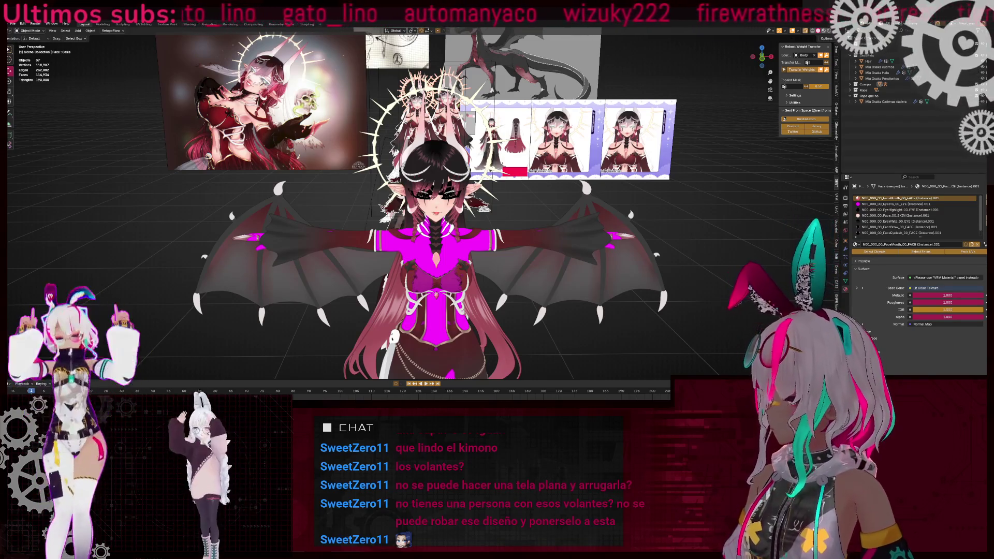
scroll(516, 260, "up", 1)
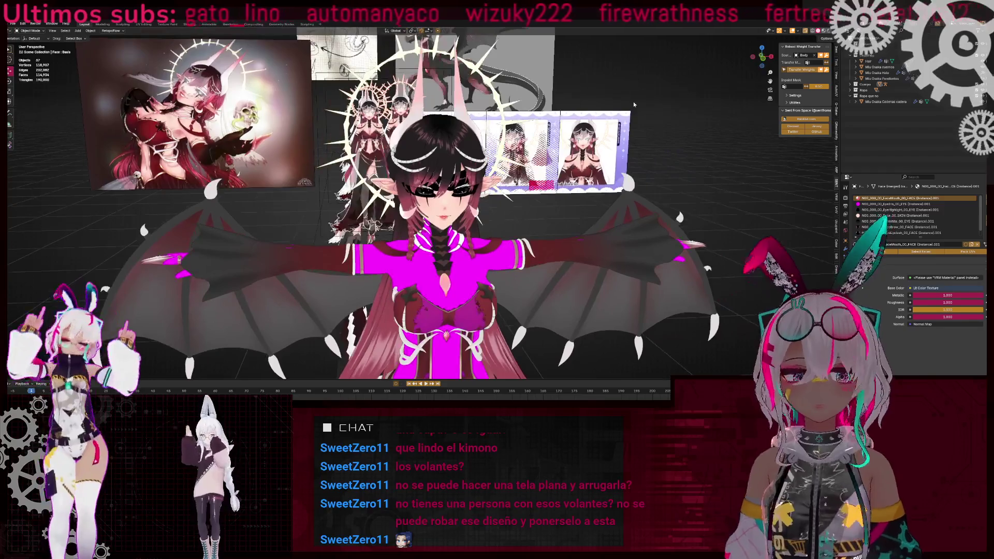
left_click(828, 30)
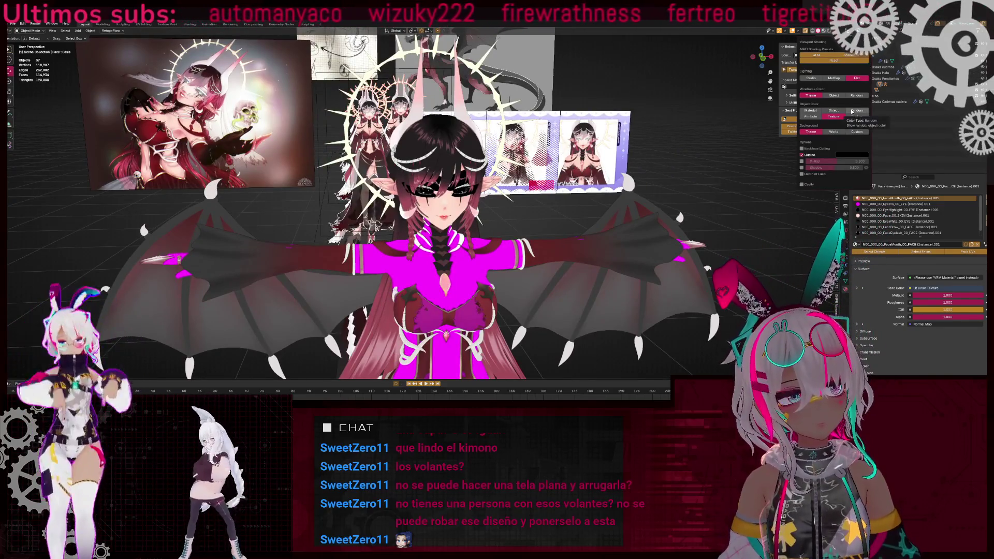
left_click(852, 111)
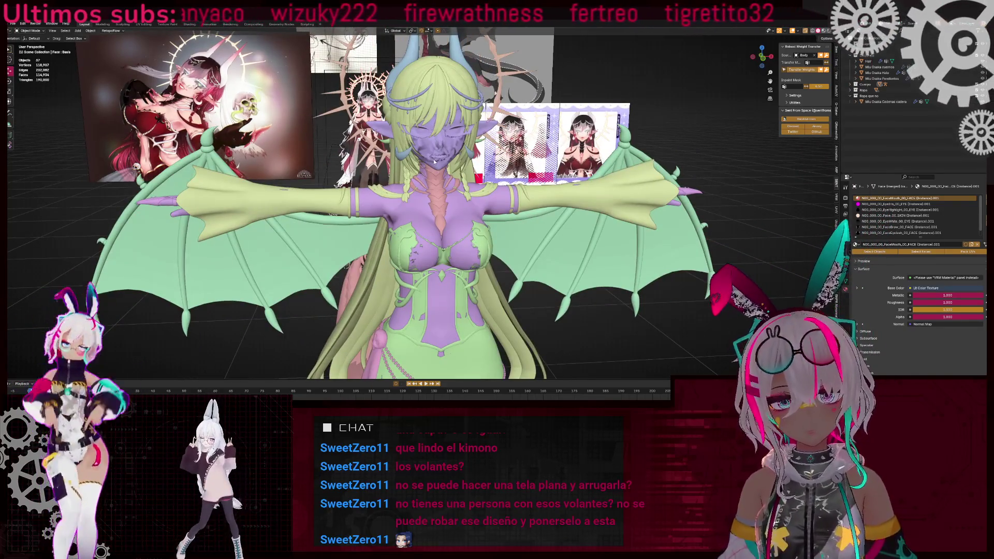
- Hide the face detail objects, select the ruffled dress and enter Edit Mode on it
key("h")
left_click(464, 218)
mouse_move(464, 218)
middle_mouse_down()
mouse_move(470, 242)
mouse_move(501, 221)
middle_mouse_up()
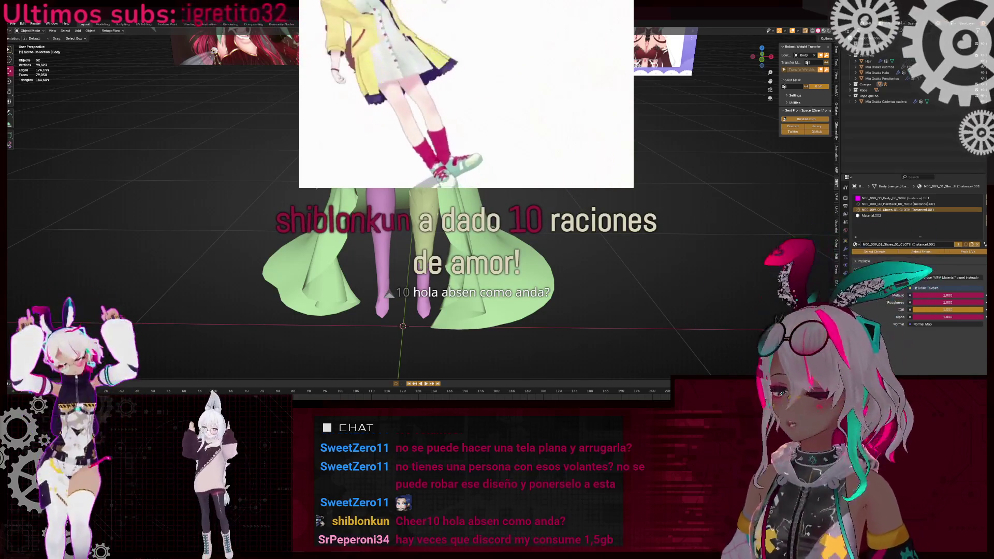
middle_click_drag(456, 244, 535, 256)
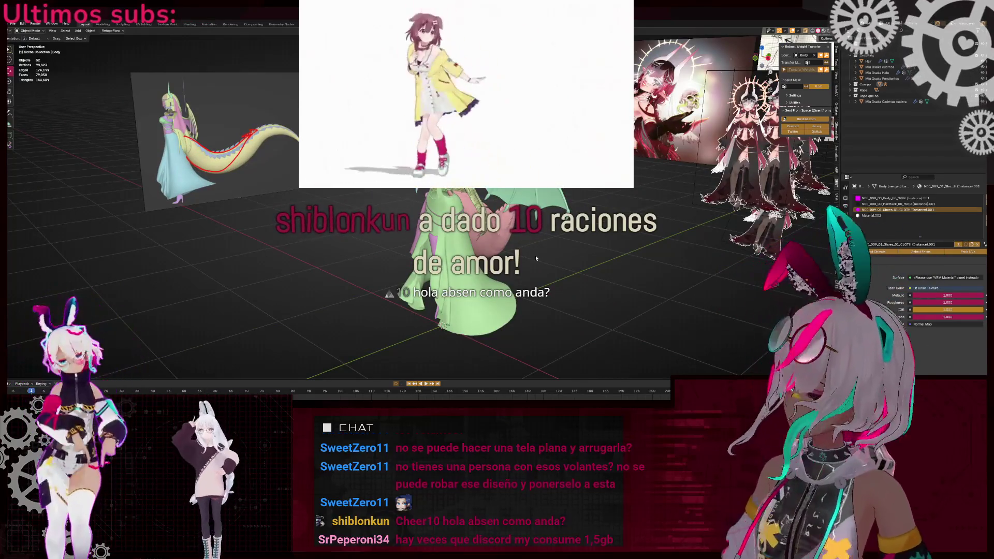
mouse_move(535, 257)
middle_mouse_down()
mouse_move(514, 276)
mouse_move(522, 272)
middle_mouse_up()
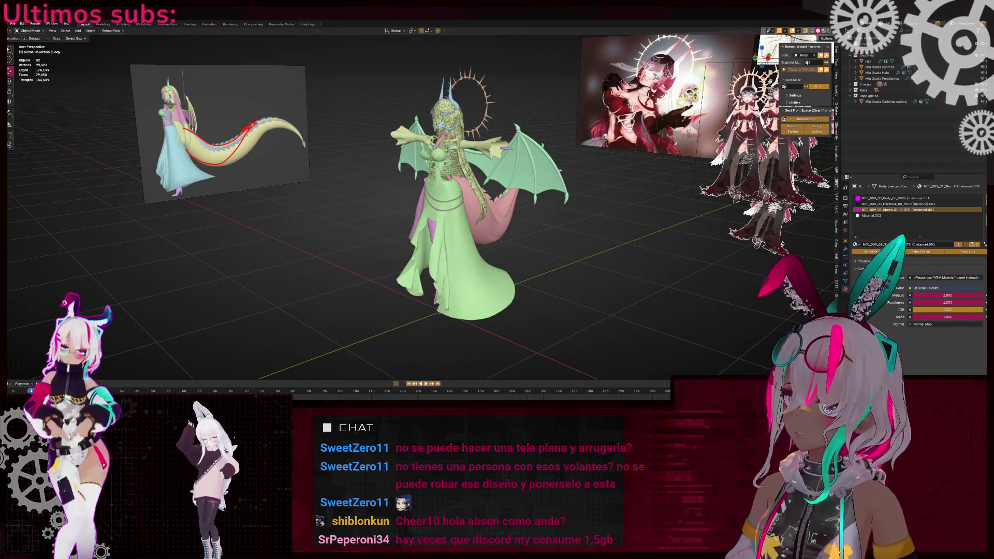
left_click(401, 222)
scroll(401, 223, "up", 8)
mouse_move(402, 223)
middle_mouse_down()
mouse_move(440, 204)
mouse_move(468, 234)
middle_mouse_up()
key("Tab")
scroll(440, 204, "down", 3)
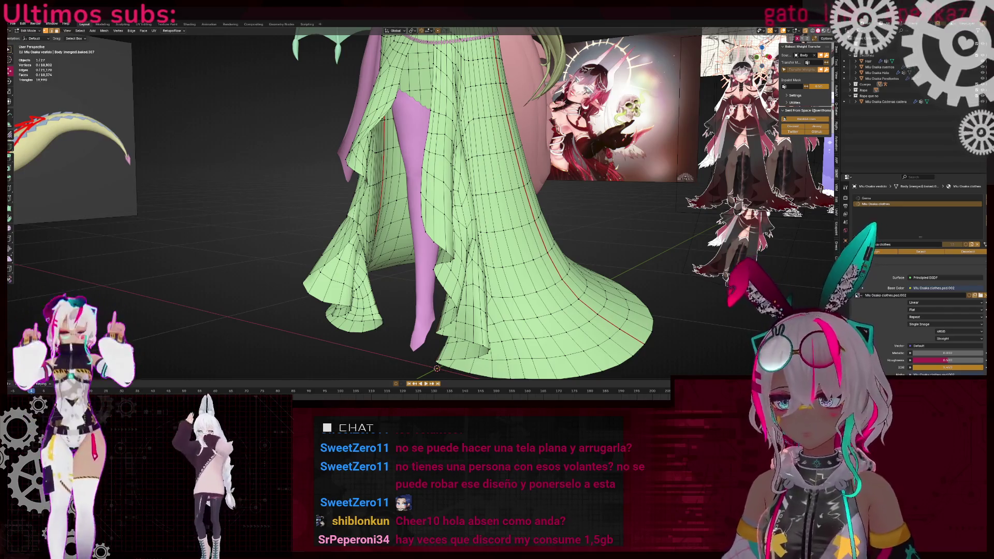
- Exit the dress's Edit Mode, frame the dragon-tailed figure and select the Gema material slot
middle_click_drag(241, 196, 318, 207)
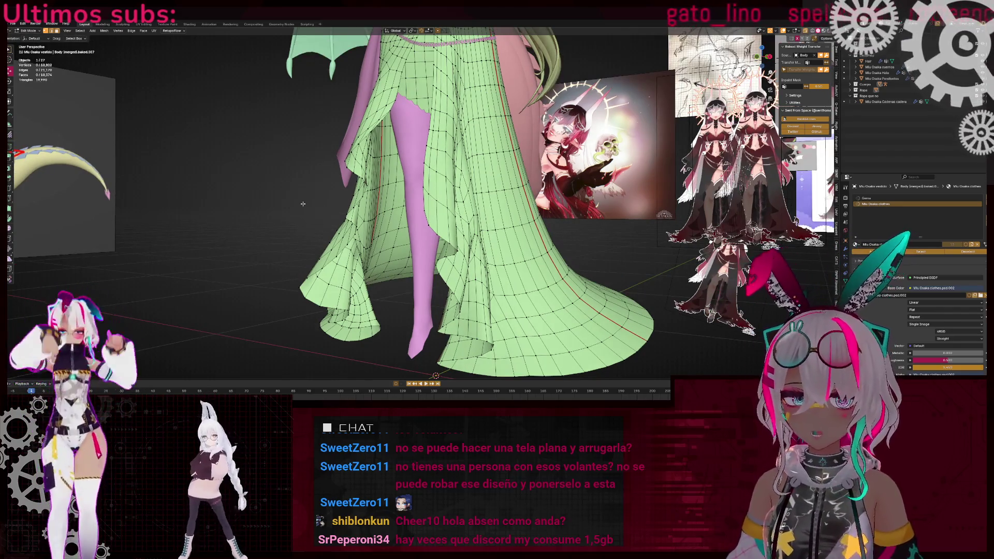
key("Tab")
key("Home")
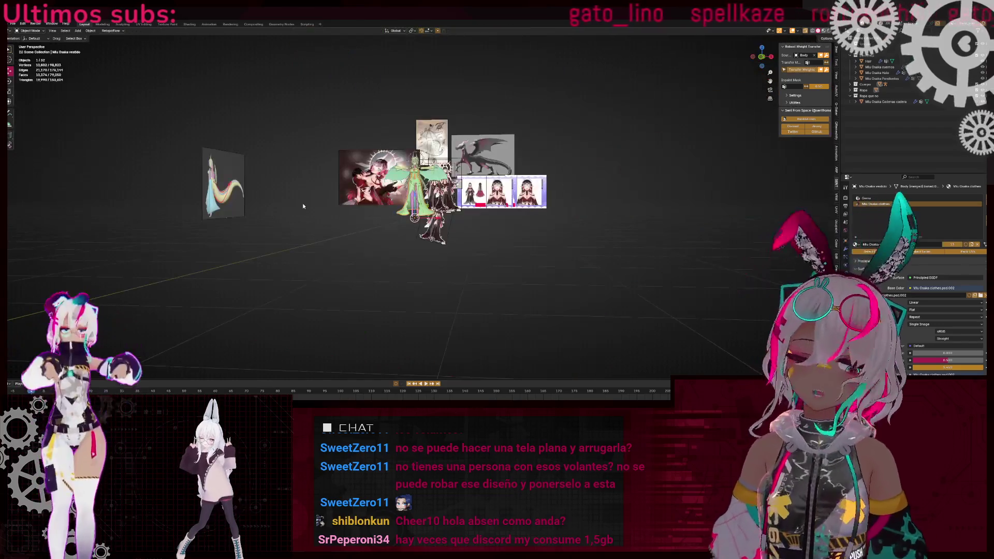
key("Tab")
key("KP_Decimal")
mouse_move(459, 255)
middle_mouse_down()
mouse_move(490, 238)
mouse_move(490, 207)
mouse_move(594, 221)
mouse_move(549, 217)
middle_mouse_up()
key("Tab")
scroll(481, 235, "up", 5)
left_click(880, 198)
- Look up at the hem, then switch to the front orthographic view of the dress
scroll(564, 221, "up", 3)
scroll(625, 210, "up", 4)
scroll(626, 211, "up", 3)
mouse_move(625, 210)
middle_mouse_down()
mouse_move(394, 185)
mouse_move(428, 219)
mouse_move(728, 35)
middle_mouse_up()
scroll(427, 219, "down", 5)
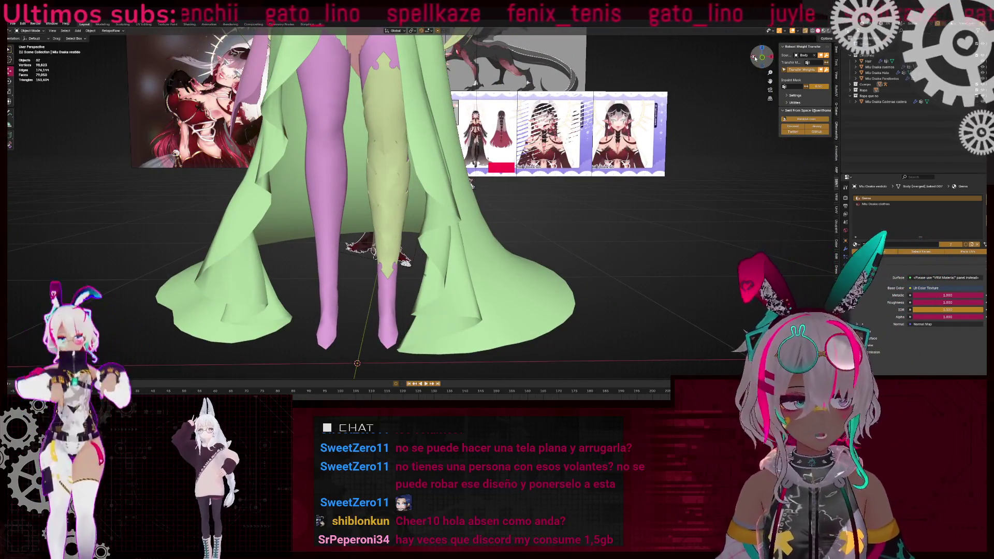
left_click(762, 57)
left_click(764, 58)
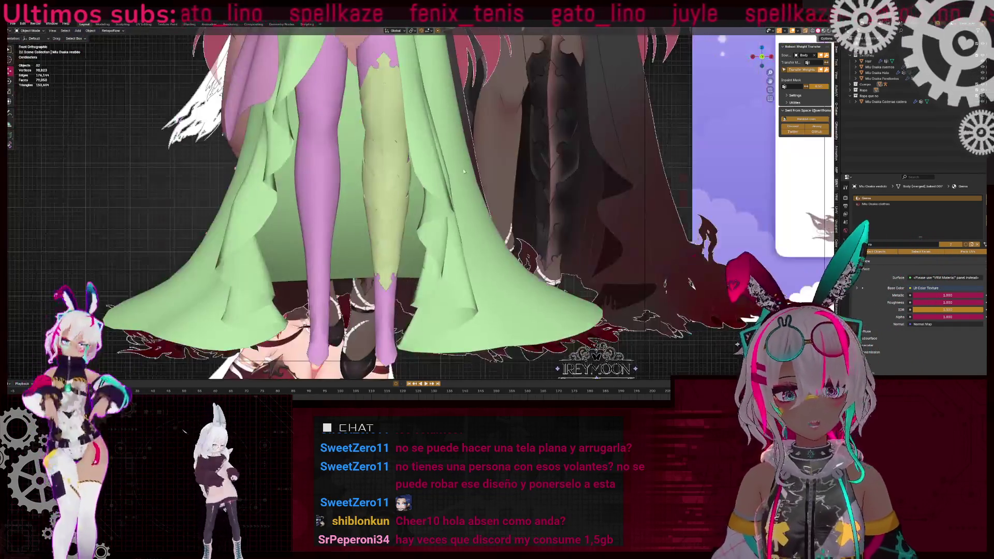
scroll(455, 179, "up", 5)
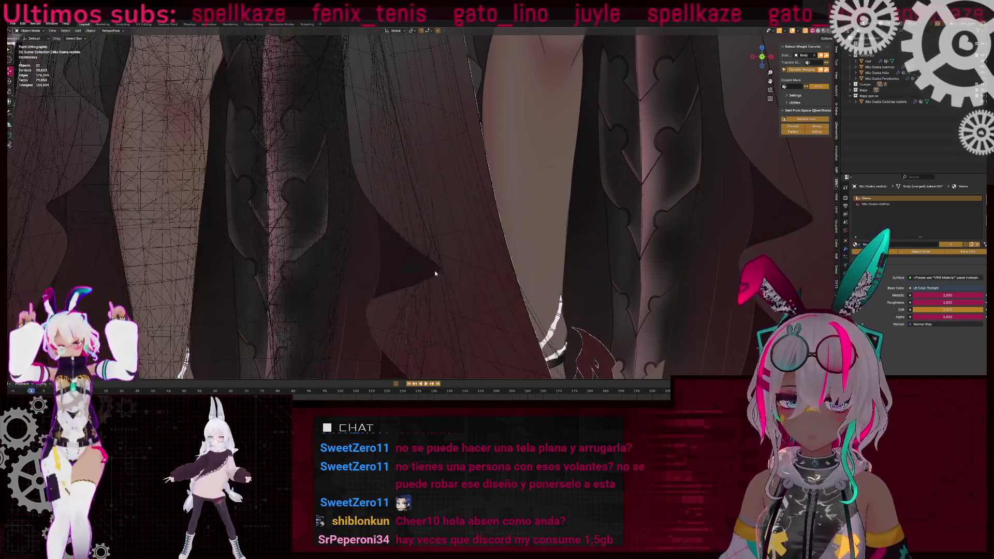
scroll(452, 196, "down", 2)
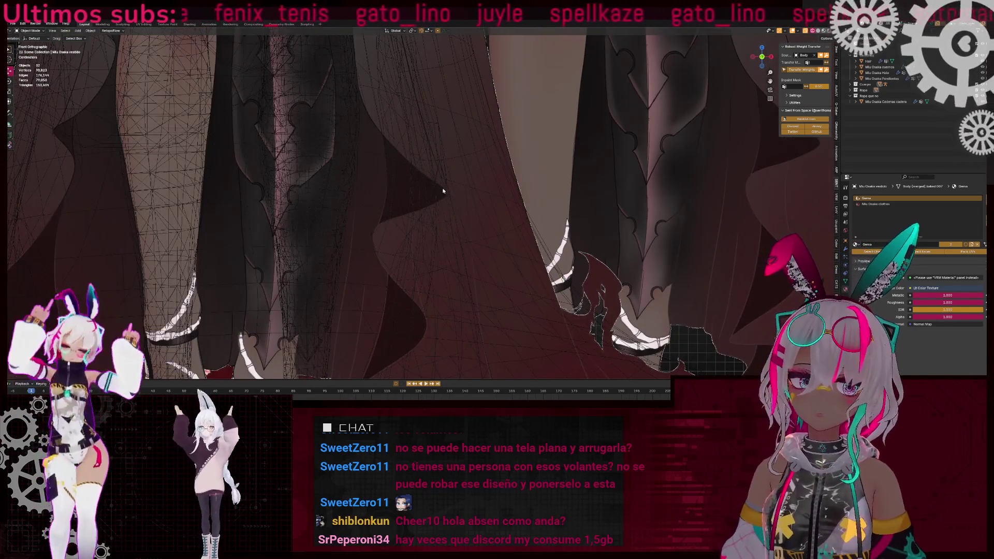
- Toggle solid shading and zoom in to compare the hem folds with the reference dress
key("z")
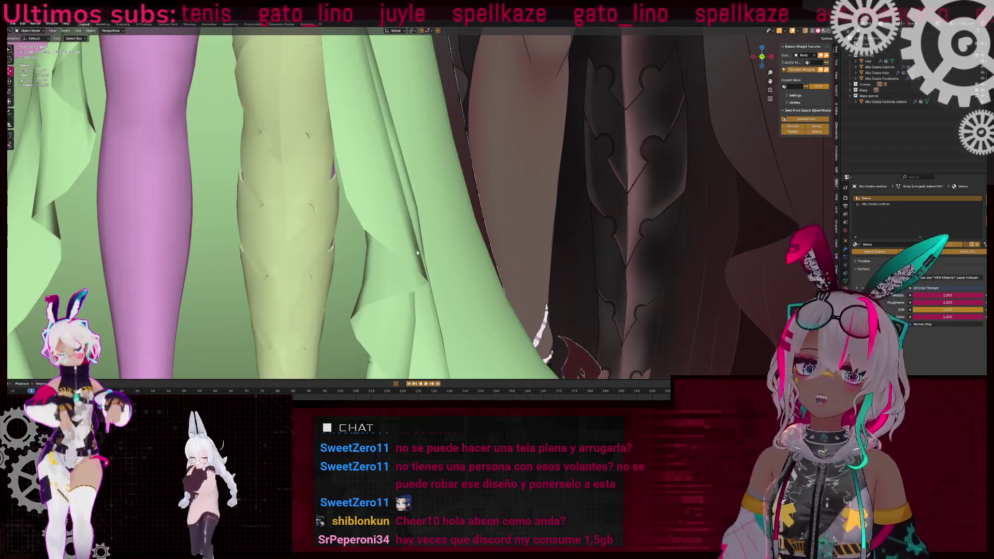
scroll(472, 168, "down", 5)
scroll(406, 202, "up", 8)
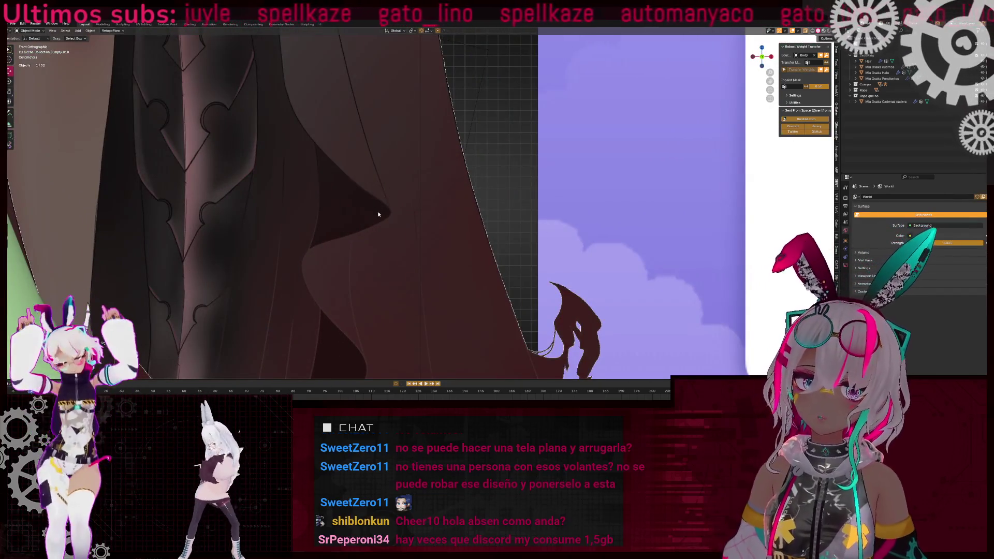
scroll(357, 164, "up", 3)
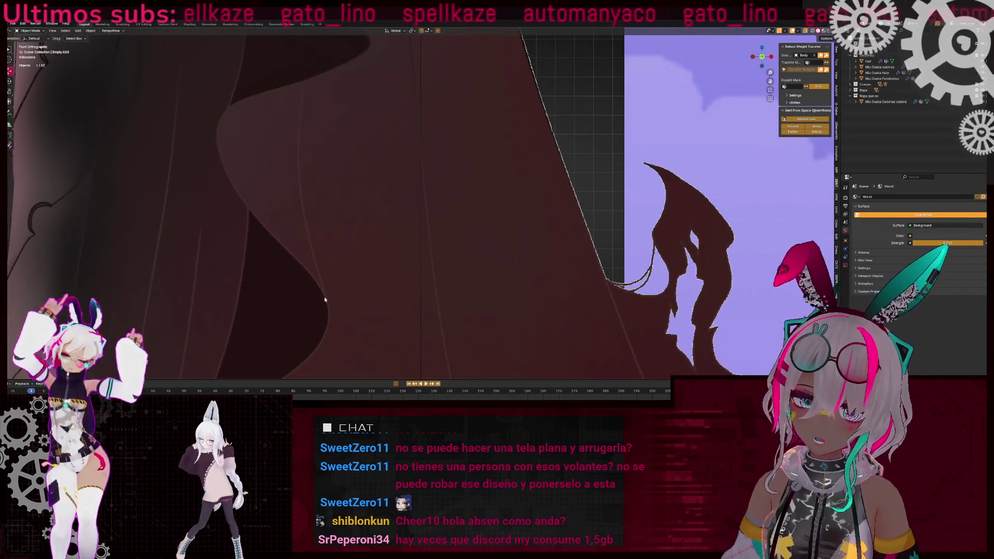
scroll(319, 229, "down", 4)
middle_click_drag(445, 184, 383, 176)
scroll(382, 176, "up", 4)
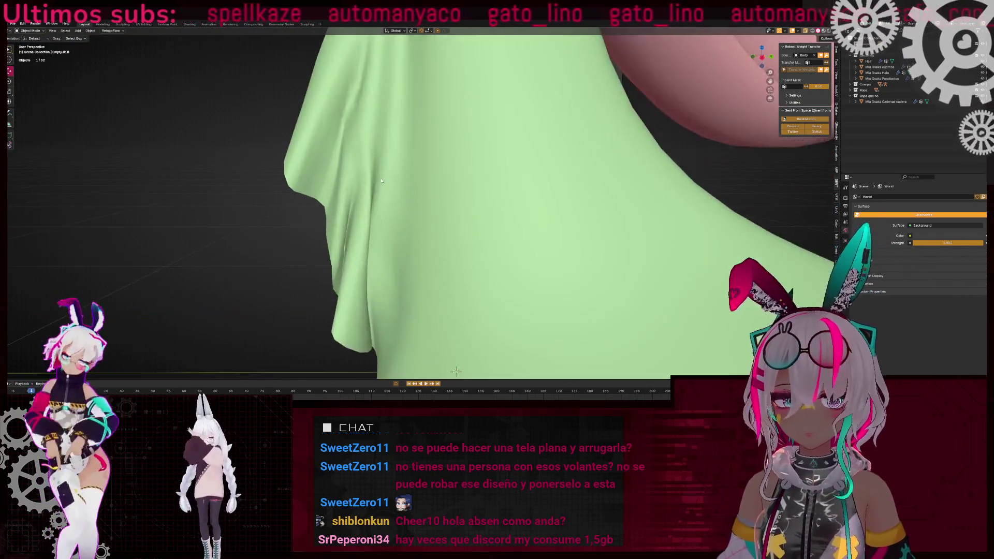
scroll(382, 176, "down", 6)
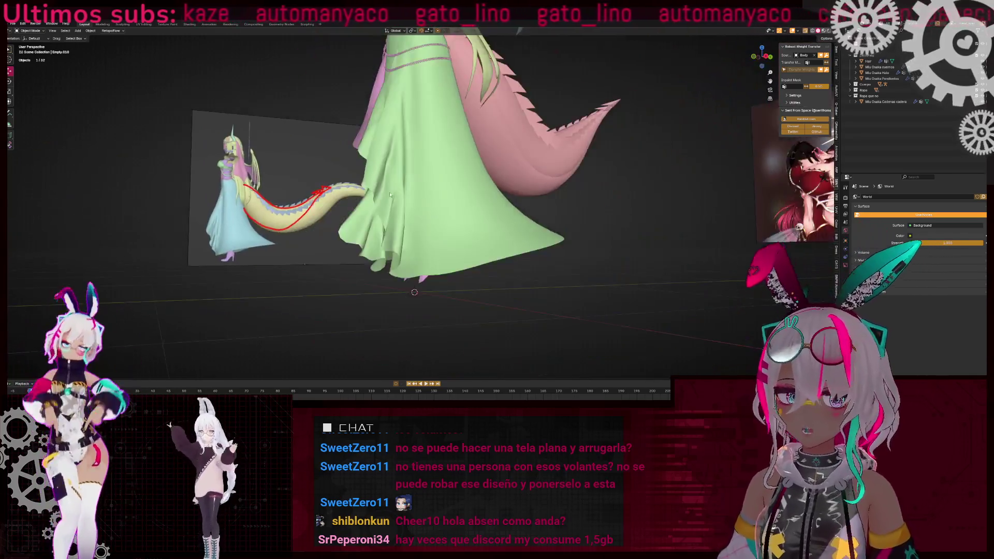
scroll(407, 202, "up", 2)
- Select the Hair object and orbit to a front view of the winged character
mouse_move(406, 202)
middle_mouse_down()
mouse_move(508, 186)
mouse_move(433, 175)
mouse_move(409, 191)
middle_mouse_up()
scroll(385, 206, "up", 3)
left_click(307, 206)
mouse_move(307, 206)
middle_mouse_down()
mouse_move(452, 161)
mouse_move(368, 185)
middle_mouse_up()
scroll(368, 184, "up", 5)
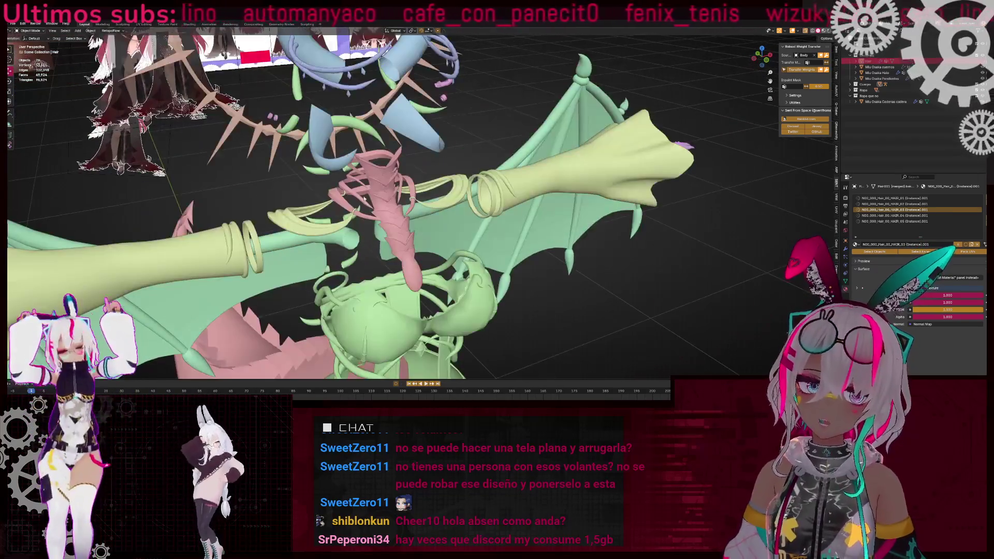
scroll(361, 184, "down", 5)
- Close the winged-character file without saving and reopen the insect-girl hair project
key("ctrl+q")
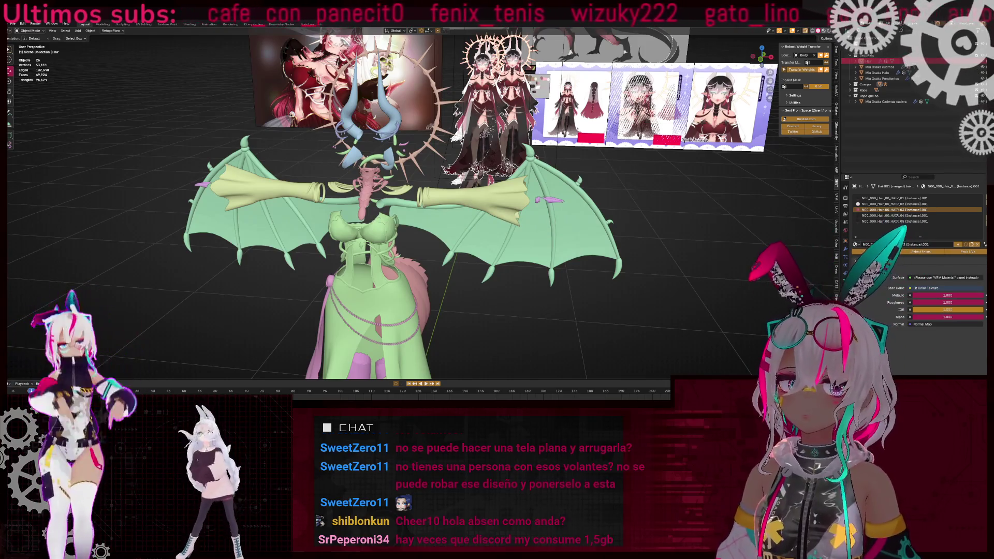
key("alt+Tab")
mouse_move(425, 130)
middle_mouse_down()
mouse_move(461, 132)
mouse_move(534, 189)
mouse_move(422, 177)
middle_mouse_up()
scroll(534, 189, "up", 5)
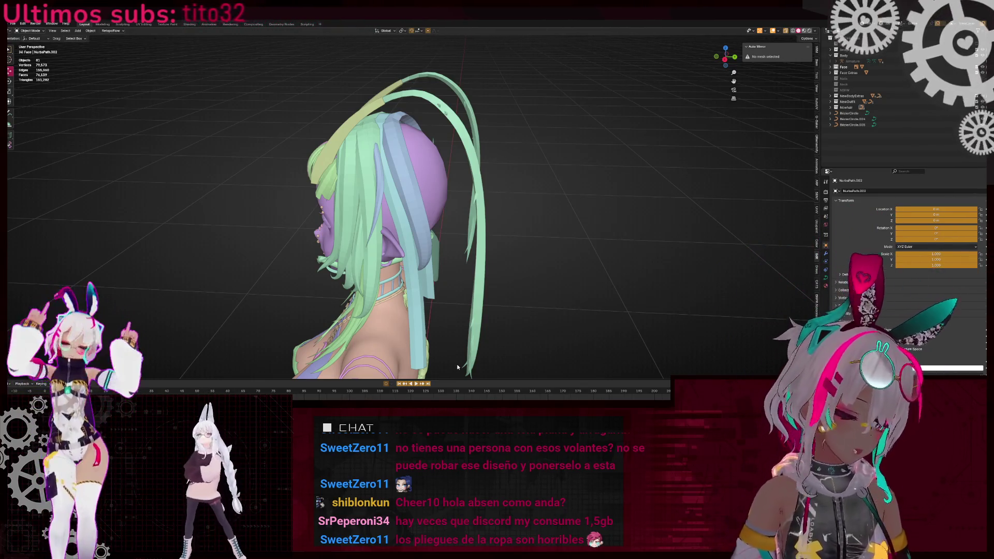
- Isolate the Empty.008 hair curve in local view and look at it from above
mouse_move(546, 113)
middle_mouse_down()
mouse_move(548, 171)
mouse_move(471, 183)
mouse_move(449, 202)
mouse_move(754, 84)
middle_mouse_up()
key("Tab")
left_click(730, 61)
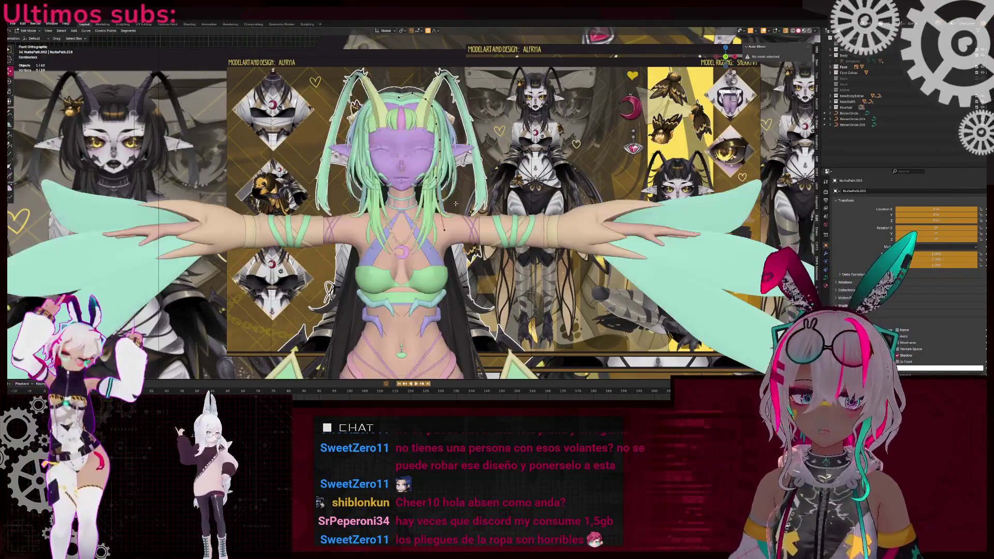
key("Tab")
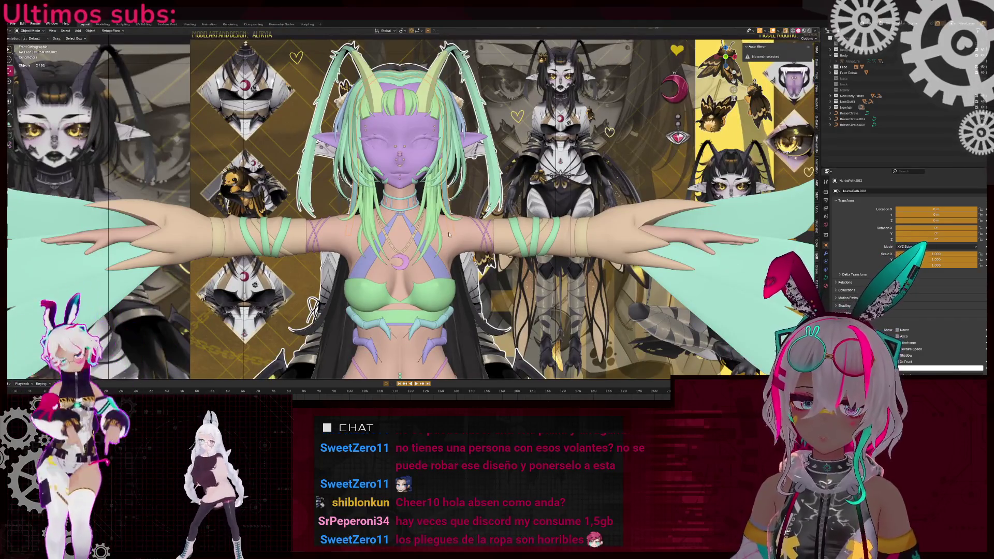
left_click(466, 318)
key("KP_Divide")
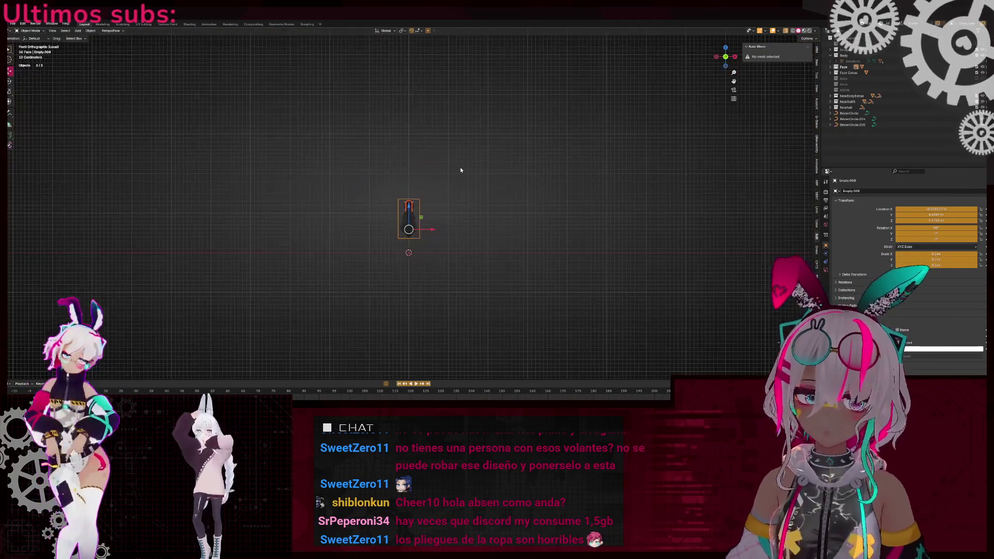
middle_click_drag(426, 264, 645, 110)
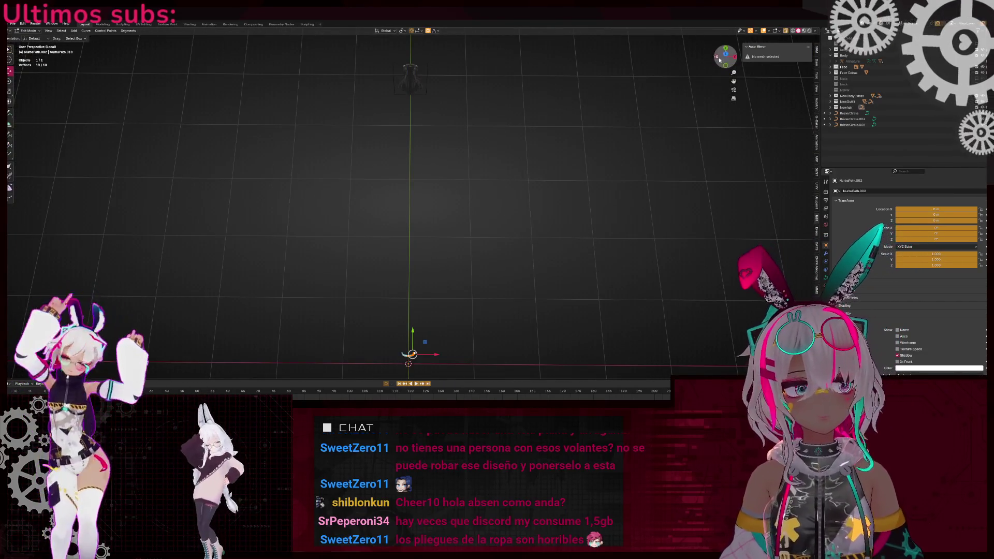
left_click(719, 61)
scroll(359, 219, "up", 4)
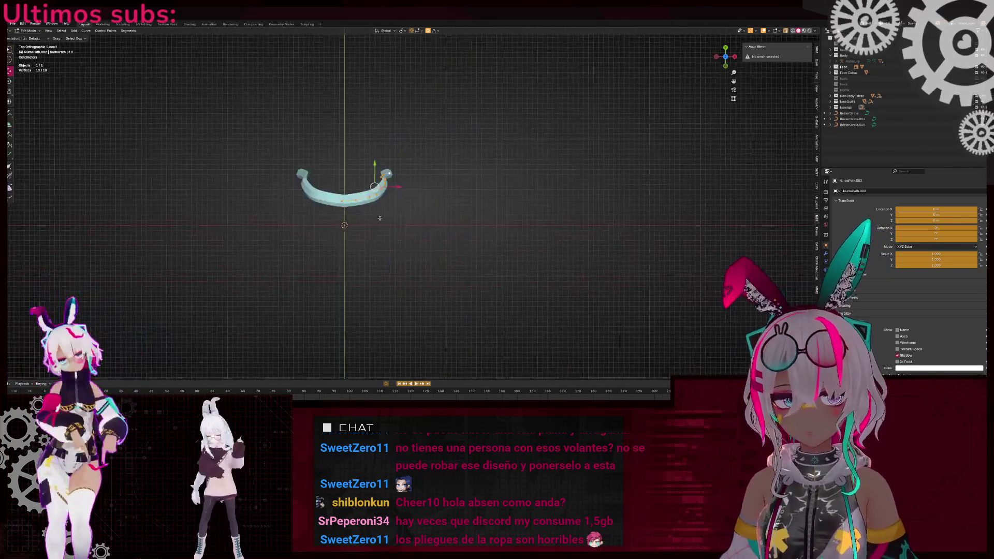
scroll(359, 219, "up", 5)
- Duplicate the curve section, rotate it upright and move it along X onto the centre line
key("shift+d")
key("r")
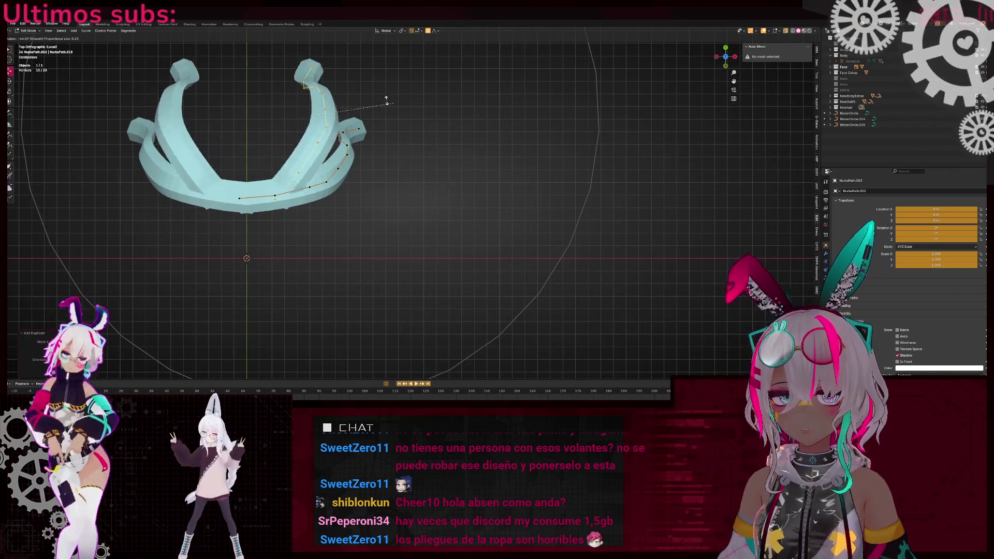
key("Return")
key("g")
key("x")
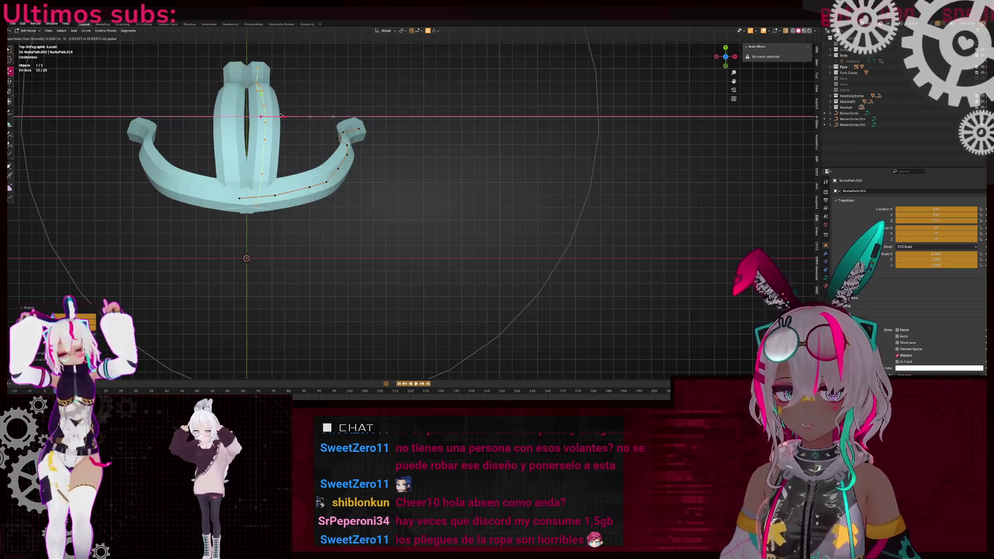
left_click(285, 163)
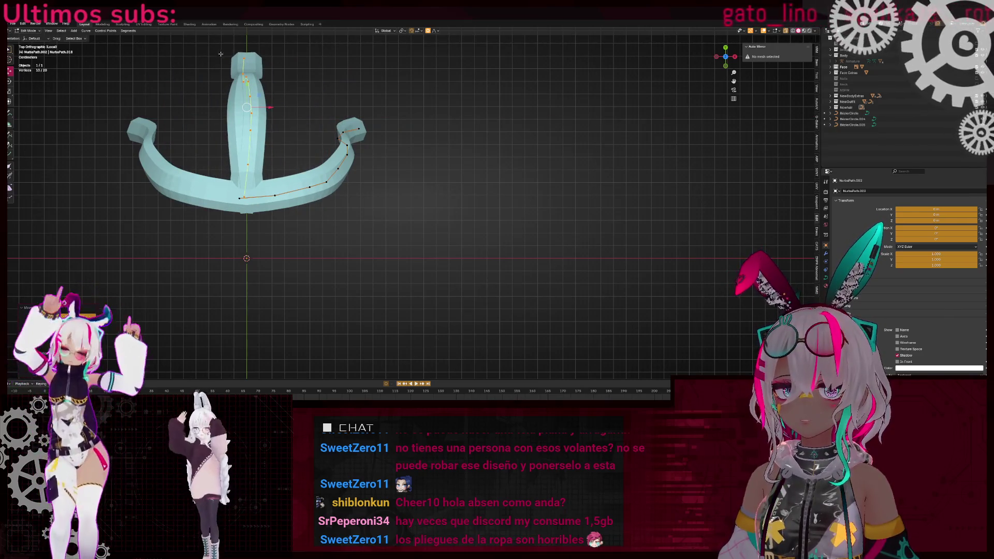
key("g")
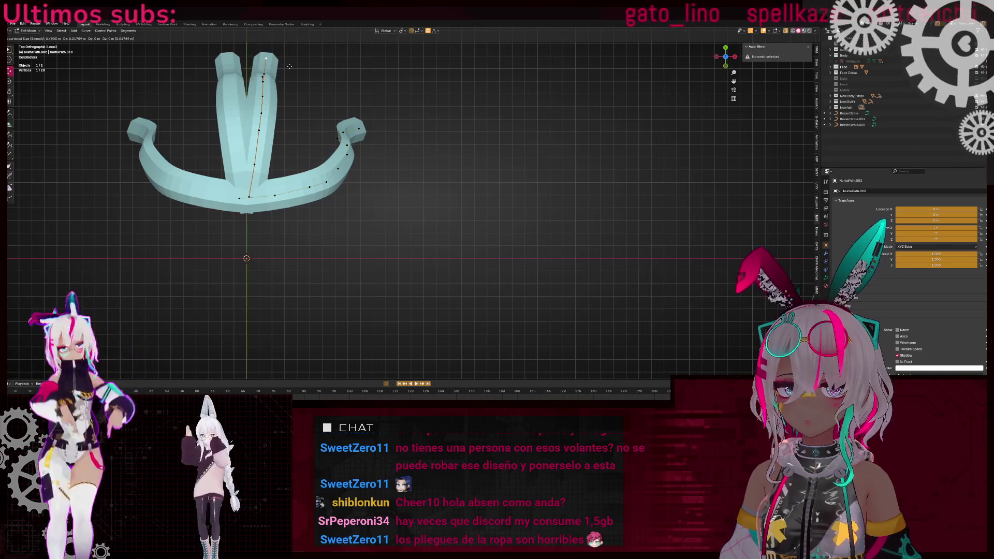
left_click(725, 65)
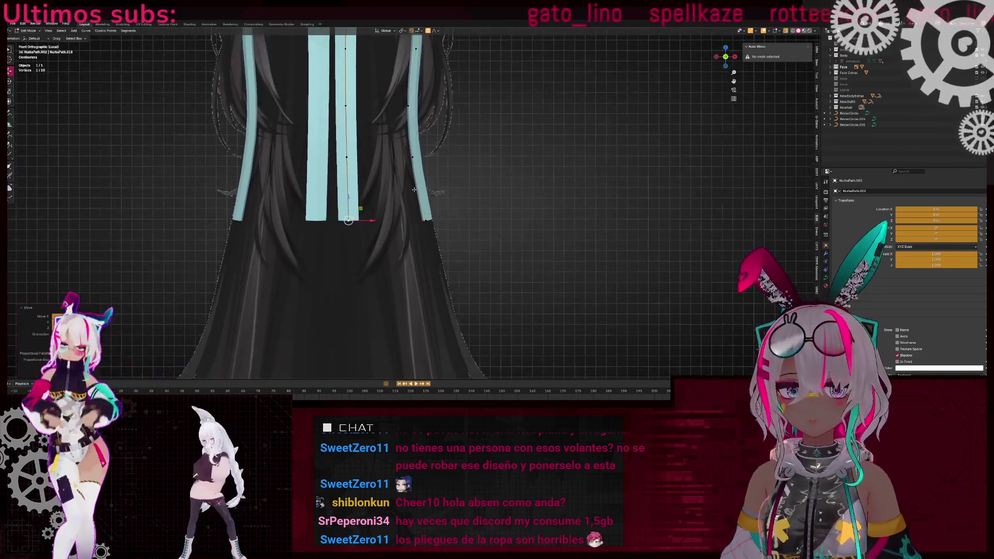
- Extrude a new end point on the strand and widen the hair strip with Alt+S
key("e")
left_click(367, 228)
scroll(367, 228, "down", 3)
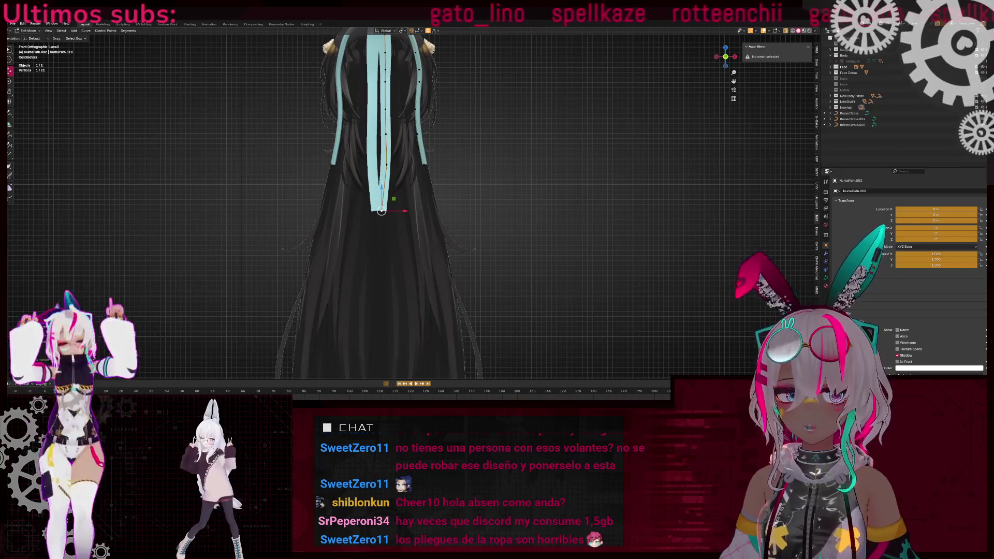
key("alt+s")
left_click(460, 159)
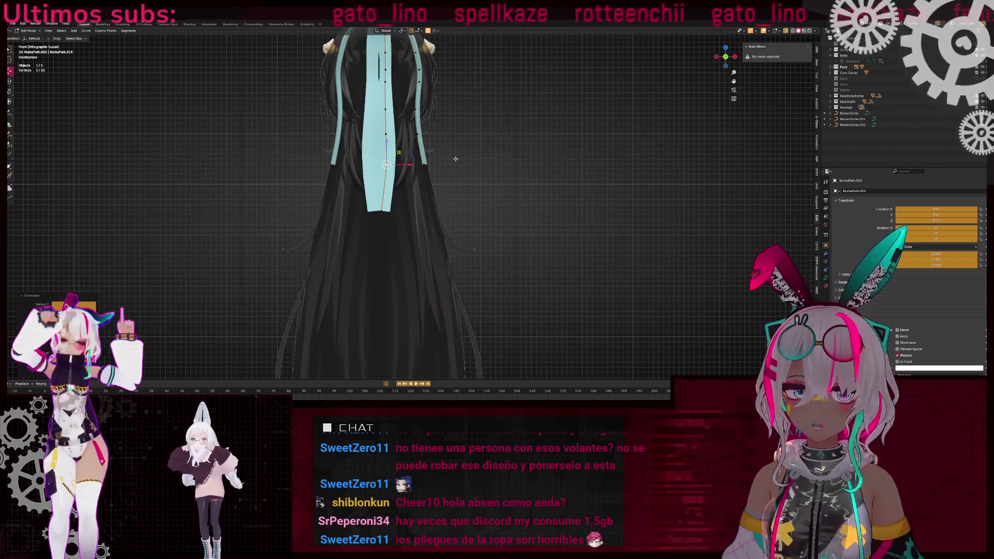
left_click(549, 176)
key("e")
left_click(381, 217)
scroll(383, 220, "up", 2)
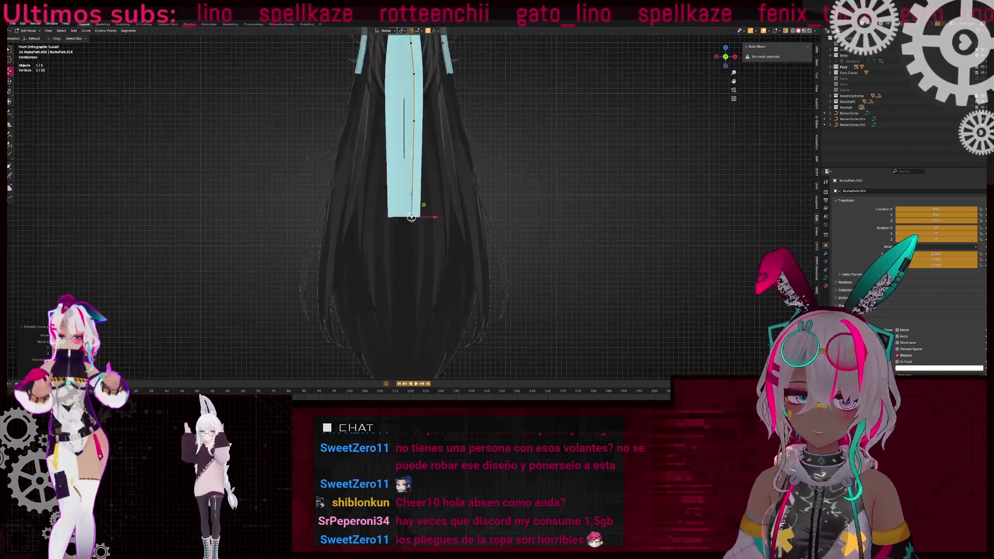
- Extrude the strand further down the reference hair and settle its lowest point
key("e")
key("e")
scroll(429, 235, "up", 2)
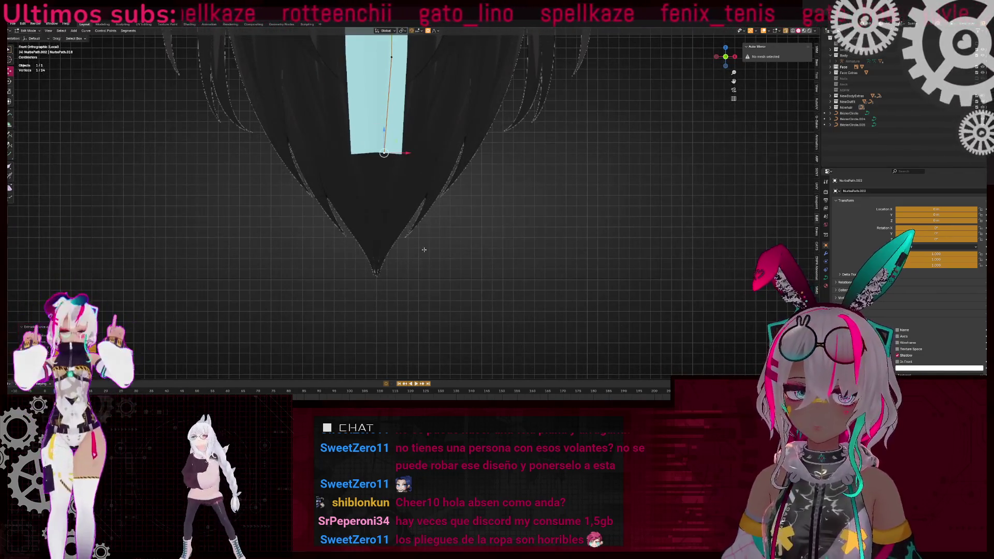
key("e")
left_click(413, 220)
scroll(445, 158, "down", 2)
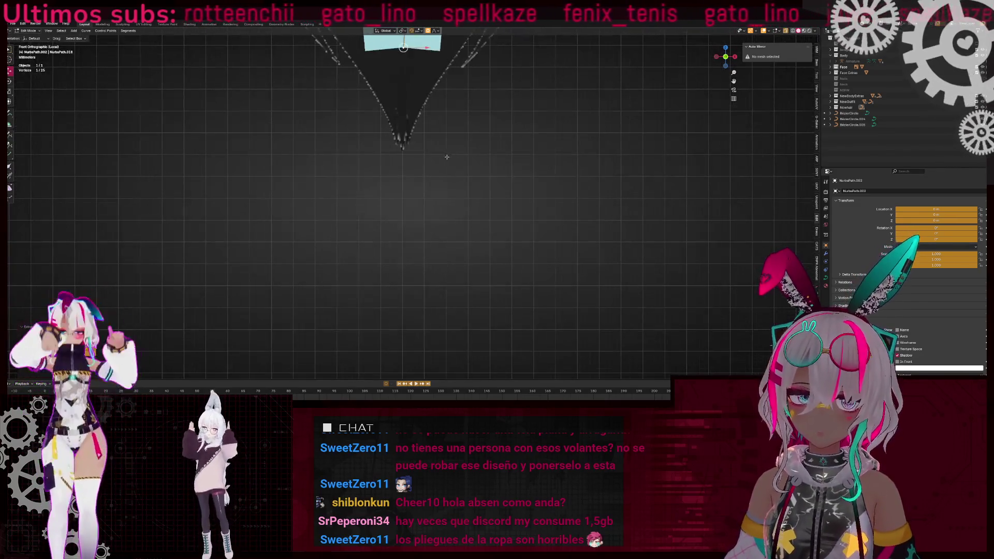
scroll(416, 154, "up", 10)
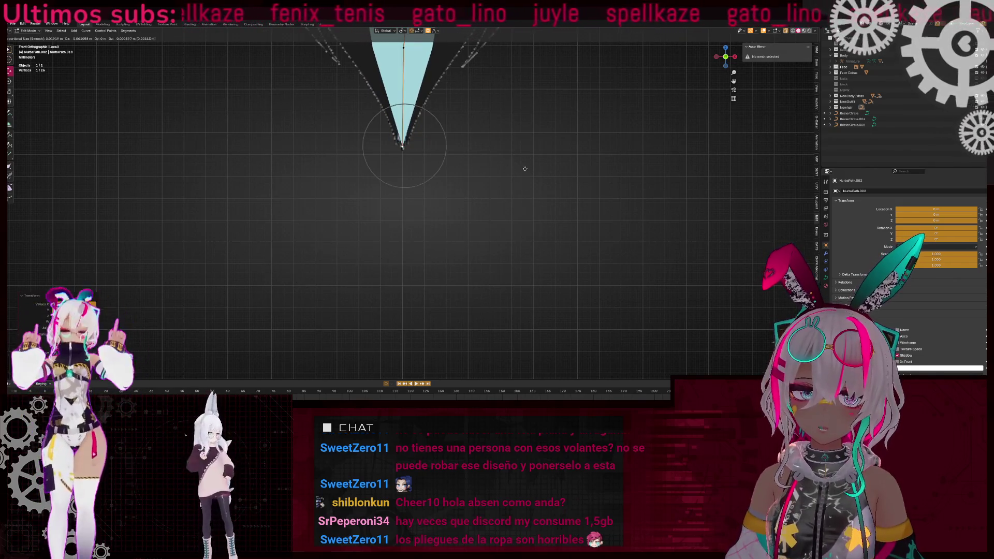
scroll(451, 140, "up", 3)
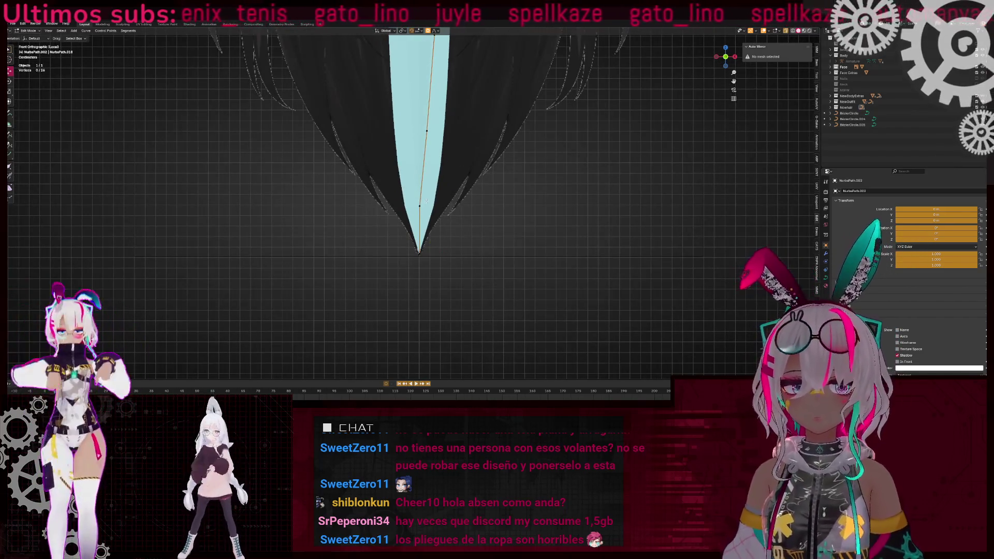
scroll(464, 199, "down", 5)
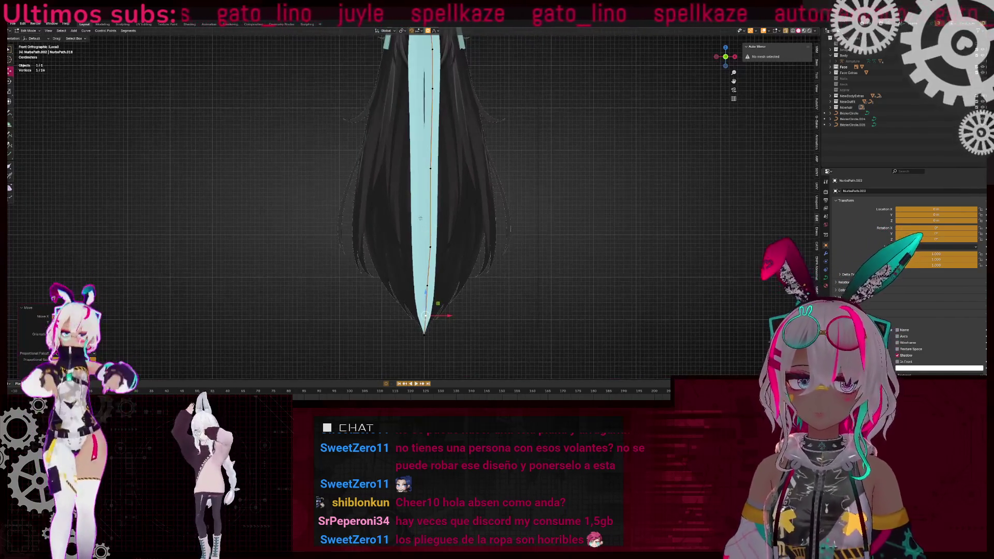
mouse_move(438, 136)
middle_mouse_down("shift")
mouse_move(428, 232)
mouse_move(428, 133)
middle_mouse_up("shift")
left_click(412, 223)
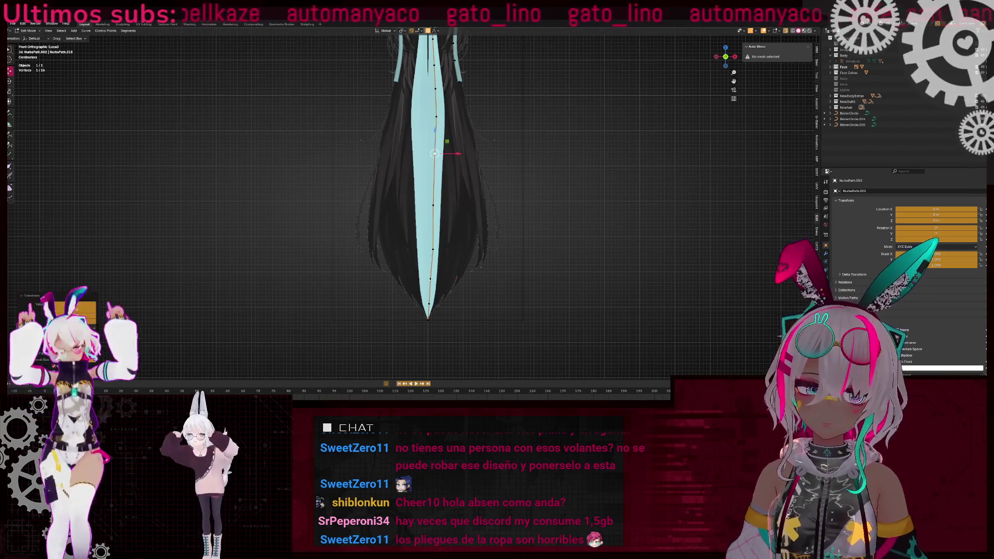
- Select points along the strand's upper part and widen that section with Alt+S
middle_click_drag(454, 142, 455, 264, "shift")
left_click(437, 133, "shift")
key("F3")
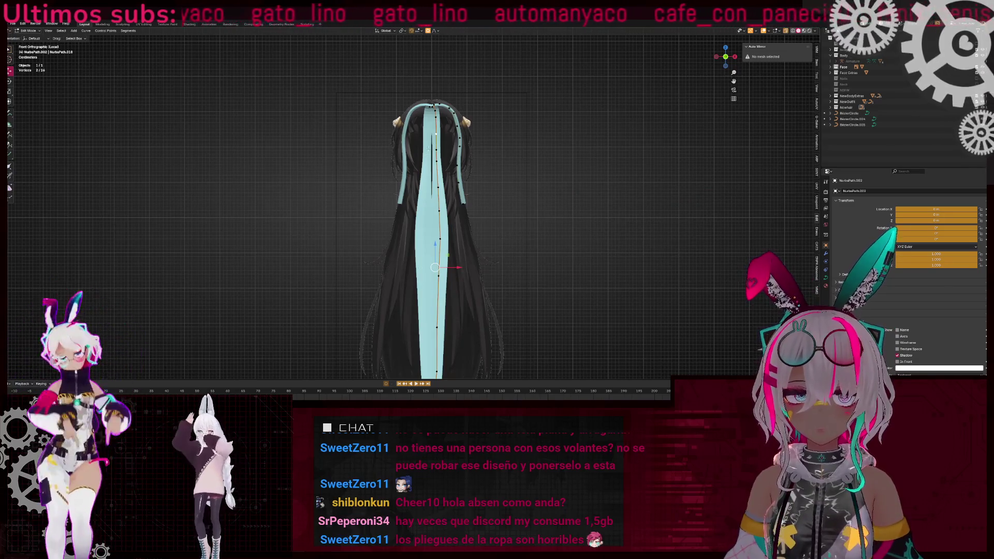
middle_click_drag(449, 324, 440, 176, "shift")
left_click(427, 263, "shift")
key("F3")
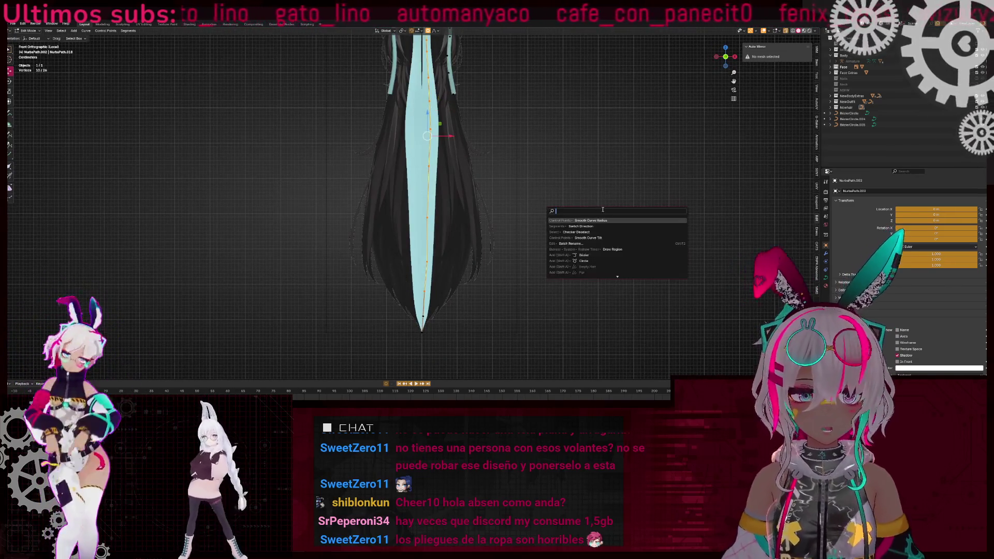
scroll(419, 194, "up", 4)
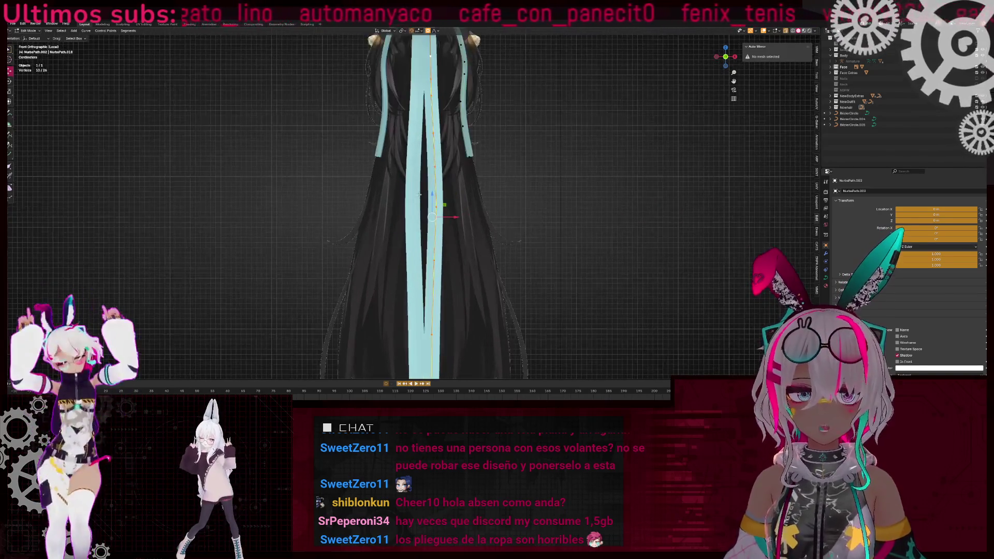
key("alt+s")
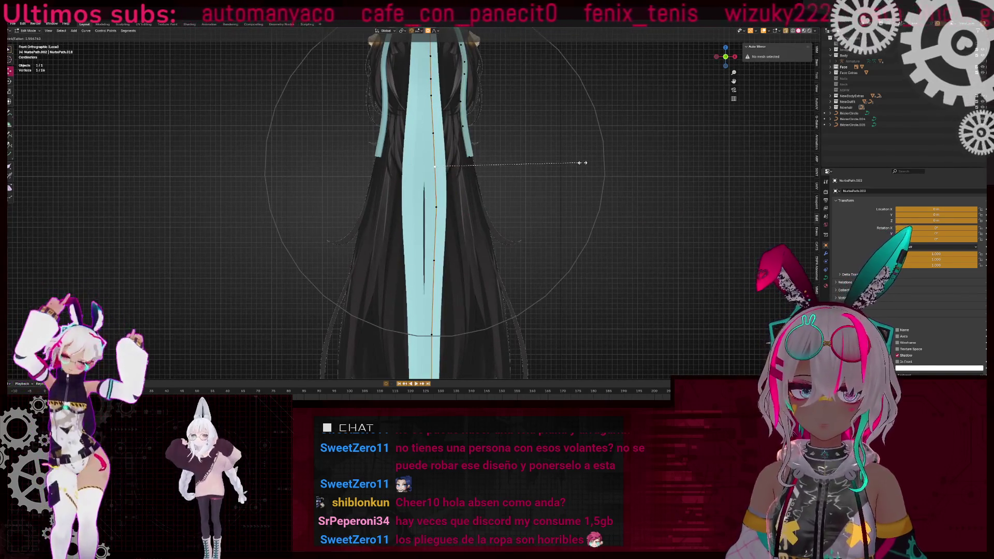
left_click(561, 190)
scroll(435, 261, "down", 5)
- Bend the strand from the side view by moving and rotating points, then select all points
mouse_move(435, 262)
middle_mouse_down()
mouse_move(429, 222)
mouse_move(635, 99)
middle_mouse_up()
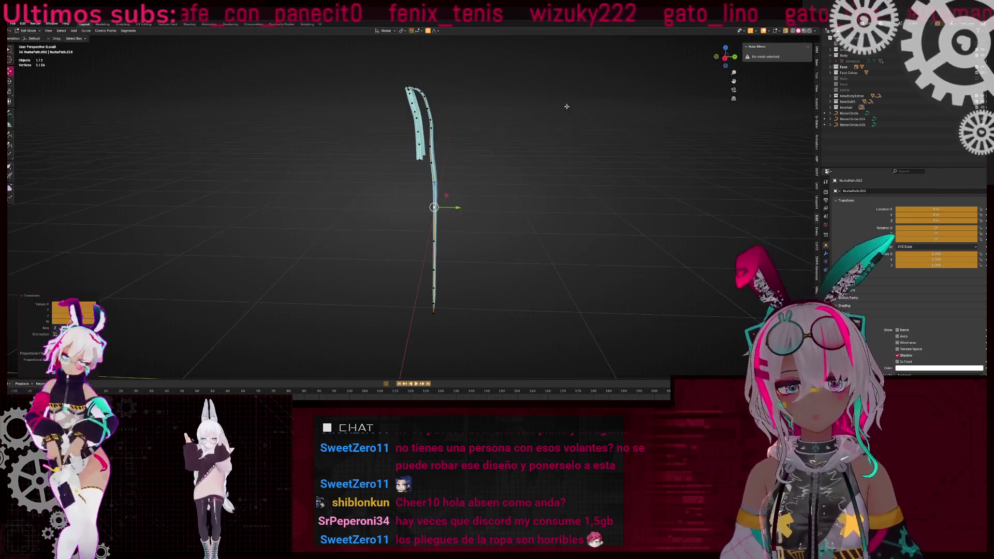
left_click(725, 58)
scroll(397, 204, "up", 3)
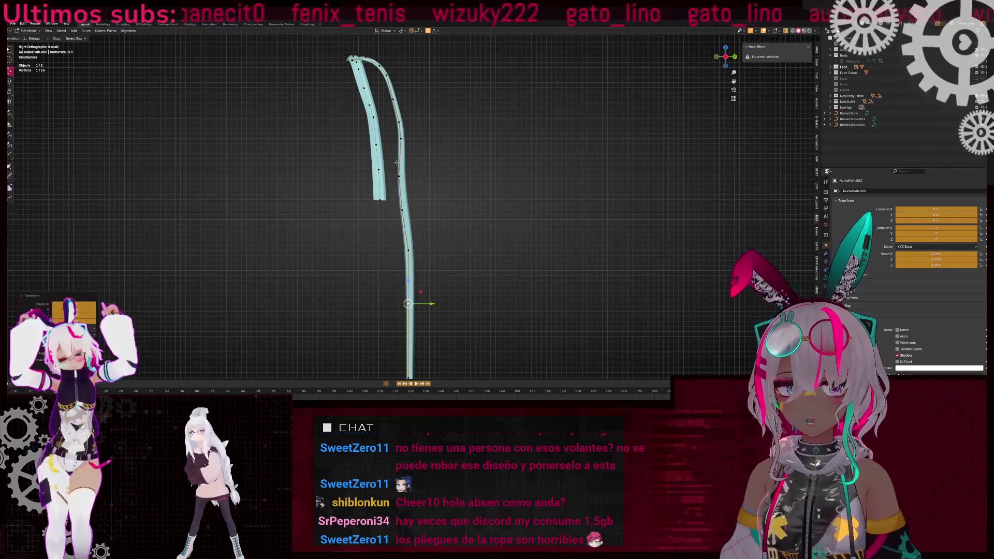
key("g")
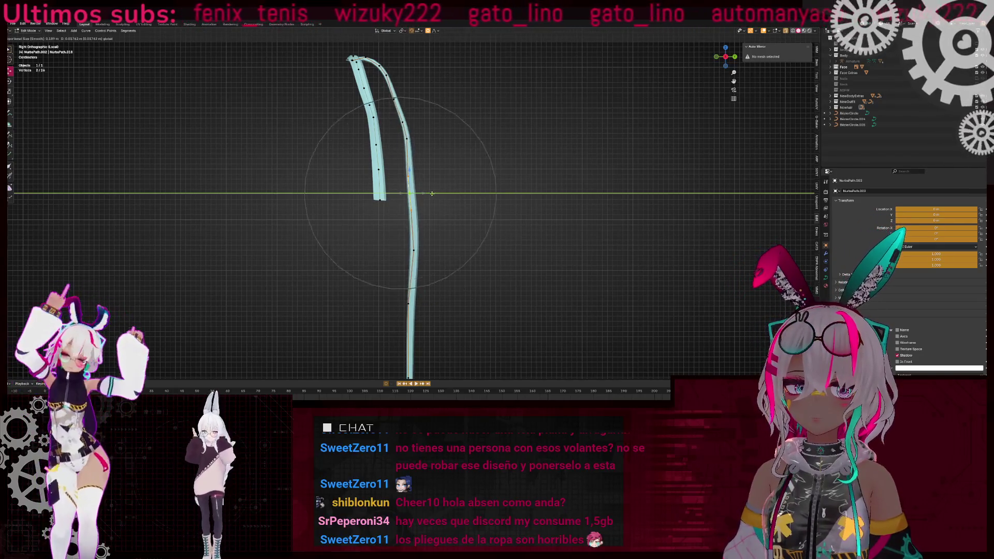
left_click(440, 208)
middle_click_drag(367, 193, 361, 163, "shift")
key("r")
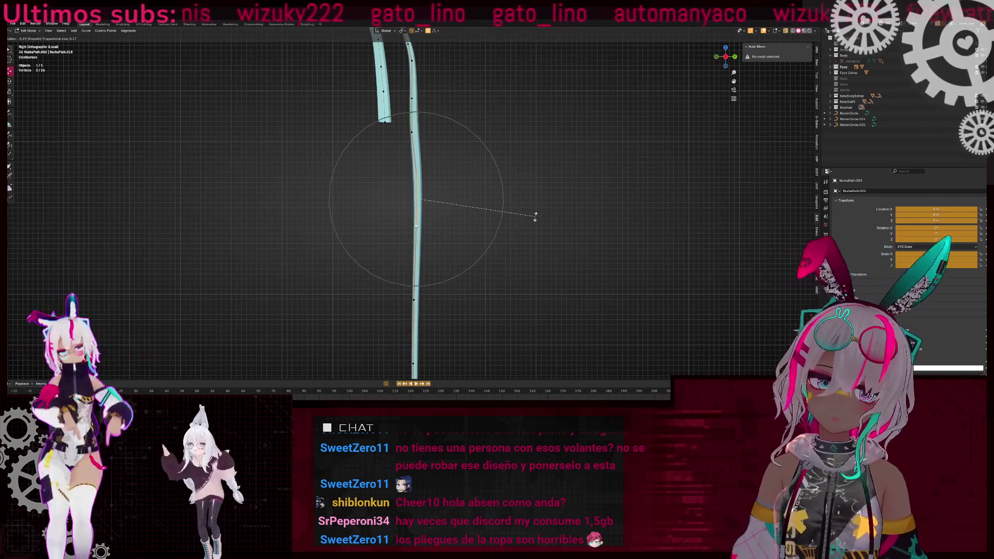
scroll(378, 254, "down", 4)
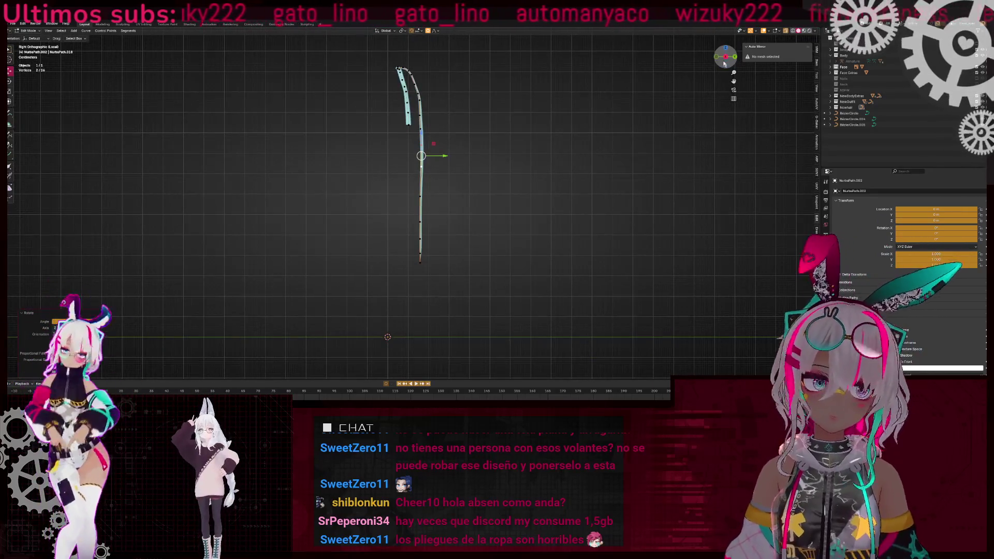
left_click(716, 56)
scroll(455, 265, "up", 6)
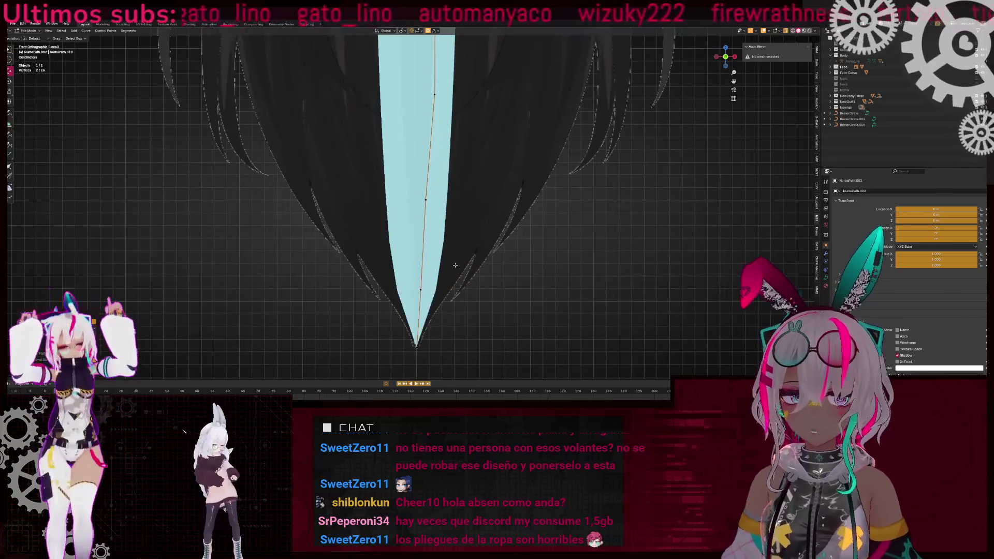
scroll(455, 264, "down", 5)
key("a")
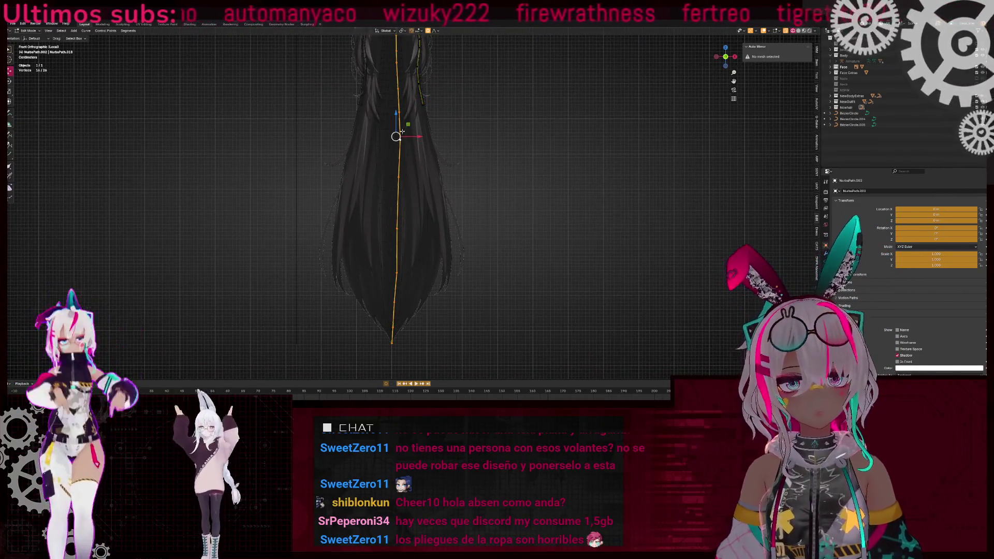
- Extrude two points along the reference hair's outer edge and adjust thickness there with Alt+S
scroll(400, 133, "up", 5)
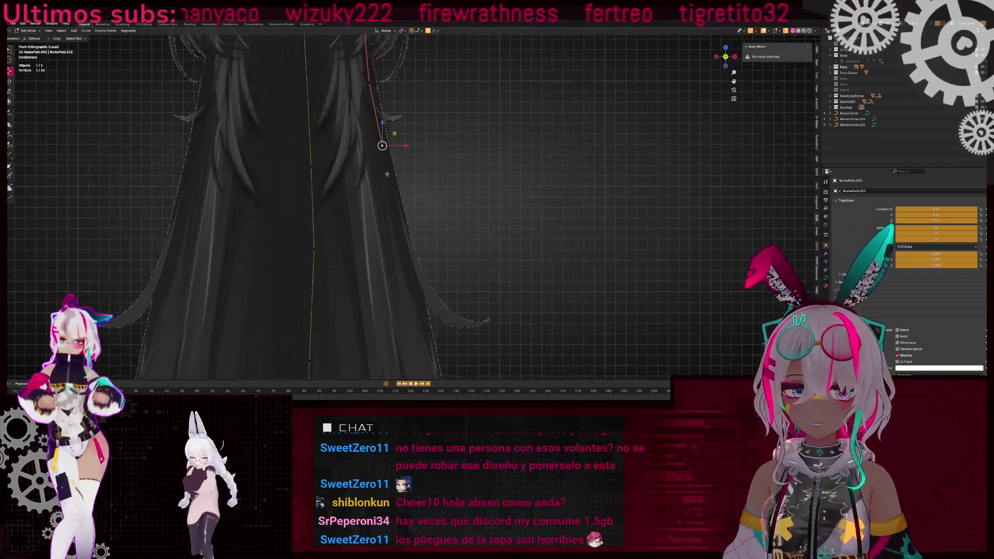
middle_click_drag(391, 190, 375, 117, "shift")
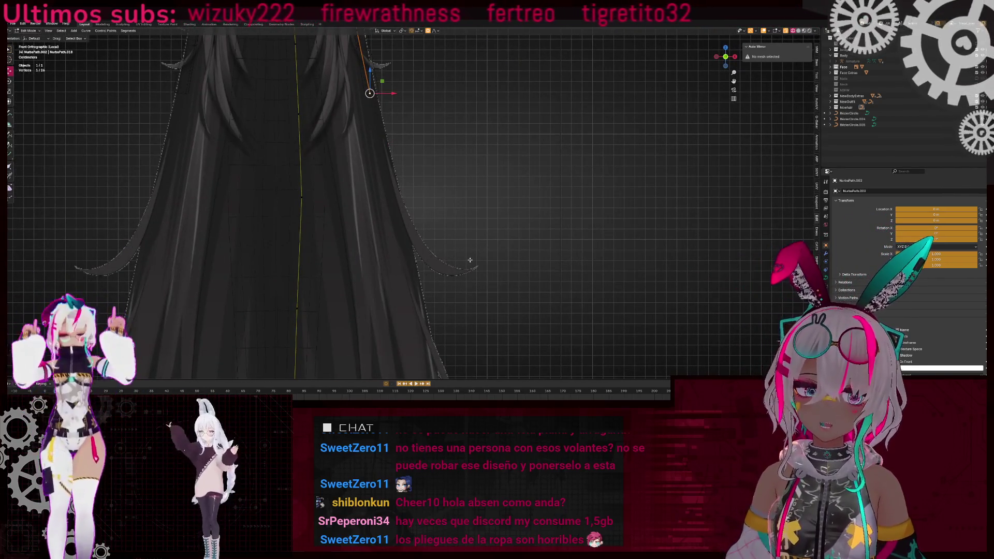
scroll(470, 260, "down", 3)
middle_click_drag(466, 253, 441, 171, "shift")
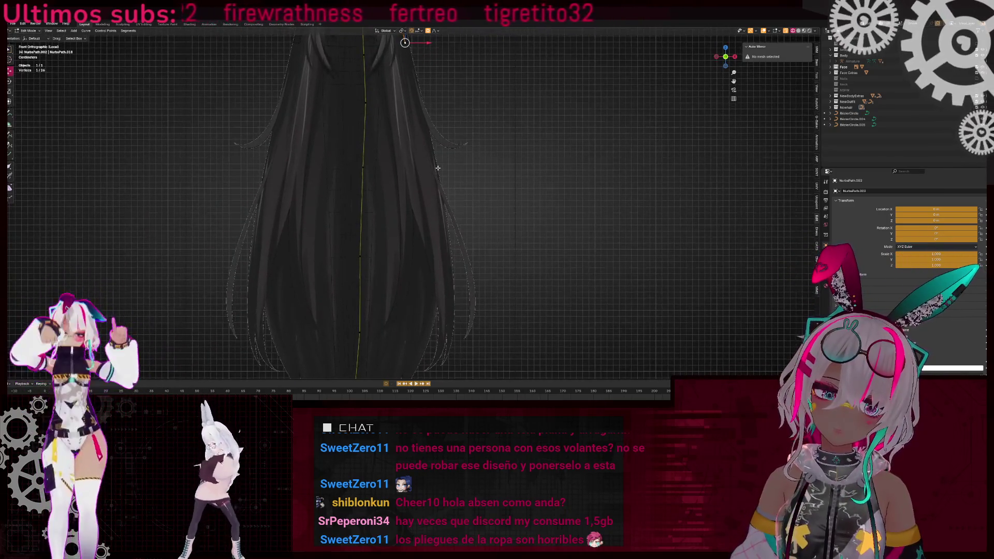
scroll(438, 171, "up", 2)
key("e")
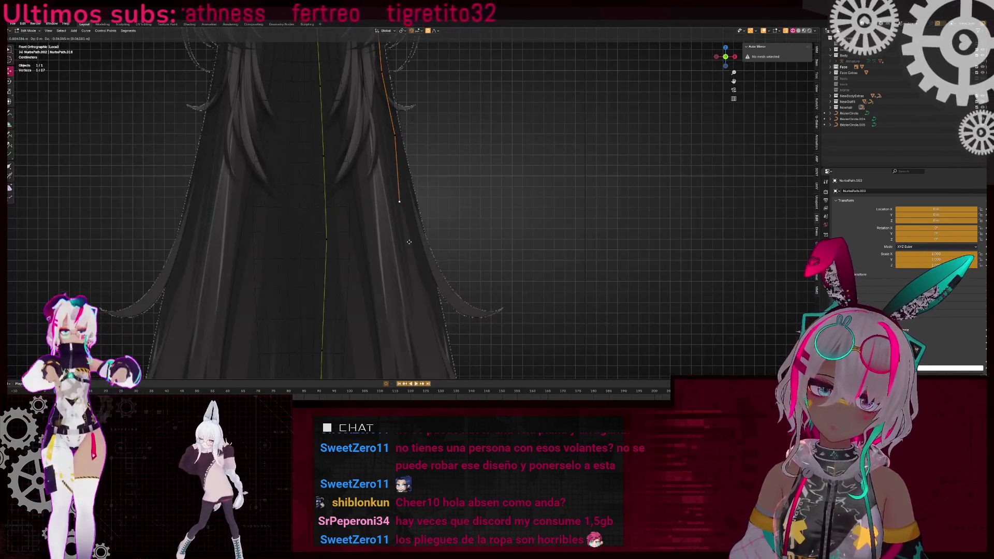
left_click(421, 253)
middle_click_drag(421, 253, 423, 130, "shift")
key("e")
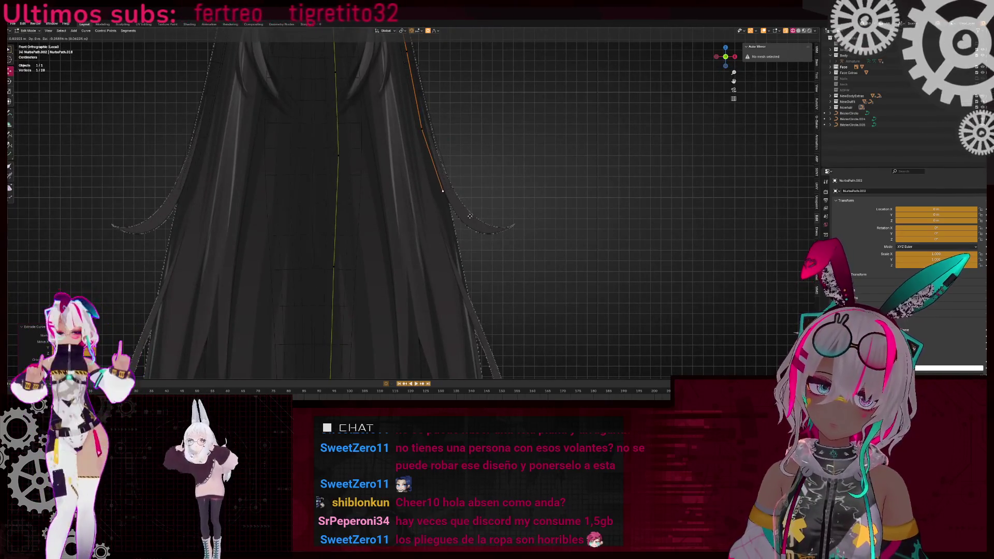
left_click(472, 224)
key("alt+s")
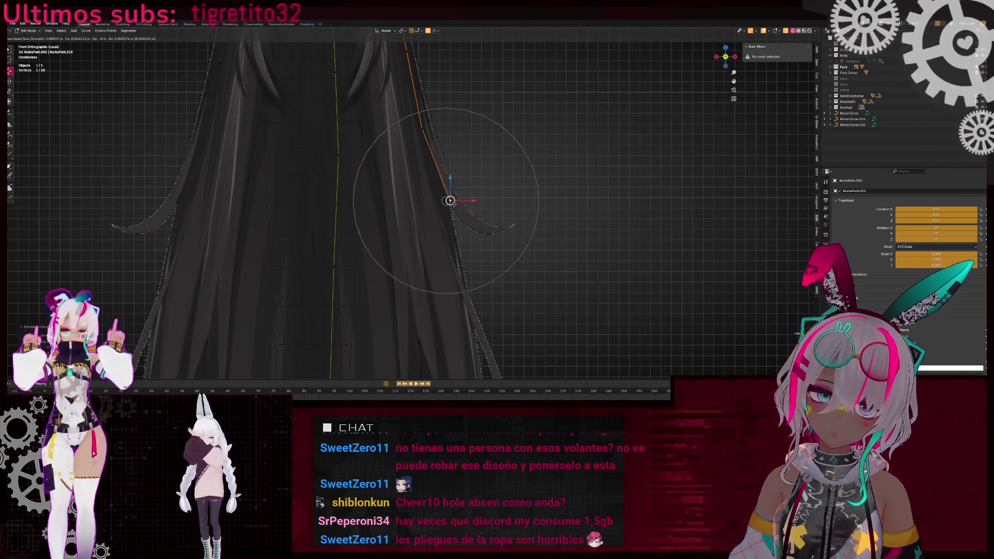
left_click(501, 200)
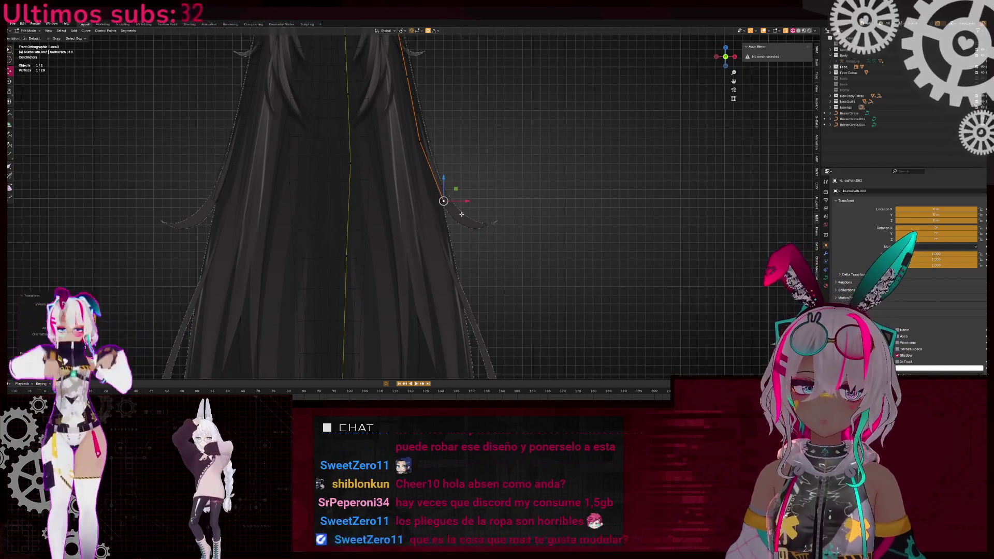
scroll(503, 233, "up", 4)
- Extrude three more points curling outward at the tip, then reposition the tip point
key("e")
left_click(513, 266)
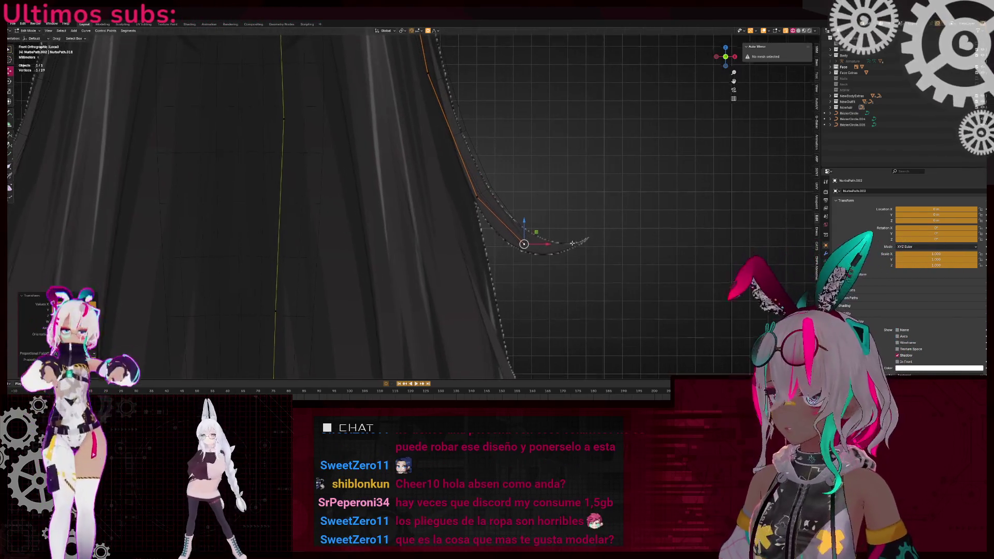
scroll(551, 222, "up", 1)
middle_click_drag(516, 222, 442, 209, "shift")
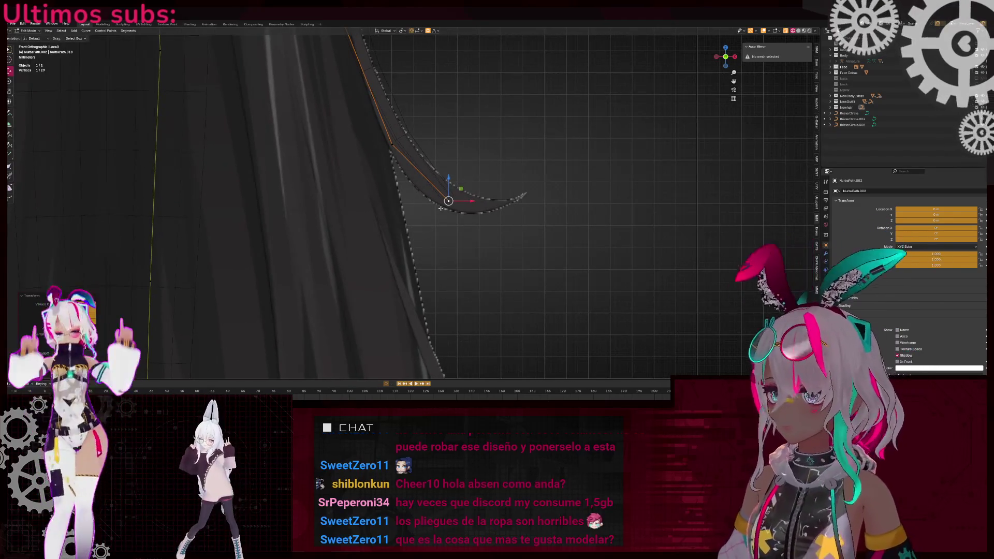
key("e")
left_click(505, 219)
key("e")
left_click(540, 211)
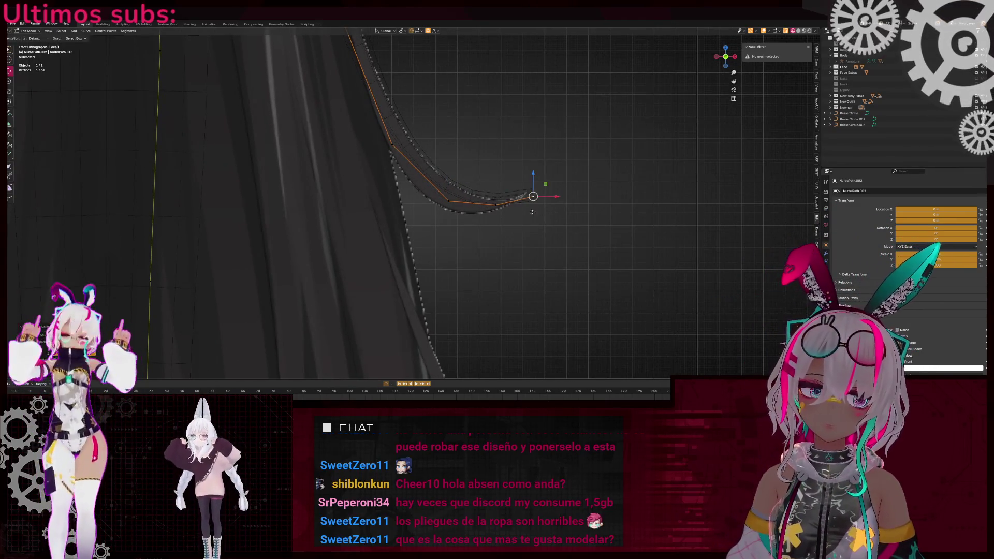
key("g")
scroll(559, 196, "down", 3)
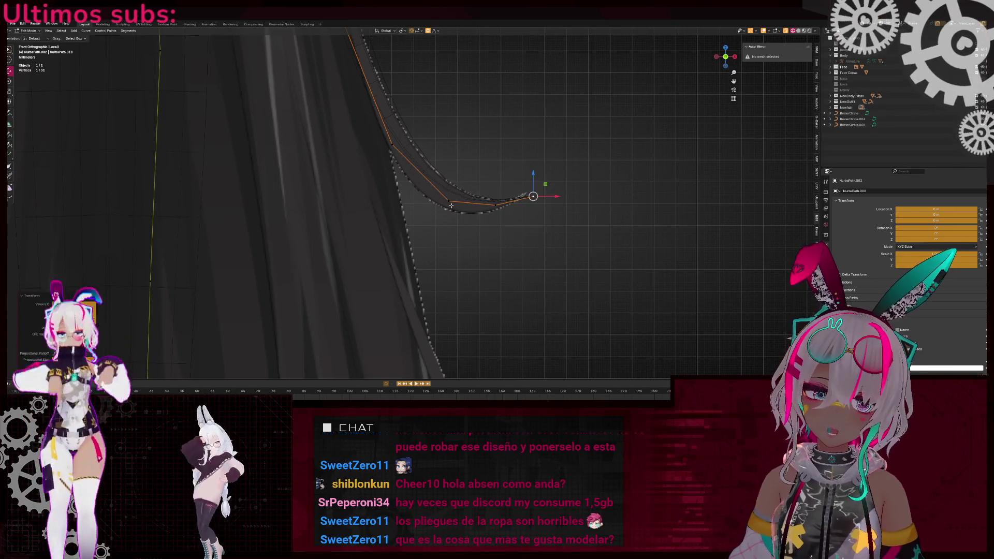
mouse_move(459, 204)
middle_mouse_down()
mouse_move(502, 190)
mouse_move(445, 139)
mouse_move(467, 155)
middle_mouse_up()
left_click(502, 190)
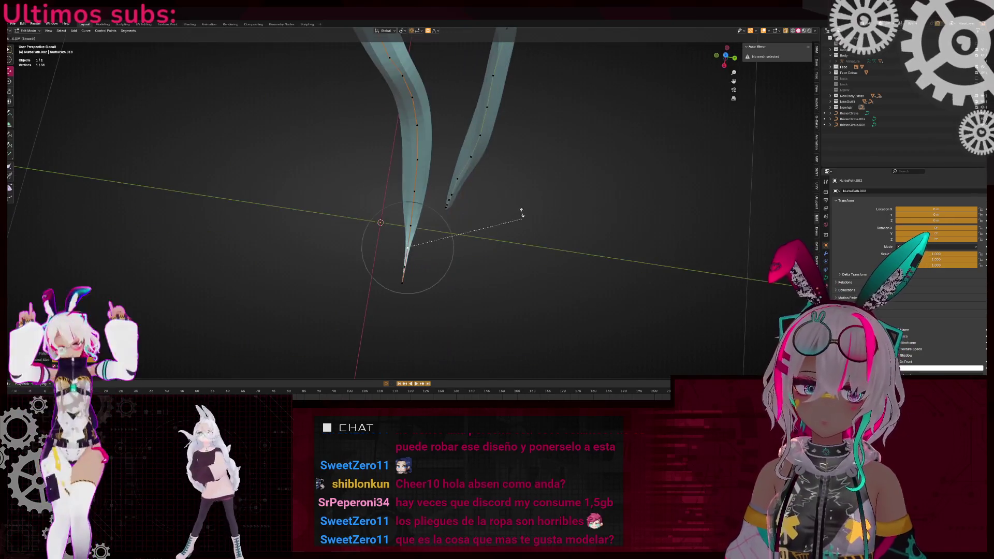
- Rotate the second strand's curled tip point into a sharper outward flick
key("r")
left_click(406, 112)
middle_click_drag(406, 111, 399, 160)
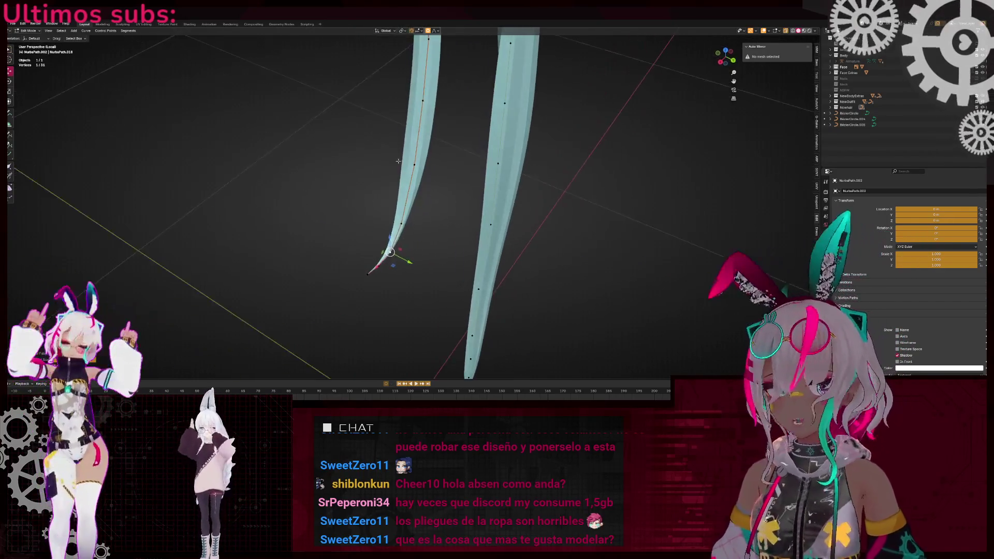
key("r")
left_click(595, 127)
mouse_move(594, 127)
middle_mouse_down()
mouse_move(399, 173)
mouse_move(421, 188)
mouse_move(278, 228)
middle_mouse_up()
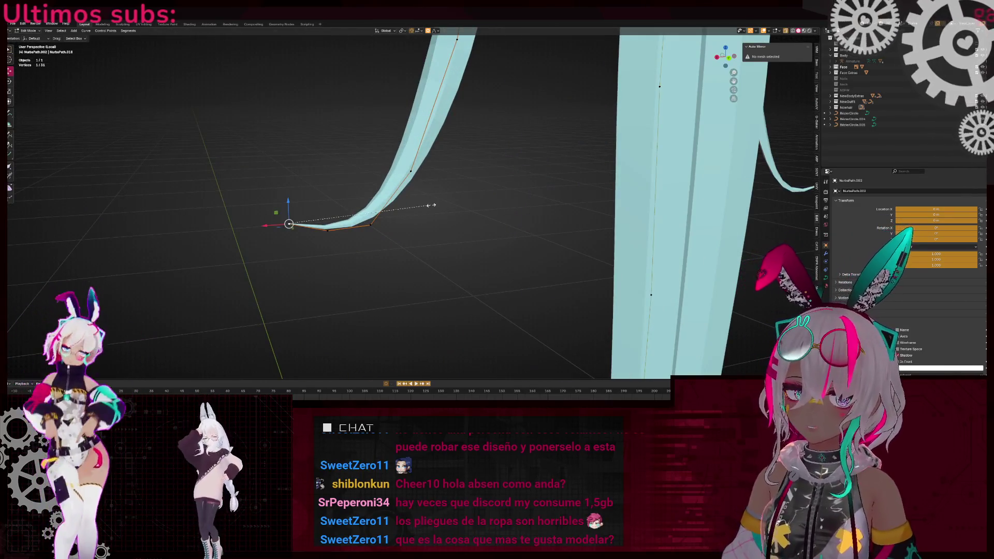
- Thicken the strand around its tip with Alt+S scaling and proportional falloff
key("alt+s")
left_click(321, 199)
left_click(371, 225)
key("alt+s")
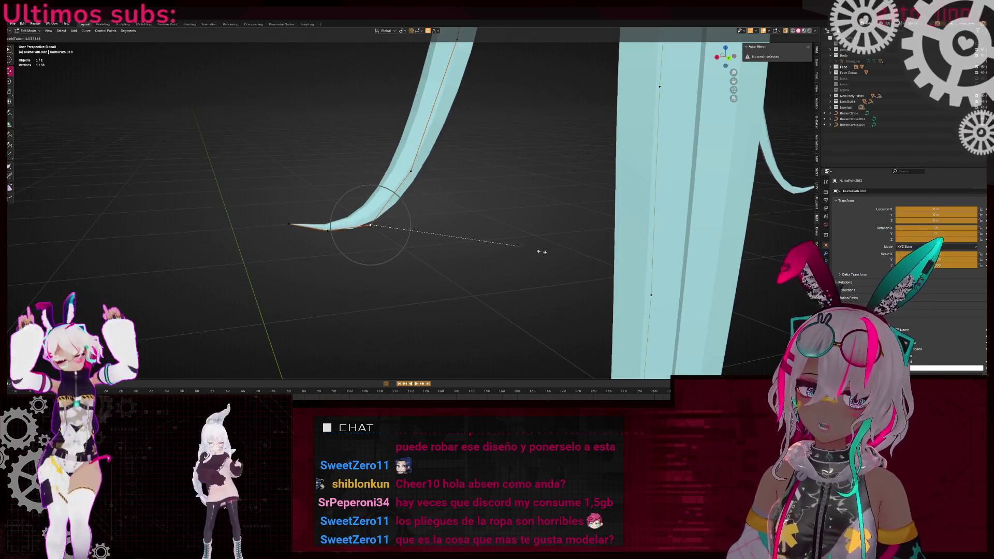
scroll(515, 247, "down", 4)
left_click(594, 259)
middle_click_drag(593, 259, 424, 93)
- In front view, reposition the strand's end point with soft proportional falloff
mouse_move(361, 66)
left_mouse_down()
mouse_move(484, 288)
mouse_move(360, 78)
mouse_move(374, 73)
left_mouse_up()
key("F3")
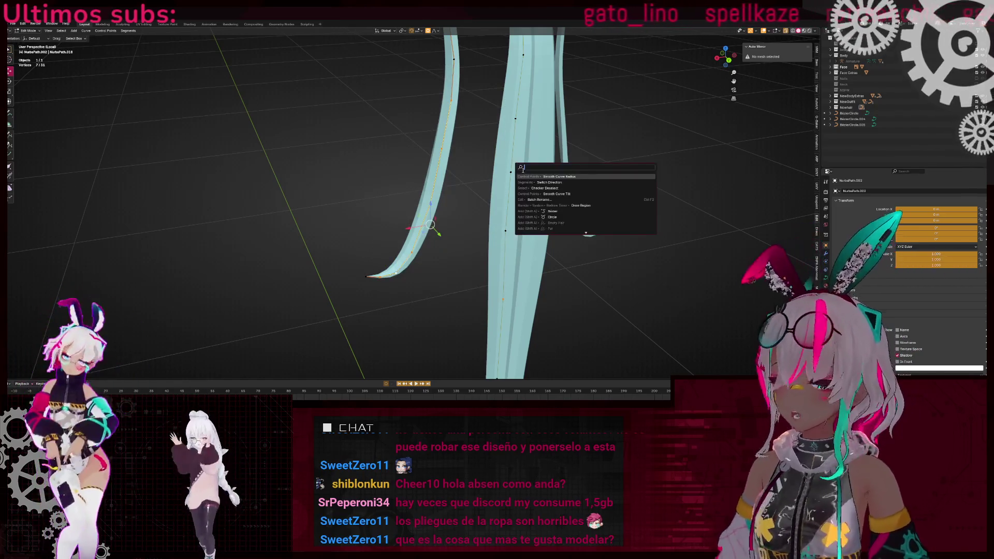
mouse_move(527, 169)
middle_mouse_down()
mouse_move(429, 223)
mouse_move(456, 215)
mouse_move(433, 164)
mouse_move(454, 126)
mouse_move(492, 210)
mouse_move(450, 149)
middle_mouse_up()
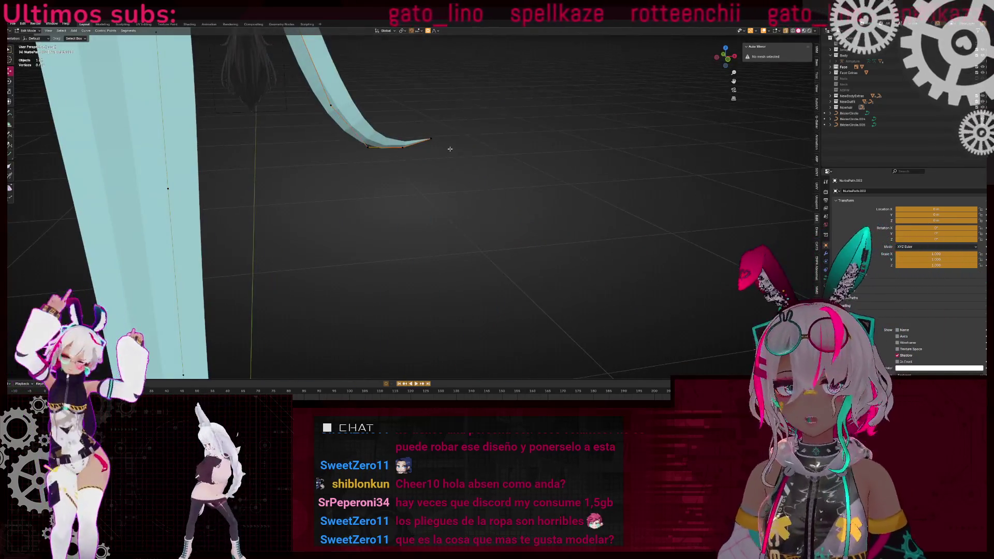
key("KP_1")
scroll(417, 224, "up", 2)
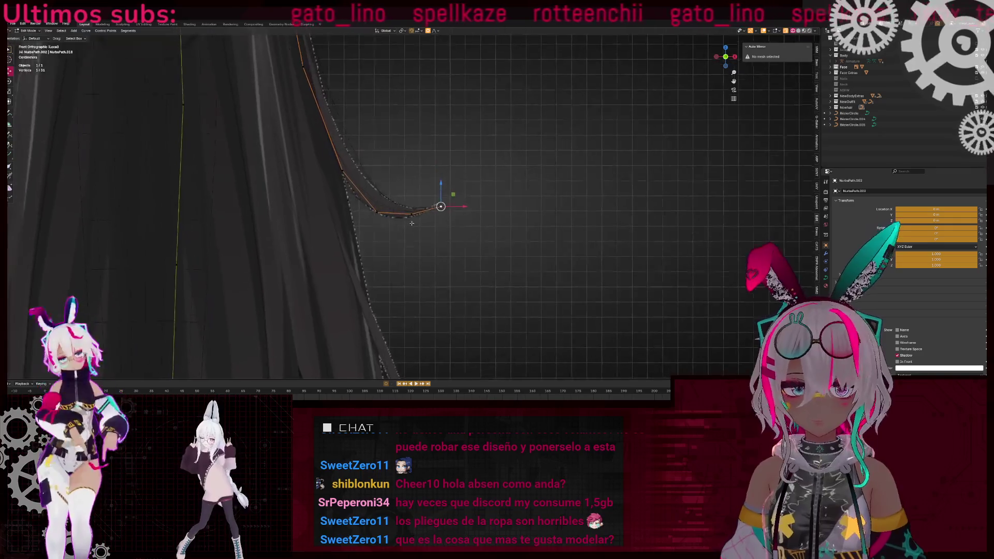
left_click(508, 233)
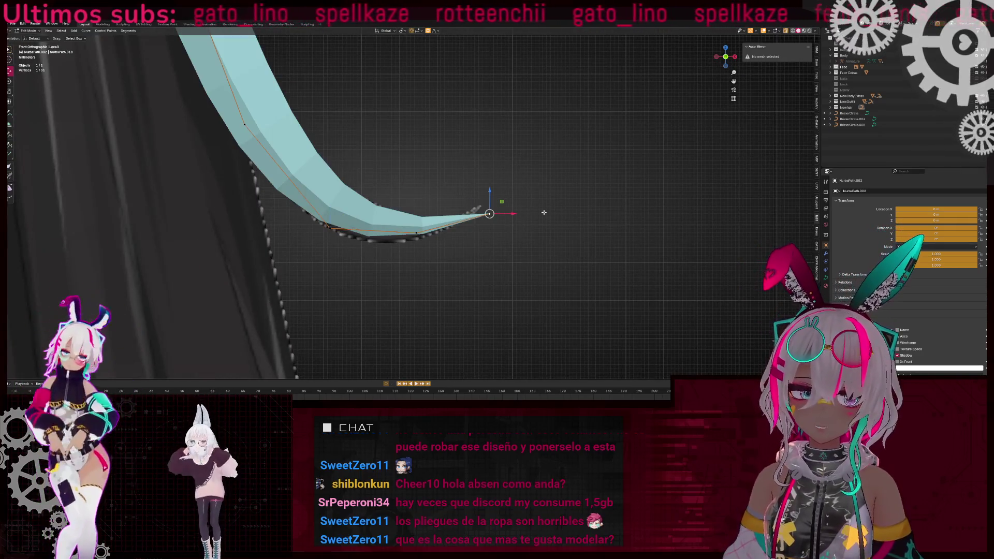
key("g")
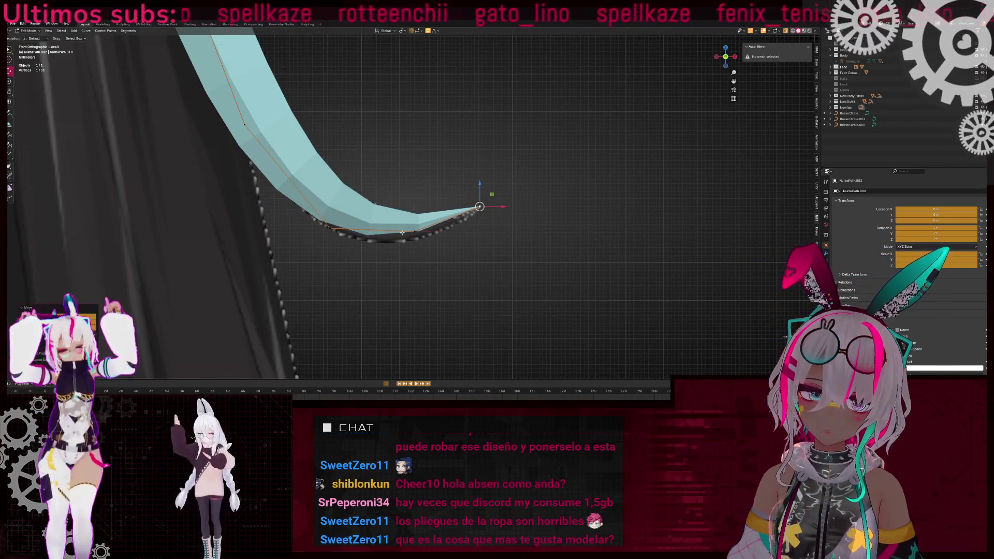
left_click(408, 237)
- Move the neighbouring control point and thin the curl so it tapers toward the end
left_click(320, 232)
key("g")
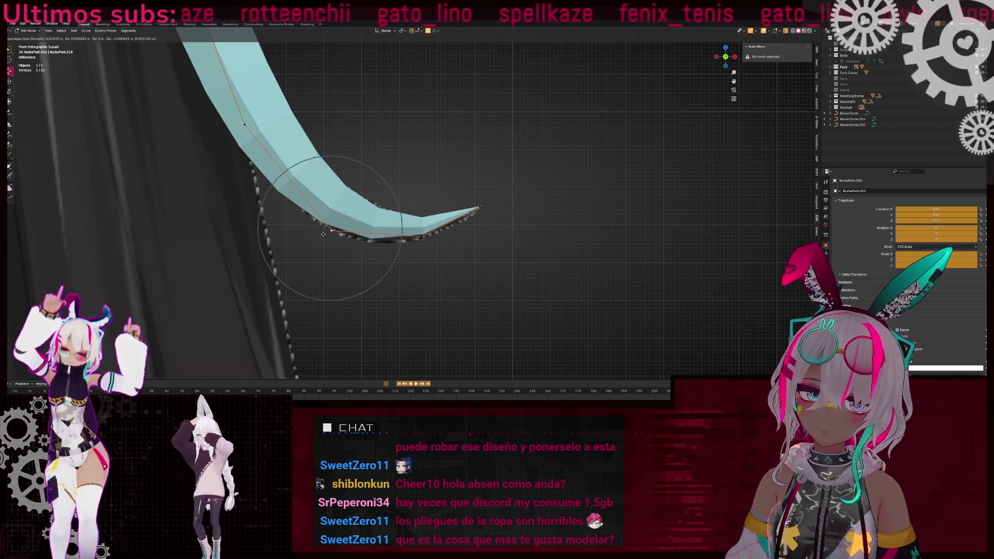
scroll(338, 200, "down", 5)
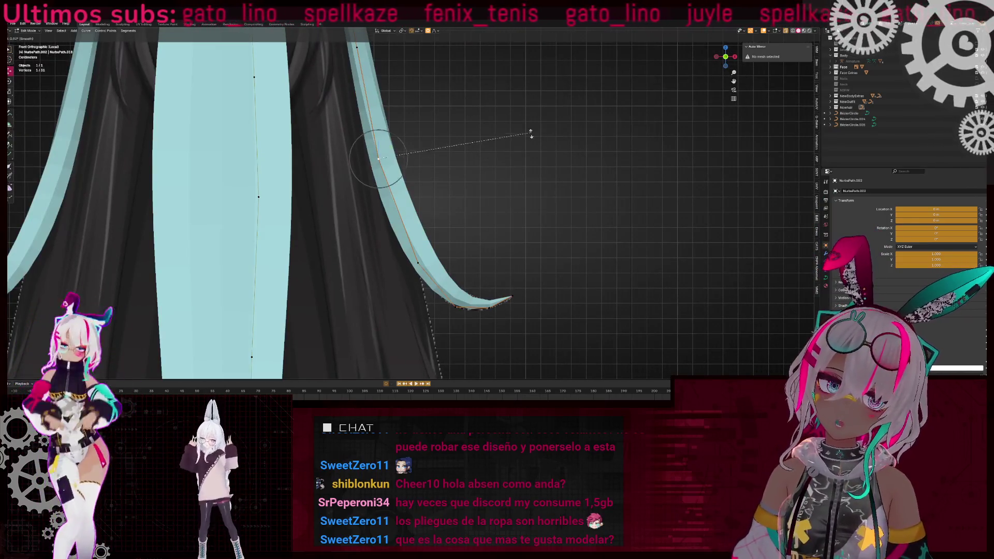
key("alt+s")
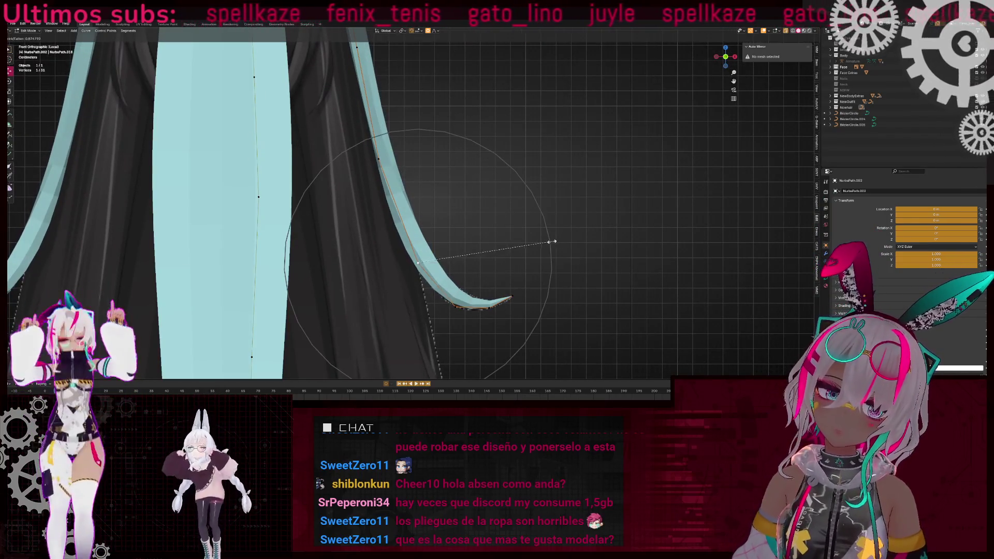
left_click(553, 241)
scroll(503, 195, "up", 5)
key("alt+s")
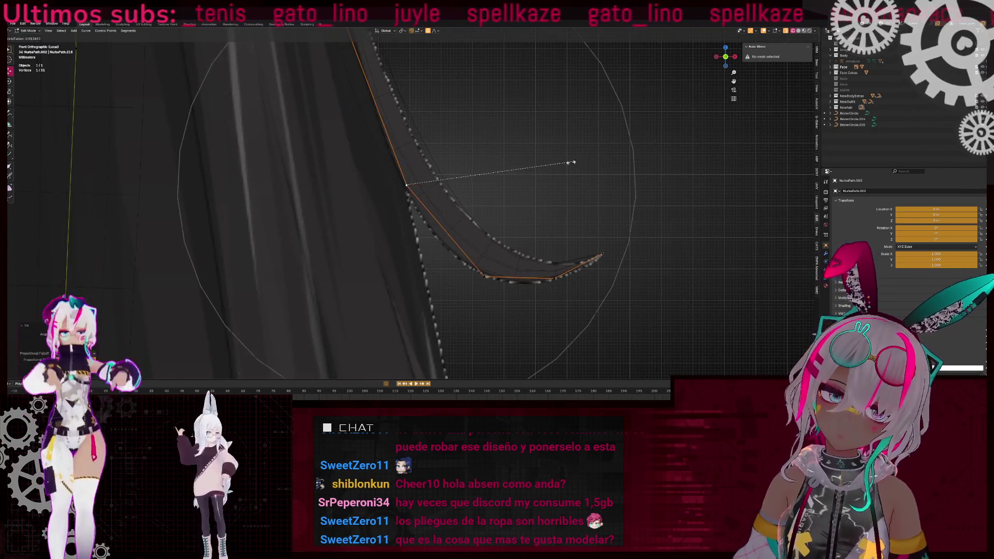
scroll(573, 161, "up", 3)
left_click(599, 163)
middle_click_drag(600, 163, 442, 112)
left_click_drag(407, 76, 480, 222)
key("F3")
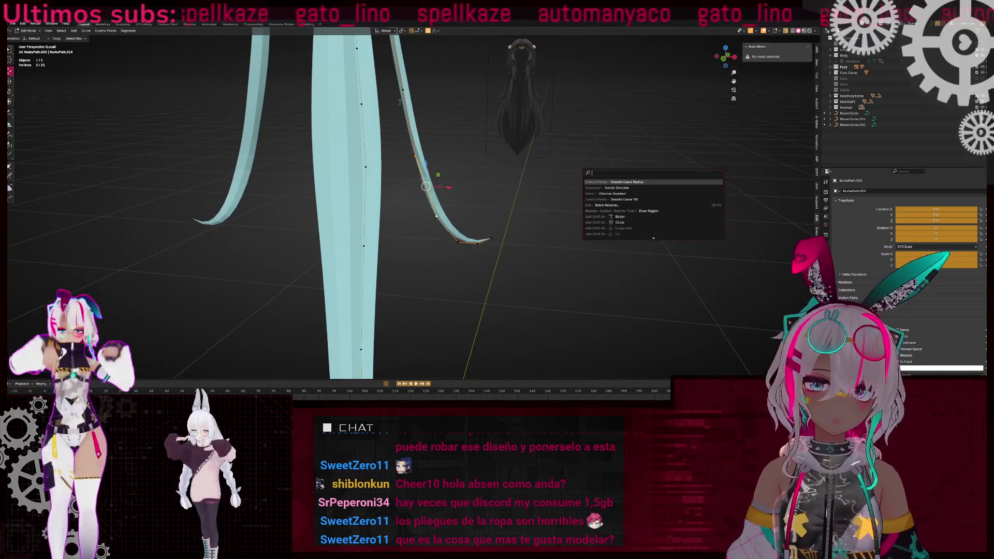
- Select two base points of the strand using see-through display, then view from above
key("Escape")
mouse_move(399, 104)
middle_mouse_down()
mouse_move(413, 189)
mouse_move(477, 158)
middle_mouse_up()
left_click(477, 159)
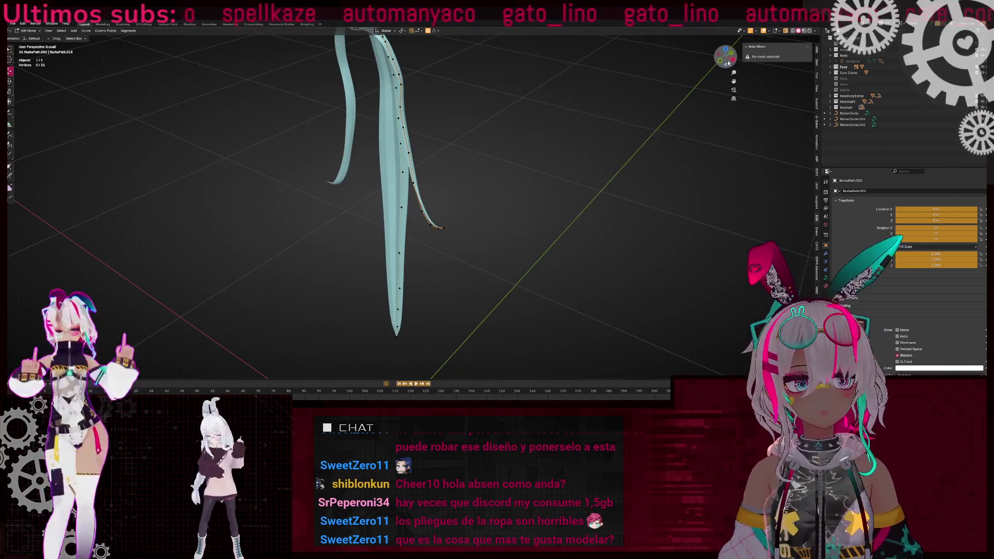
left_click(730, 62)
scroll(442, 195, "up", 5)
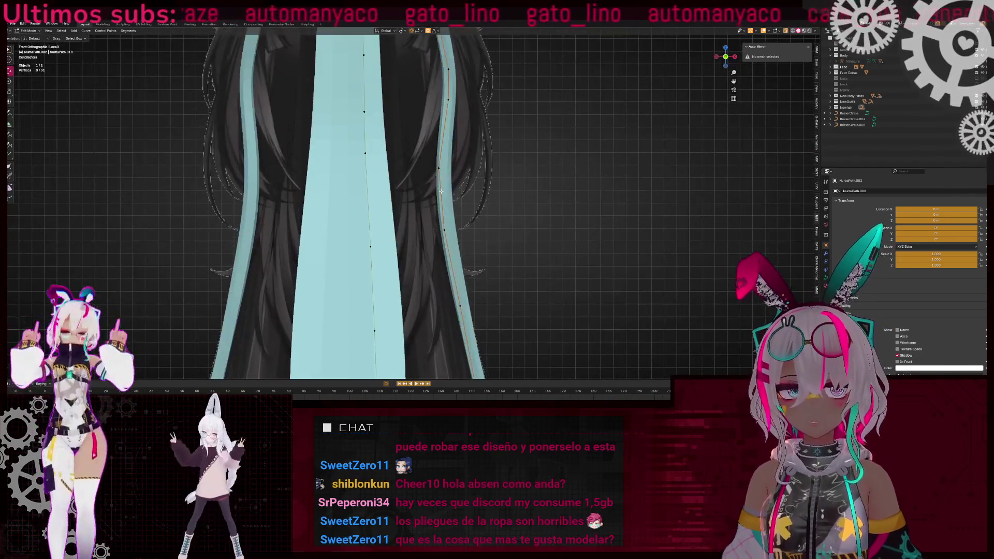
key("alt+z")
left_click_drag(460, 252, 460, 252)
key("alt+z")
middle_click_drag(461, 252, 420, 234)
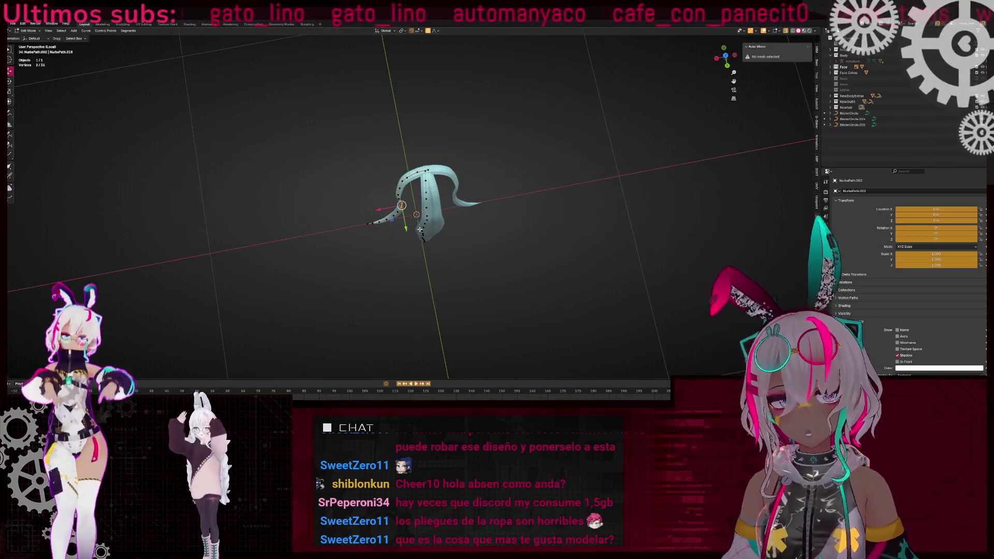
left_click_drag(738, 59, 454, 190)
- Rotate and extrude the strand's base points, then undo the reshaping that didn't fit
key("r")
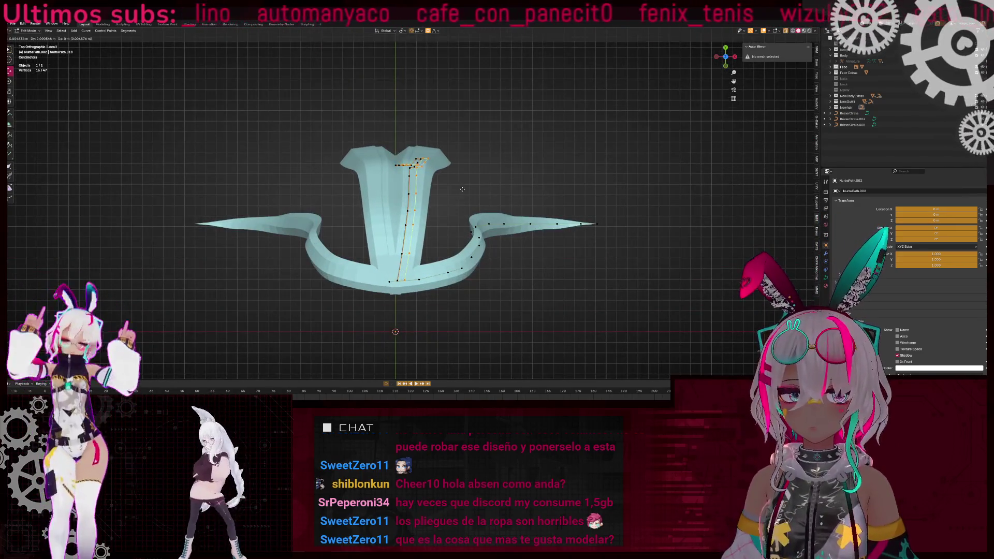
left_click(648, 228)
key("e")
left_click(594, 229)
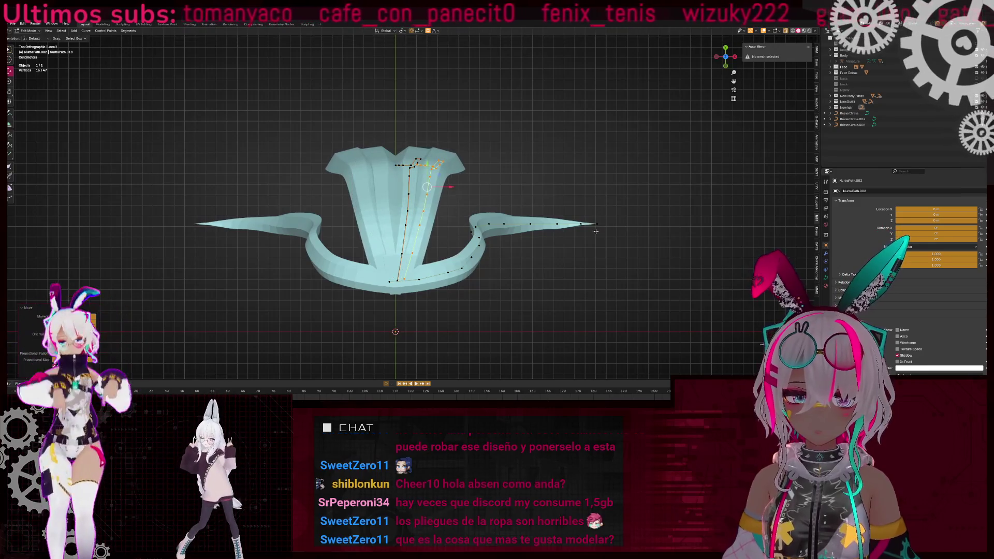
scroll(352, 319, "up", 4)
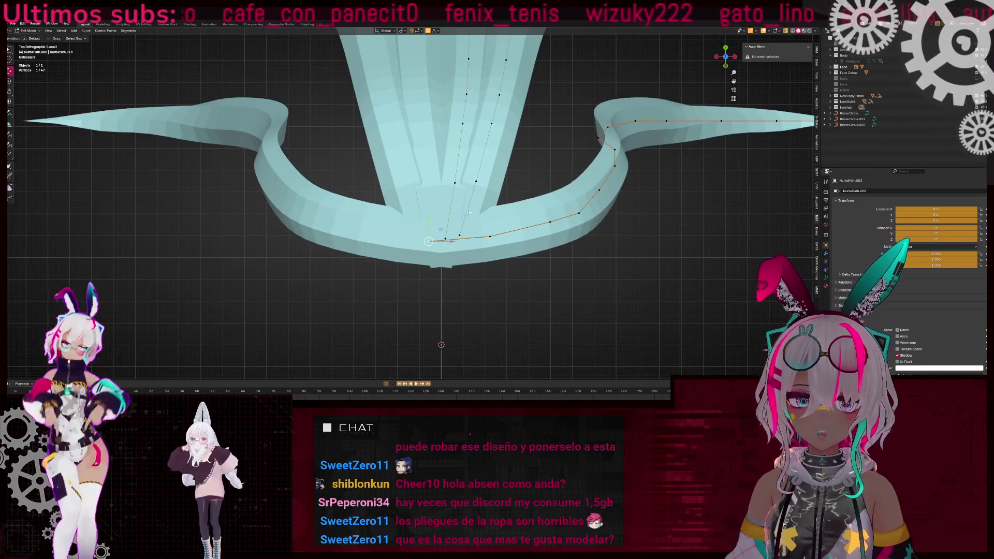
key("g")
key("Escape")
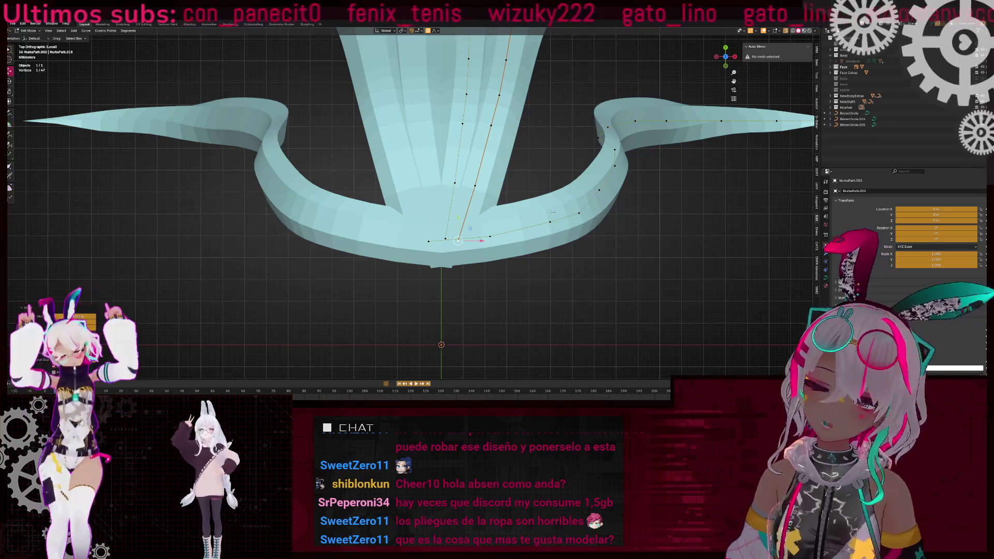
key("ctrl+z")
middle_click_drag(510, 124, 540, 142)
left_click(725, 57)
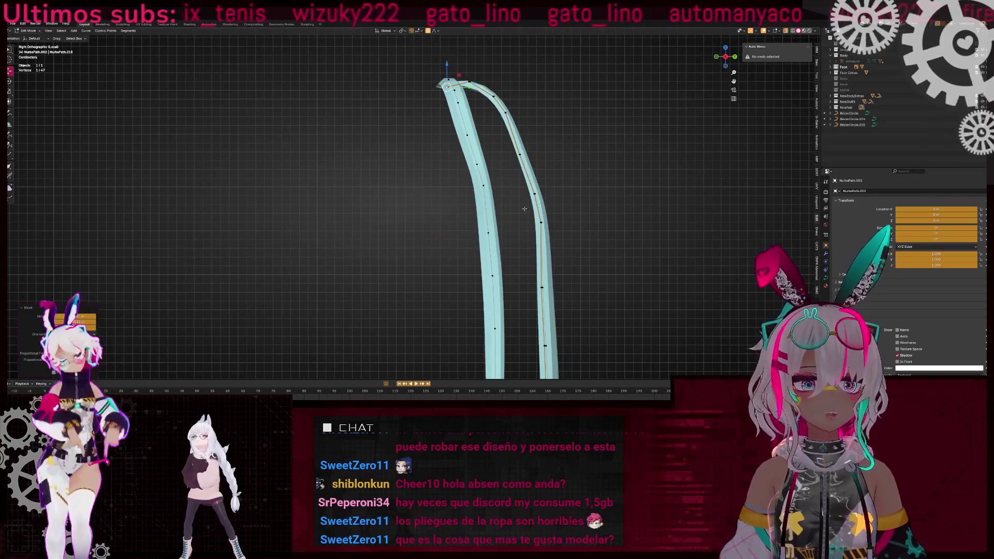
- Raise a curve point with falloff, compare against the dark reference in front view, then undo
key("g")
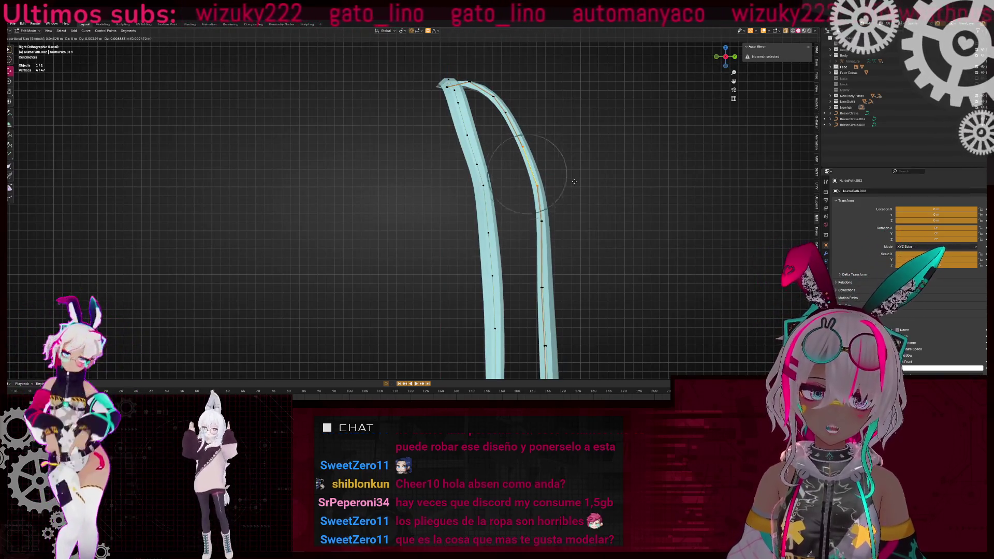
left_click(574, 182)
middle_click_drag(574, 182, 634, 193)
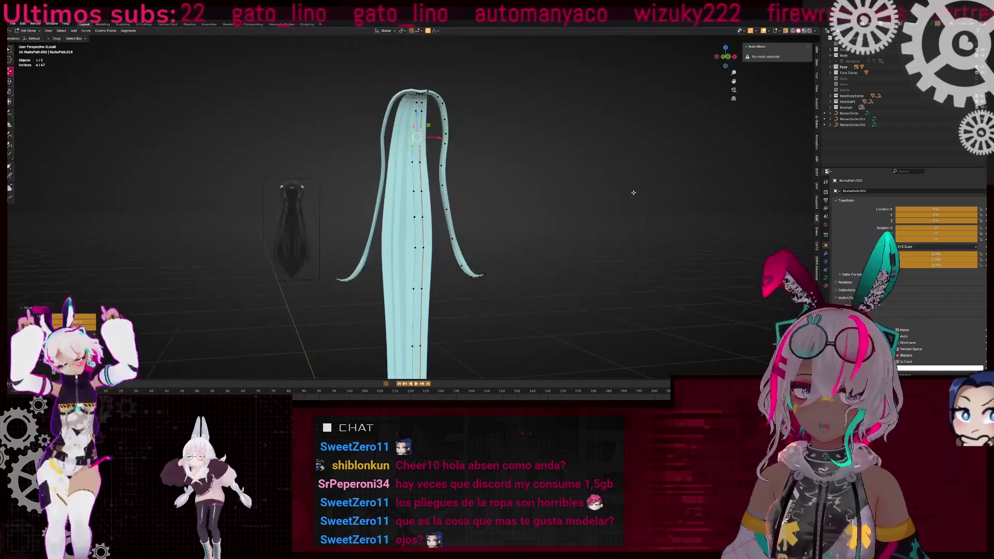
mouse_move(551, 171)
middle_mouse_down()
mouse_move(532, 181)
mouse_move(721, 63)
middle_mouse_up()
left_click(725, 61)
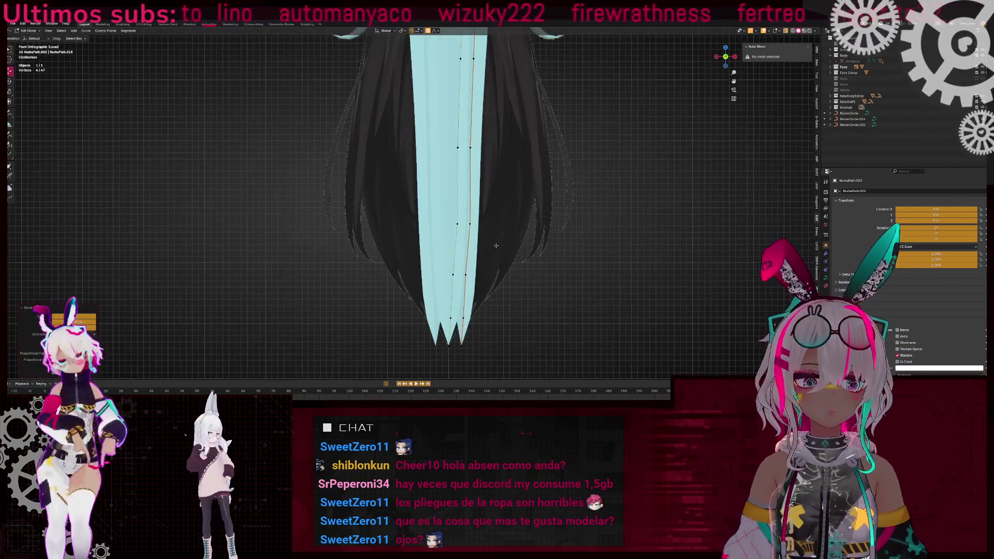
scroll(541, 293, "down", 3)
left_click(536, 281)
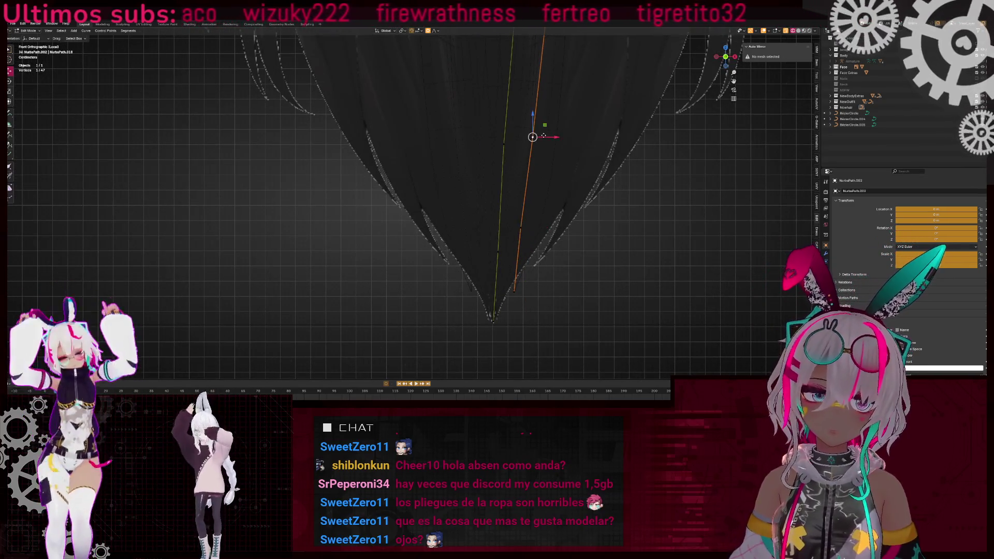
key("ctrl+z")
key("ctrl+z")
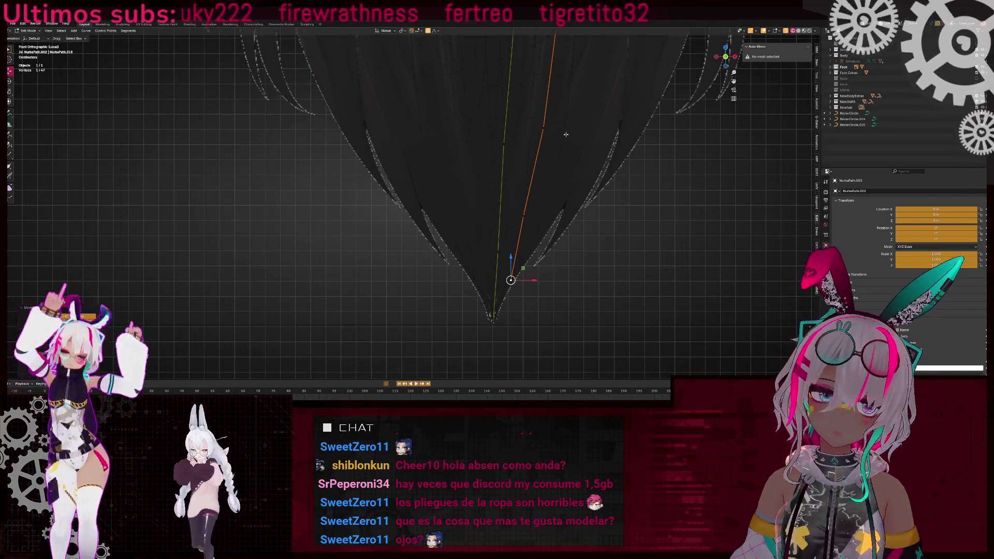
- Move the strand's end point down to the reference hair's pointed tip
key("g")
left_click(570, 135)
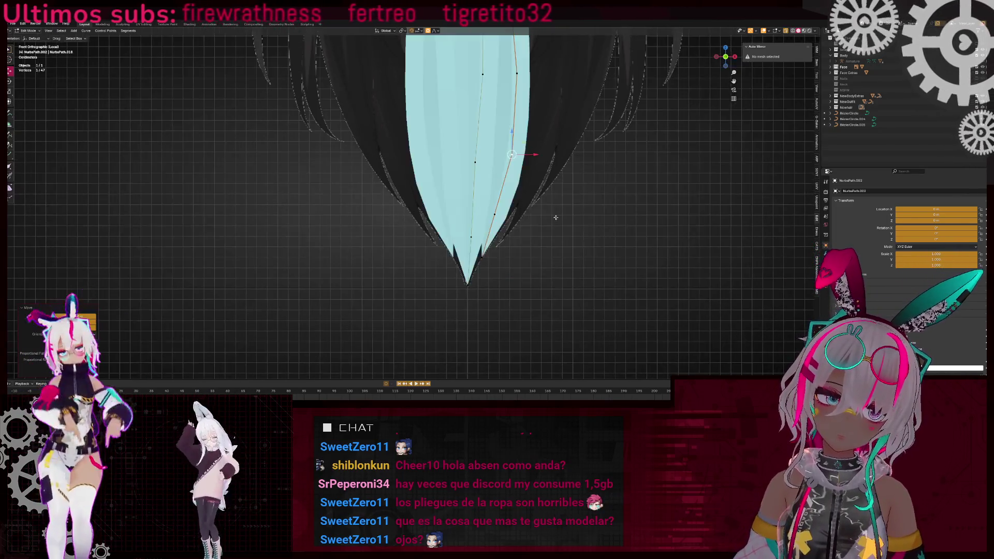
scroll(473, 213, "up", 2)
key("g")
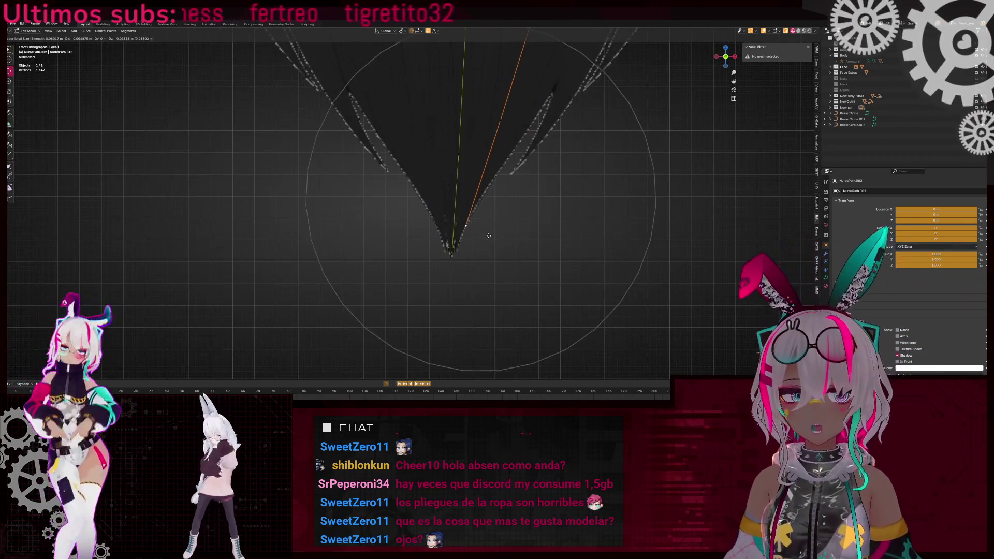
left_click(546, 182)
scroll(482, 187, "down", 2)
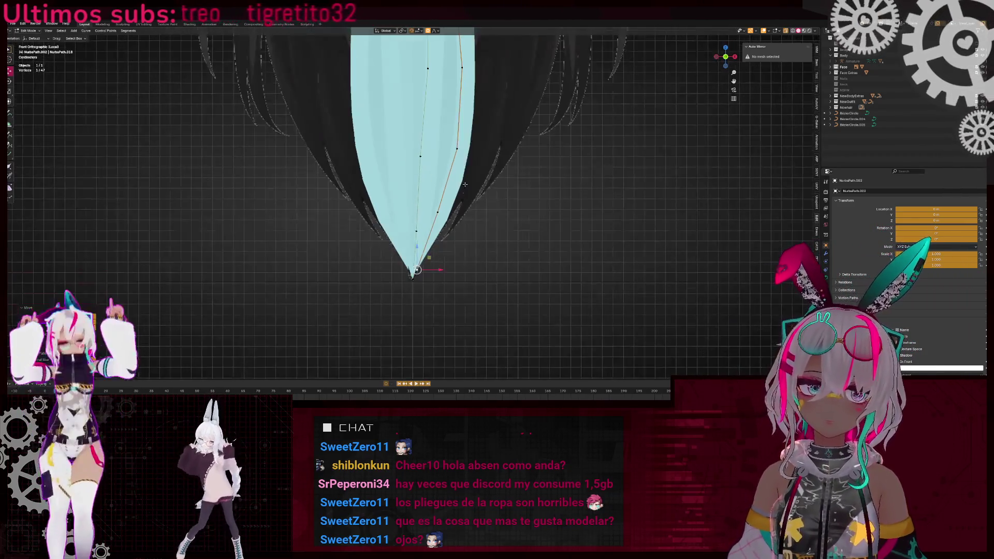
left_click_drag(472, 120, 440, 268)
- Nudge the strand's upper curve points to follow the reference hair
left_click(412, 95)
key("g")
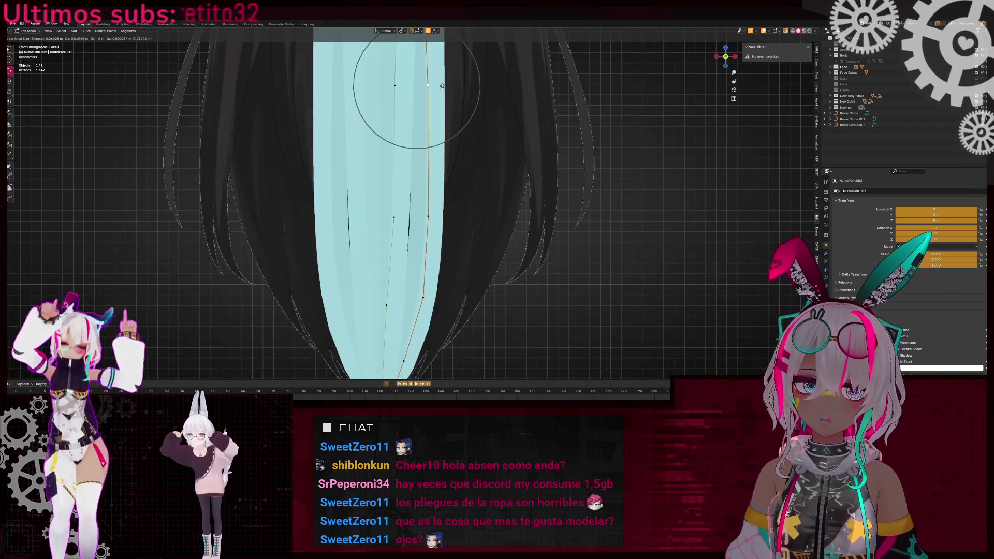
left_click(455, 105)
scroll(455, 105, "down", 2)
scroll(455, 105, "up", 3)
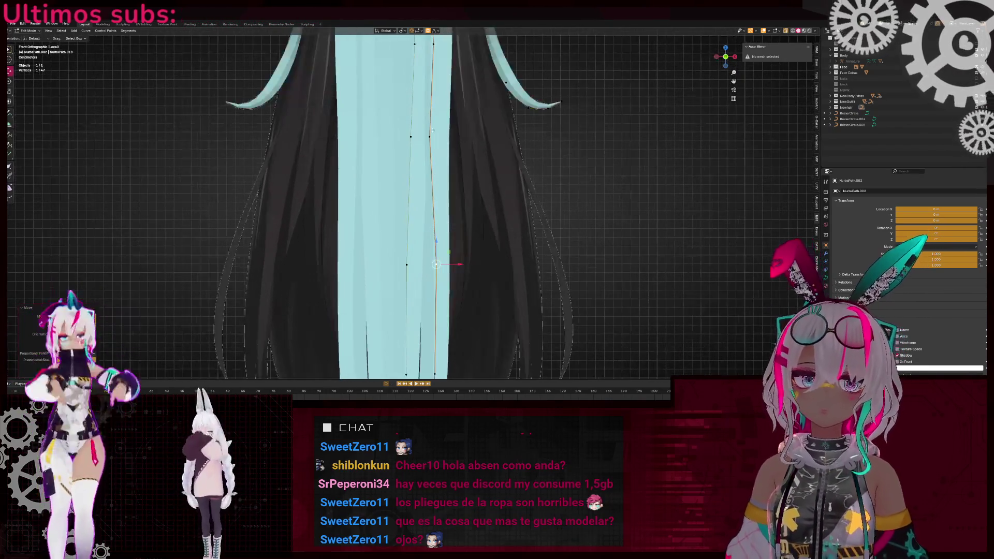
middle_click_drag(450, 151, 458, 233, "shift")
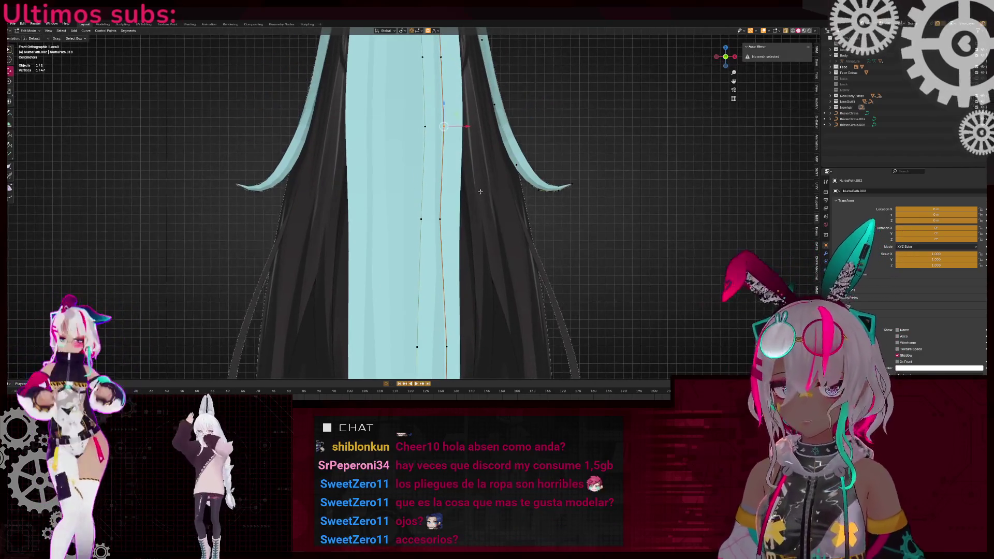
key("g")
left_click(446, 235)
key("g")
left_click(454, 221)
scroll(470, 193, "down", 3)
- Add a second curve point to the selection and shift it with proportional falloff
left_click(445, 186, "shift")
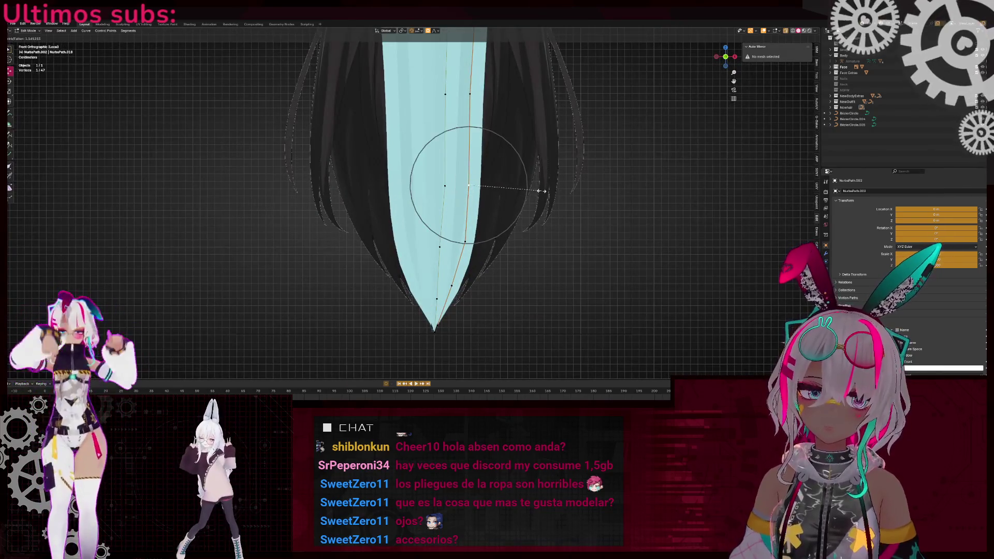
key("g")
key("Escape")
scroll(516, 172, "down", 3)
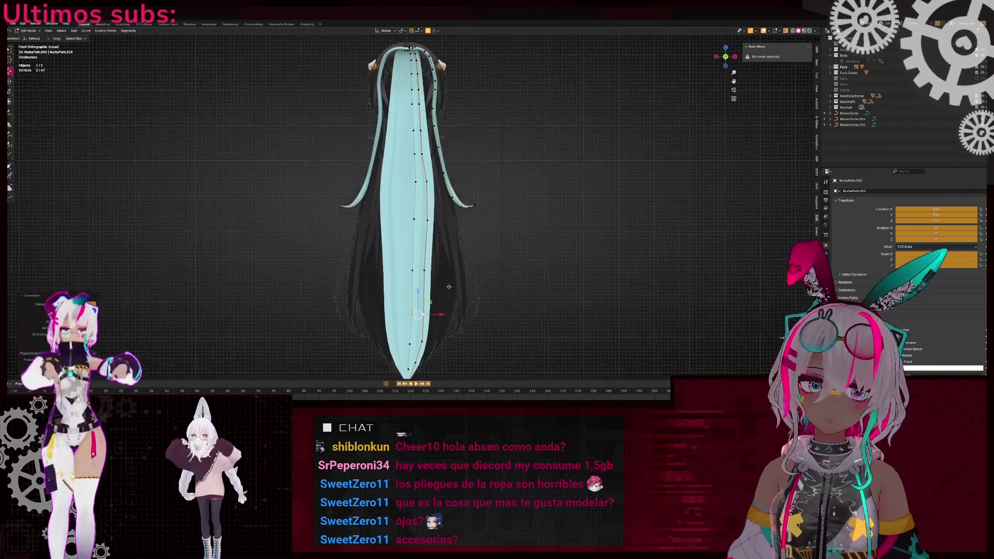
scroll(420, 141, "up", 4)
key("g")
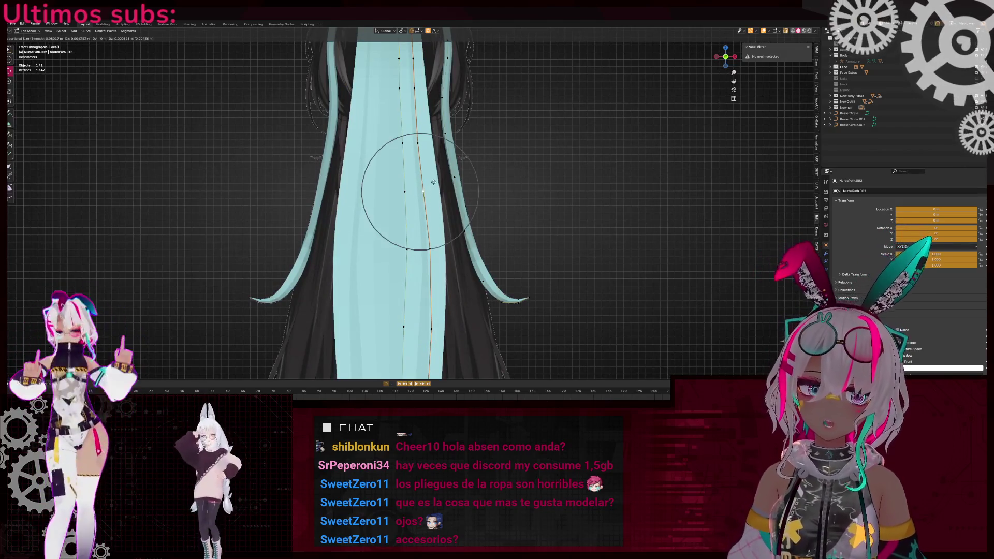
scroll(435, 181, "down", 3)
scroll(440, 182, "up", 3)
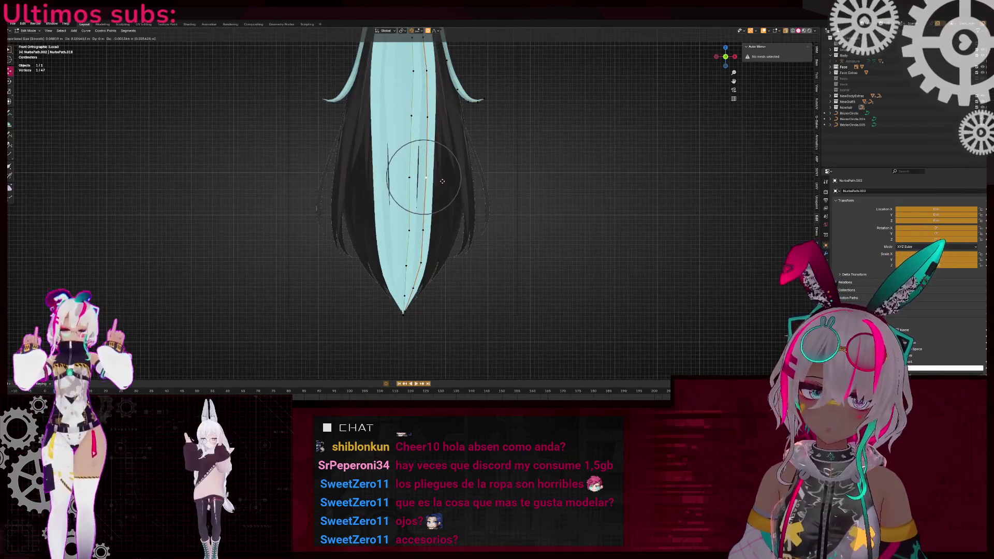
left_click(443, 181)
- Narrow the strand's width near the tip with Alt+S
left_click(409, 178, "shift")
key("alt+s")
left_click(525, 185)
middle_click_drag(525, 184, 451, 201)
left_click(726, 59)
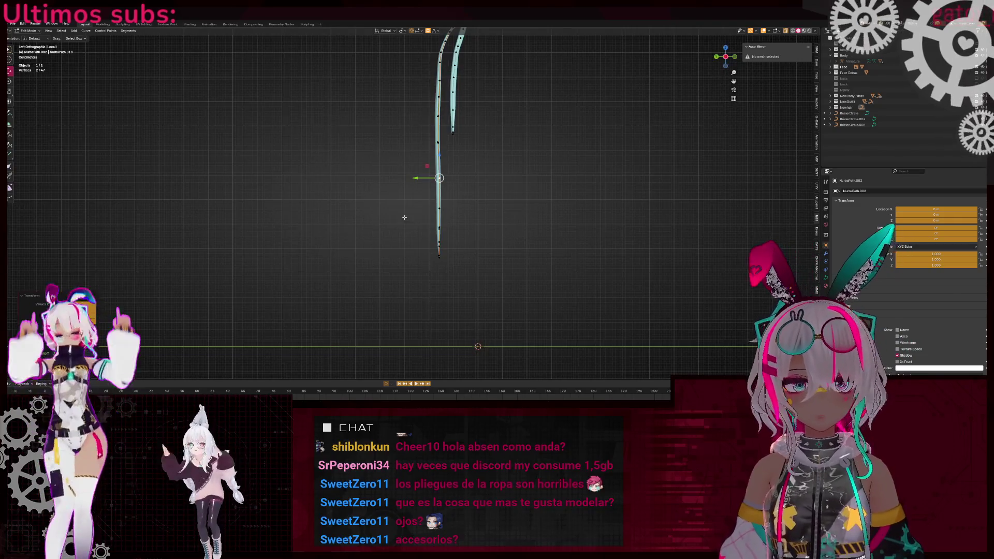
- In left view, shift the strand's tip front-to-back along Y and rotate it with falloff
key("g")
key("y")
left_click(407, 177)
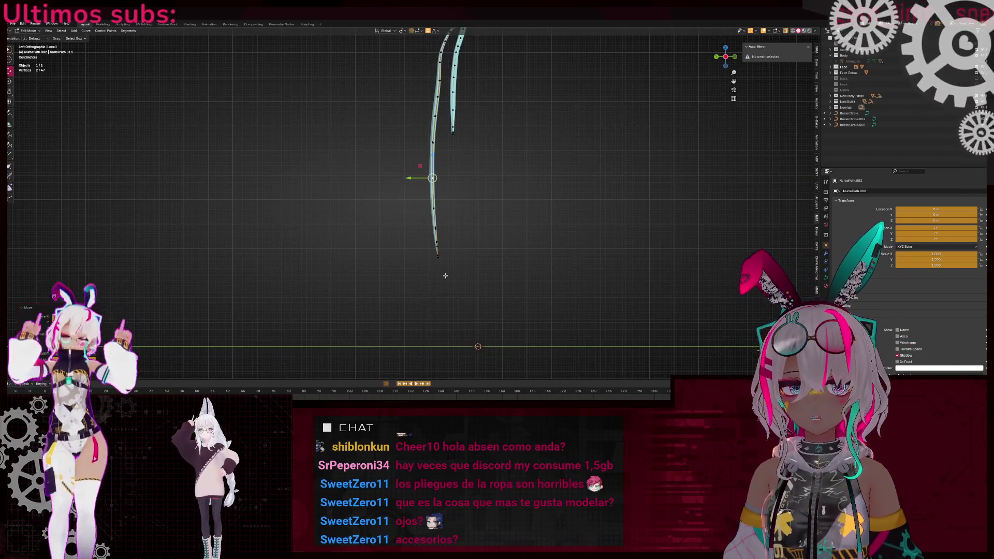
key("r")
left_click(331, 274)
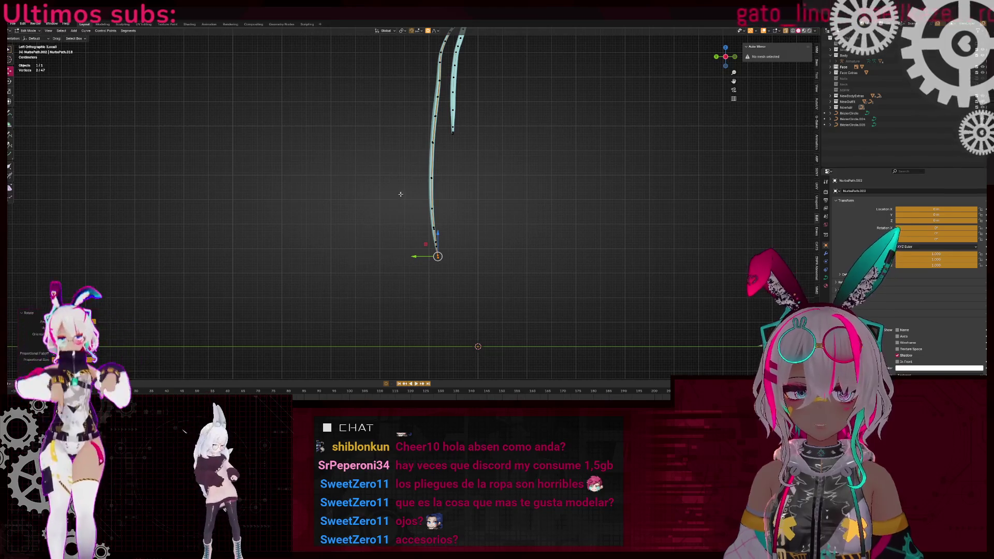
scroll(403, 213, "up", 2)
key("g")
key("y")
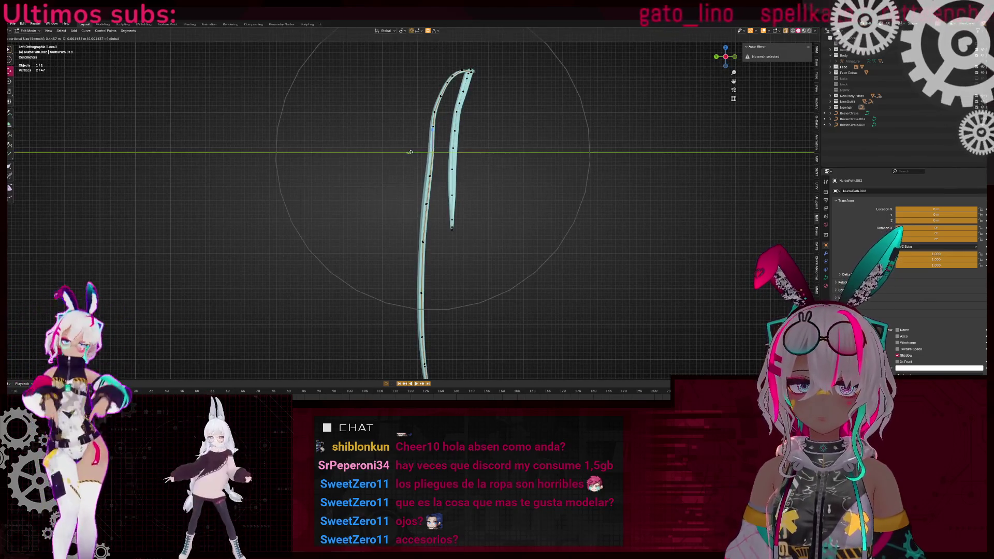
left_click(413, 163)
- Exit local view to show the whole character and reposition the hair strand from behind
key("KP_Divide")
mouse_move(427, 177)
middle_mouse_down()
mouse_move(595, 213)
mouse_move(409, 178)
mouse_move(423, 134)
middle_mouse_up()
key("Tab")
key("Tab")
scroll(387, 174, "up", 4)
mouse_move(410, 99)
middle_mouse_down()
mouse_move(513, 129)
mouse_move(736, 32)
middle_mouse_up()
key("g")
left_click(521, 131)
key("KP_3")
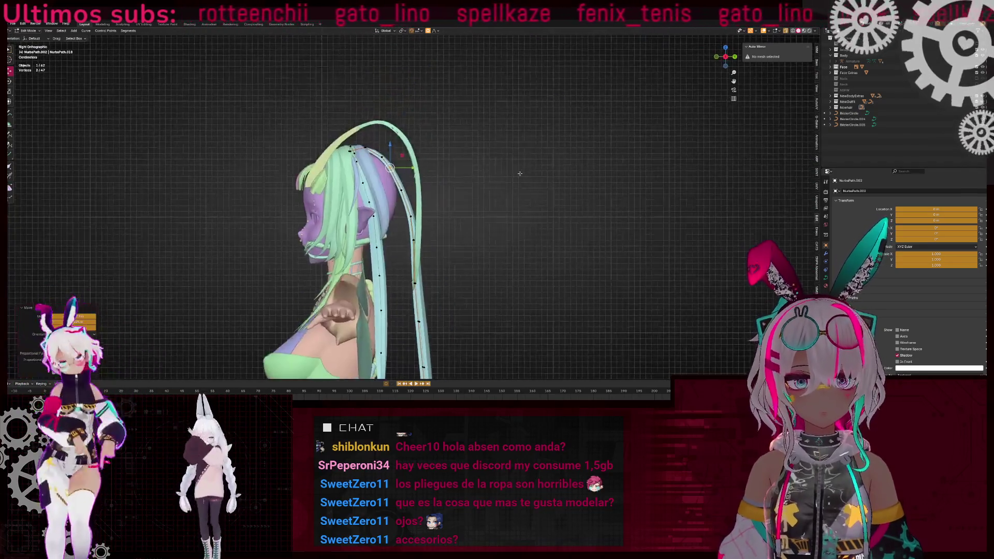
- Pull the hair curve points near the head closer to the character in right view
scroll(434, 148, "up", 4)
scroll(434, 147, "up", 3)
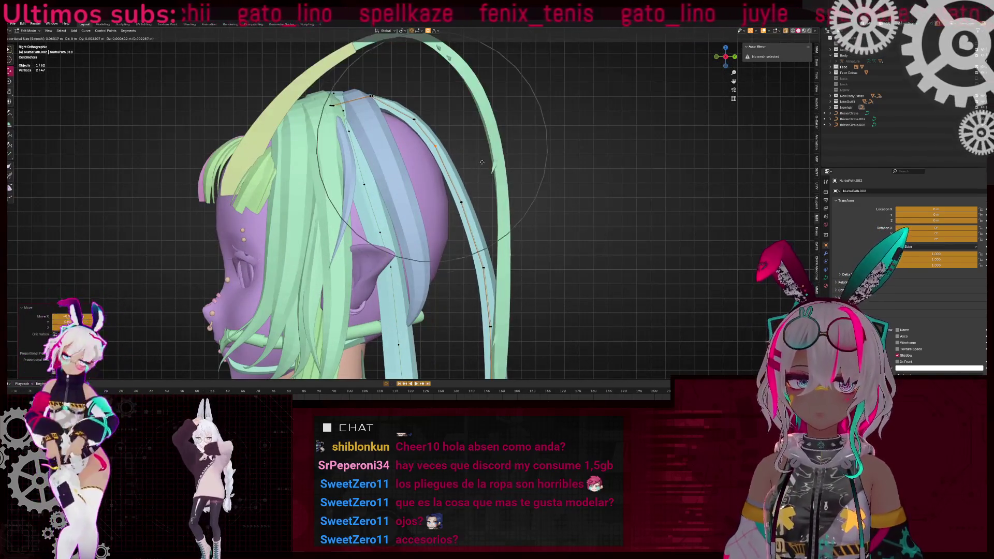
scroll(489, 167, "down", 3)
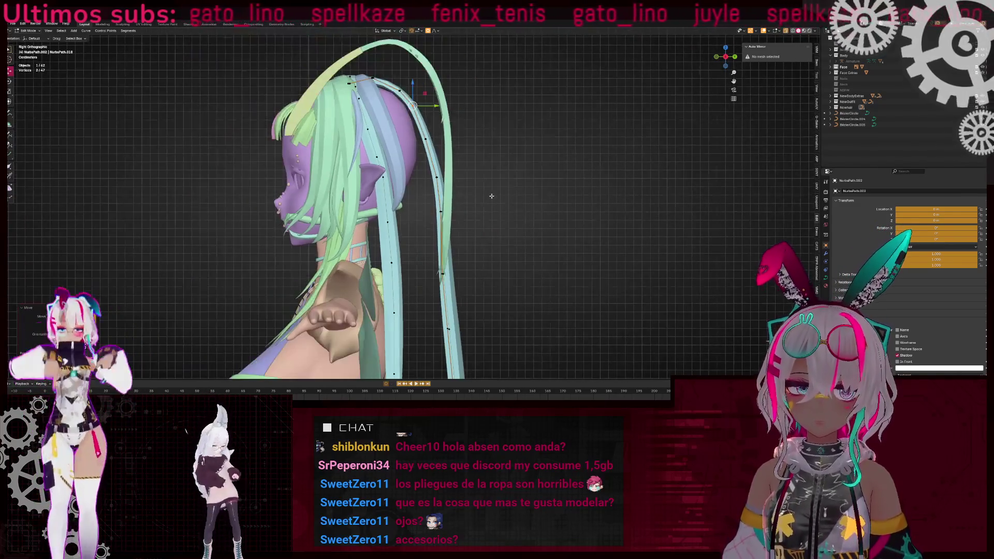
left_click(469, 208)
scroll(468, 209, "down", 3)
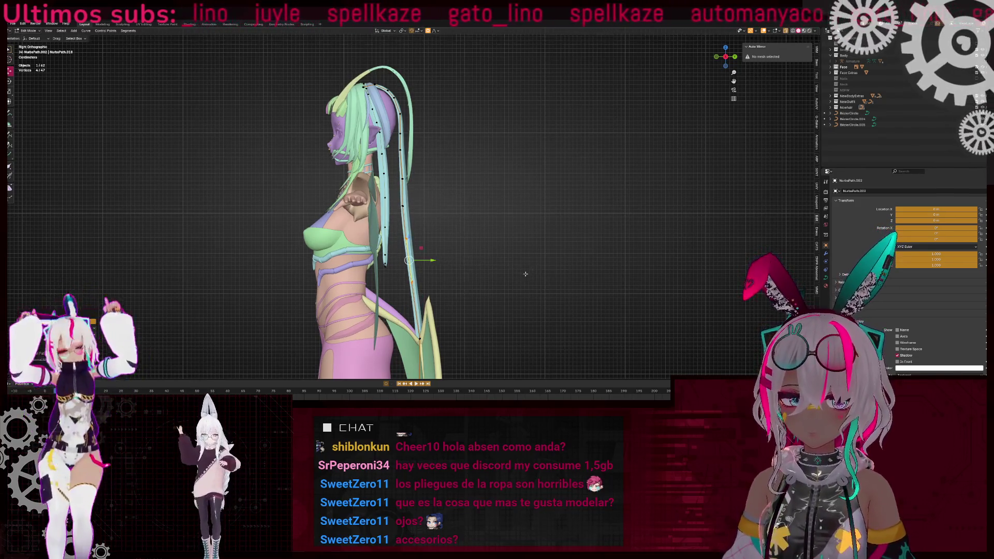
- Switch to see-through wireframe and box-select the strand's lower four curve points
middle_click_drag(531, 272, 460, 186, "shift")
left_click(475, 187)
key("shift+z")
scroll(470, 160, "down", 2)
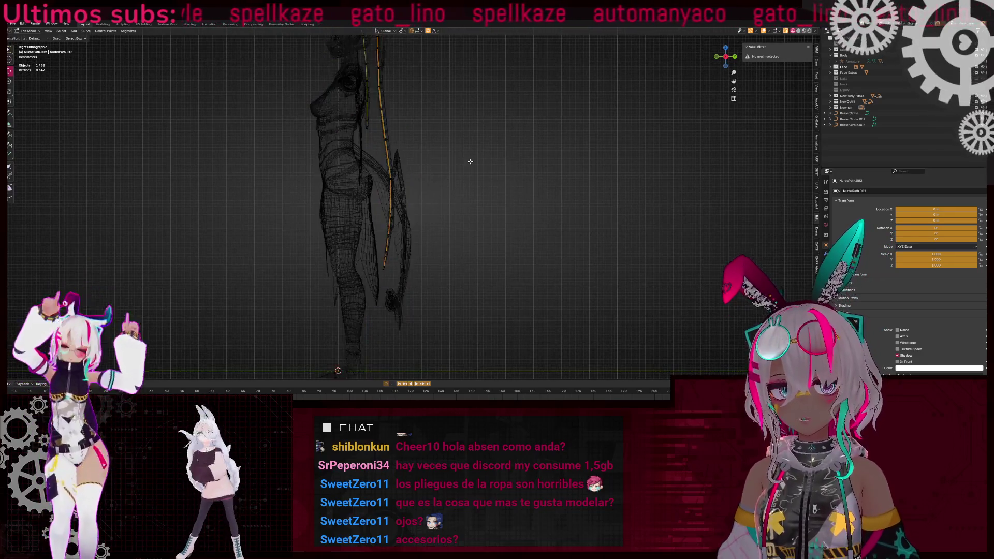
left_click_drag(435, 278, 435, 279)
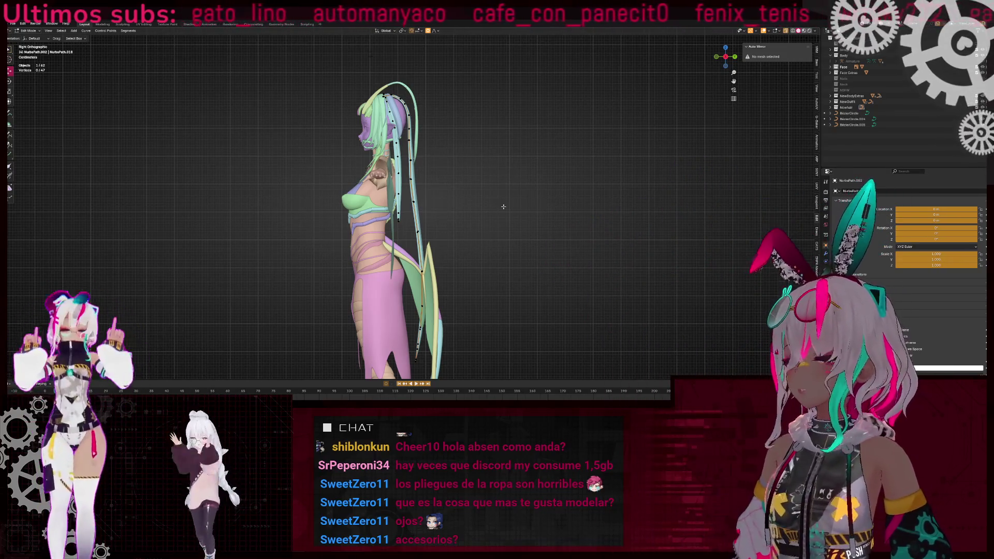
- Leave Edit Mode and select the costilla 1 curva rib and columna spine objects
scroll(503, 206, "up", 10)
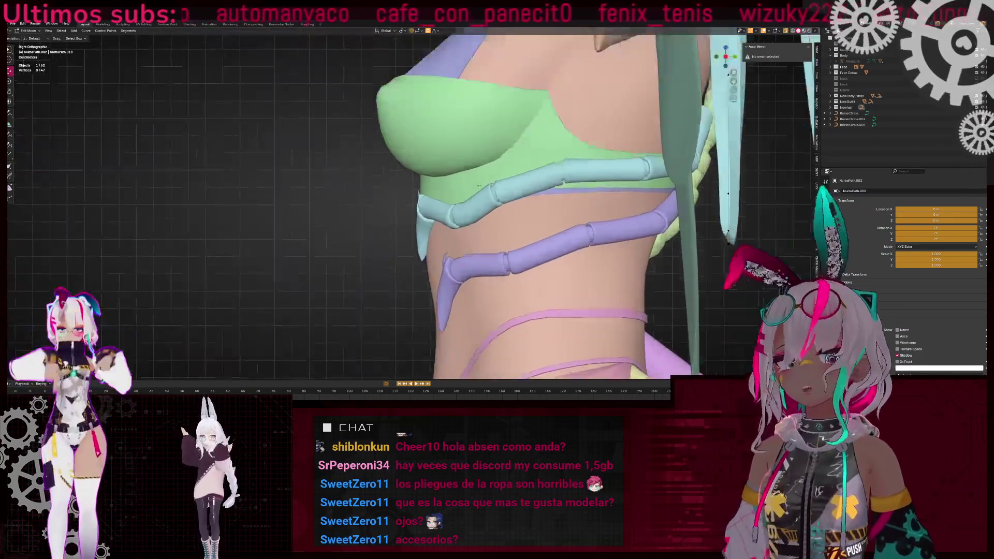
key("Tab")
left_click(471, 227)
scroll(469, 226, "down", 5)
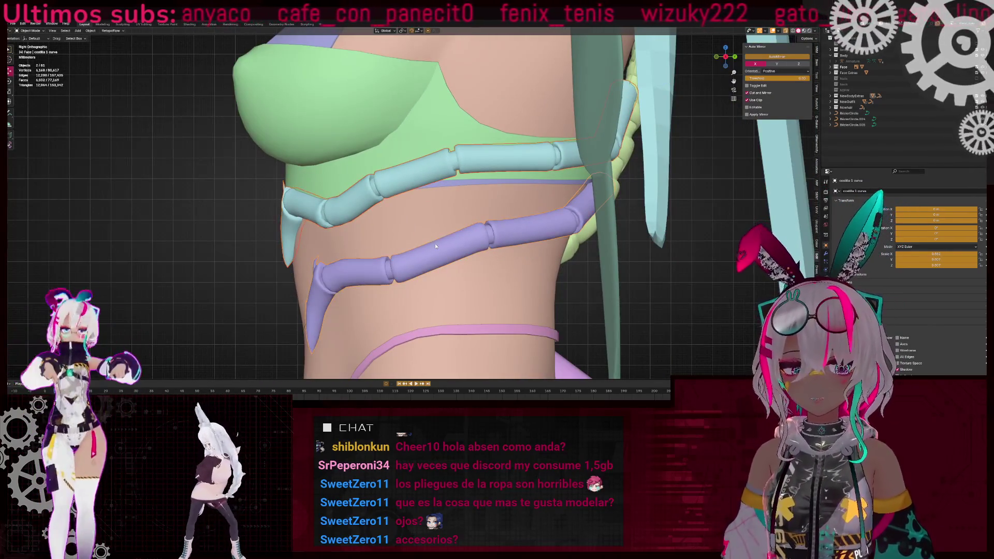
middle_click_drag(451, 226, 587, 211)
scroll(587, 211, "up", 6)
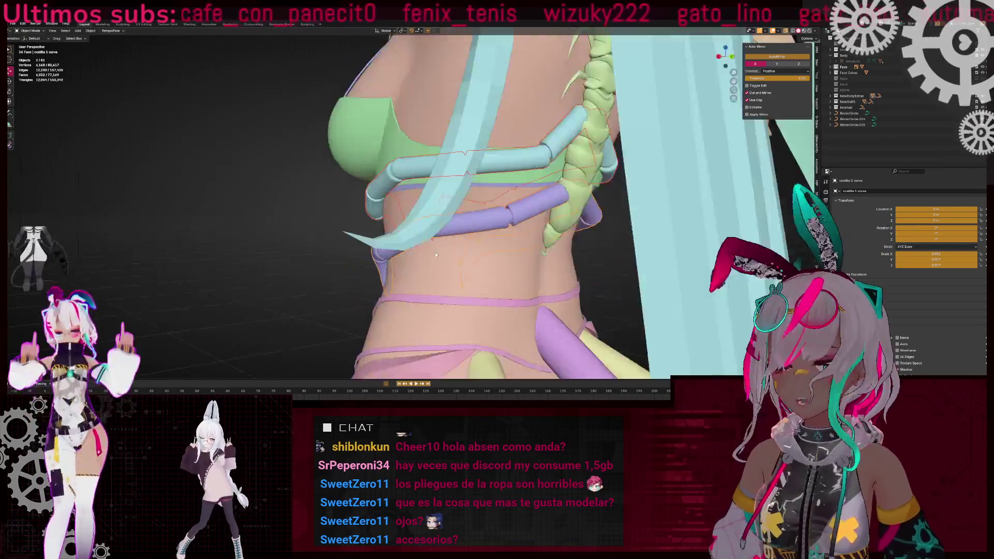
scroll(513, 209, "down", 5)
left_click(513, 209)
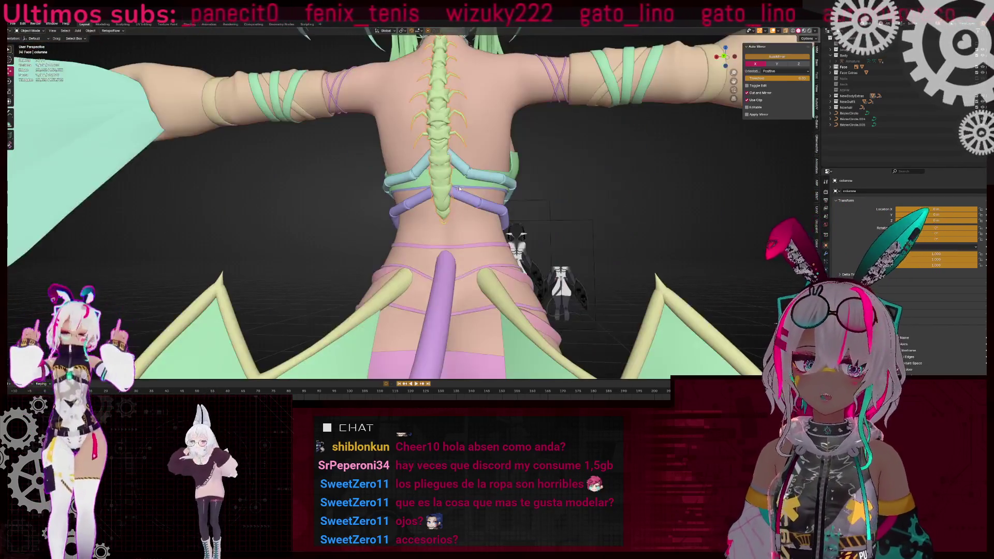
scroll(310, 224, "down", 4)
- Orbit to the front and select the mangas, mangas alas and falda pieces
mouse_move(334, 203)
middle_mouse_down()
mouse_move(465, 225)
mouse_move(402, 232)
mouse_move(570, 182)
mouse_move(426, 233)
mouse_move(231, 215)
mouse_move(518, 223)
mouse_move(478, 189)
middle_mouse_up()
scroll(570, 182, "up", 2)
left_click(385, 213)
scroll(384, 216, "down", 3)
left_click(528, 221)
scroll(477, 187, "up", 5)
scroll(477, 187, "down", 5)
scroll(466, 218, "up", 4)
left_click(466, 228)
scroll(466, 228, "down", 4)
- Cancel the skirt move so the pink skirt stays in place around the hips
key("g")
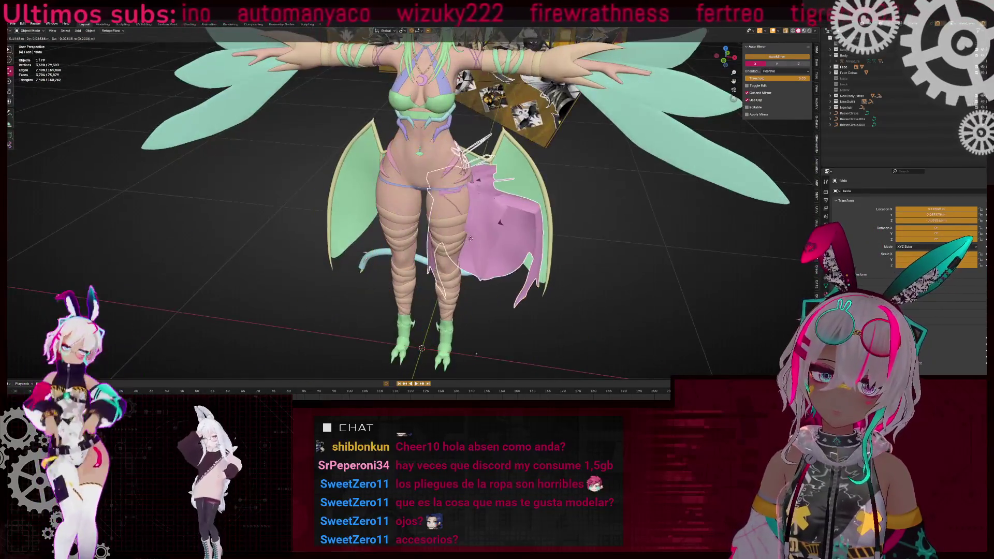
right_click(469, 238)
scroll(470, 238, "up", 2)
scroll(470, 238, "up", 3)
mouse_move(470, 238)
middle_mouse_down()
mouse_move(356, 204)
mouse_move(247, 210)
mouse_move(596, 218)
middle_mouse_up()
scroll(247, 210, "down", 4)
- Select the NurbsPath.002 blue hair strand curve beside the head
left_click(663, 135)
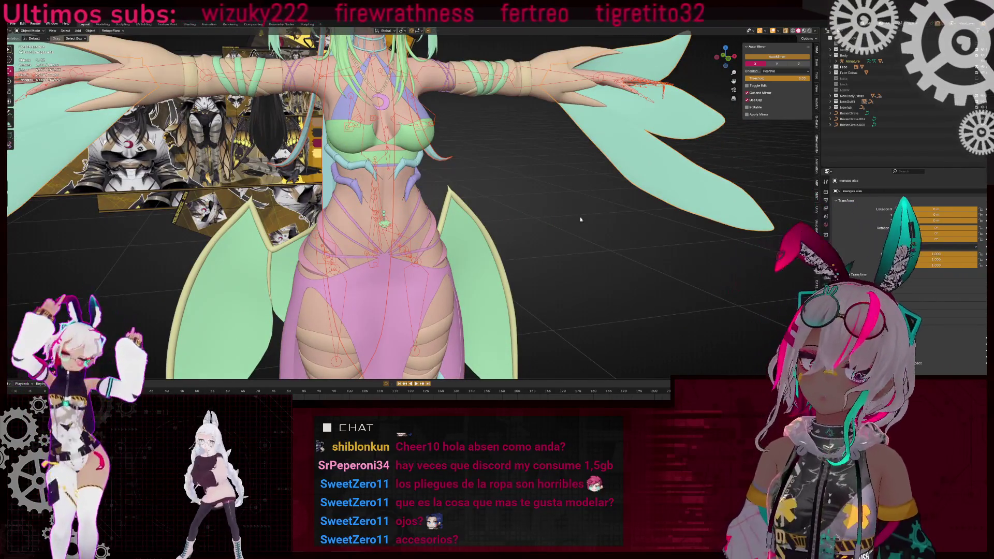
left_click(415, 242)
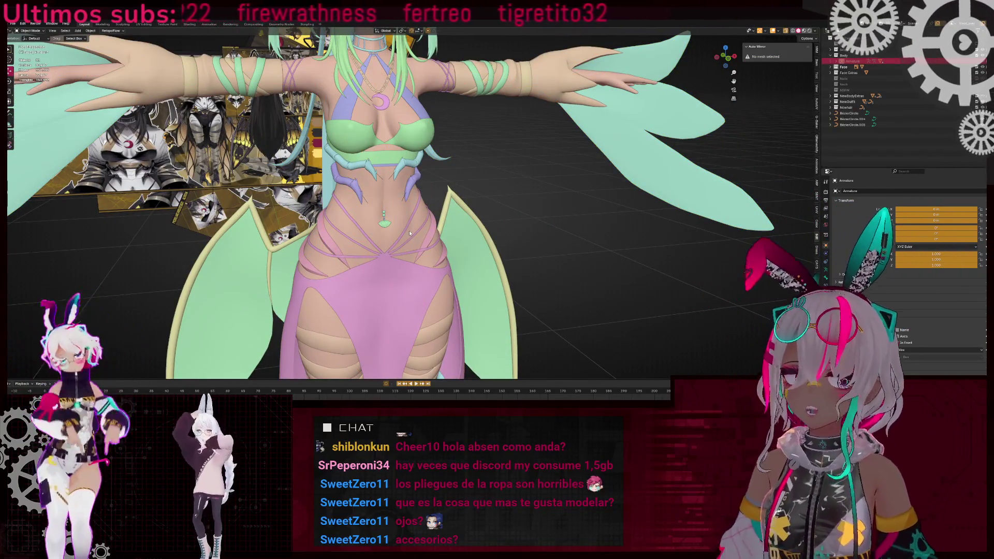
mouse_move(353, 183)
middle_mouse_down()
mouse_move(364, 230)
mouse_move(309, 183)
middle_mouse_up()
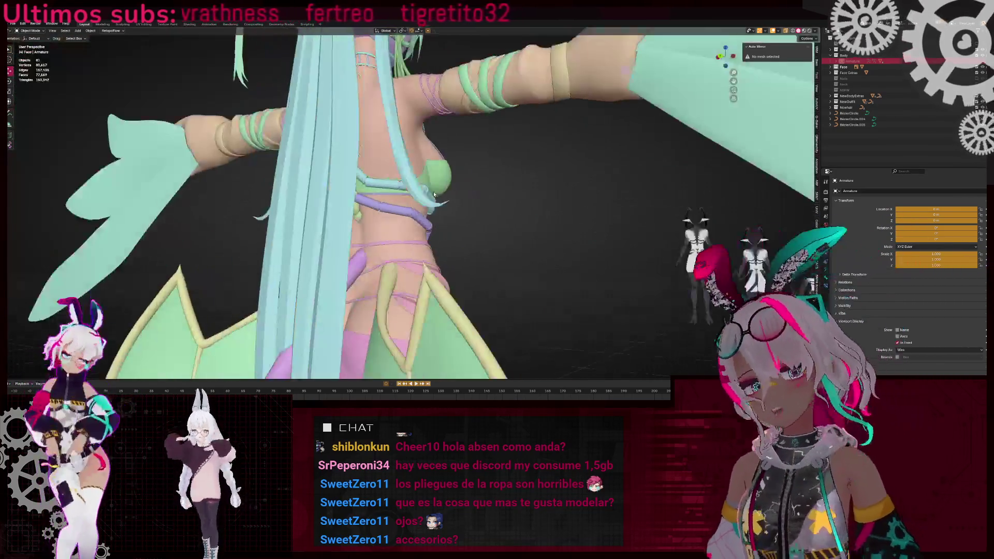
left_click(308, 183)
scroll(309, 184, "down", 3)
mouse_move(336, 228)
middle_mouse_down()
mouse_move(509, 210)
mouse_move(419, 236)
middle_mouse_up()
- Enter Edit Mode on the strand, viewed from the side of the head and shoulder
key("Tab")
scroll(509, 210, "up", 3)
middle_click_drag(347, 242, 415, 207)
scroll(409, 195, "up", 3)
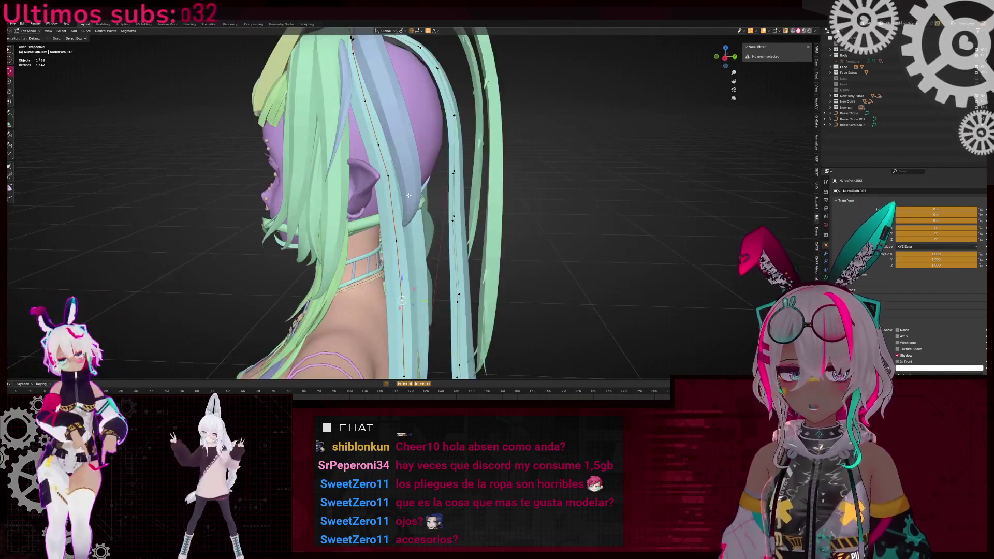
- Reshape the upper strand with proportional moves and reposition its top control point
middle_click_drag(360, 58, 411, 129)
mouse_move(424, 200)
middle_mouse_down()
mouse_move(409, 204)
mouse_move(388, 179)
mouse_move(462, 207)
middle_mouse_up()
scroll(401, 208, "up", 3)
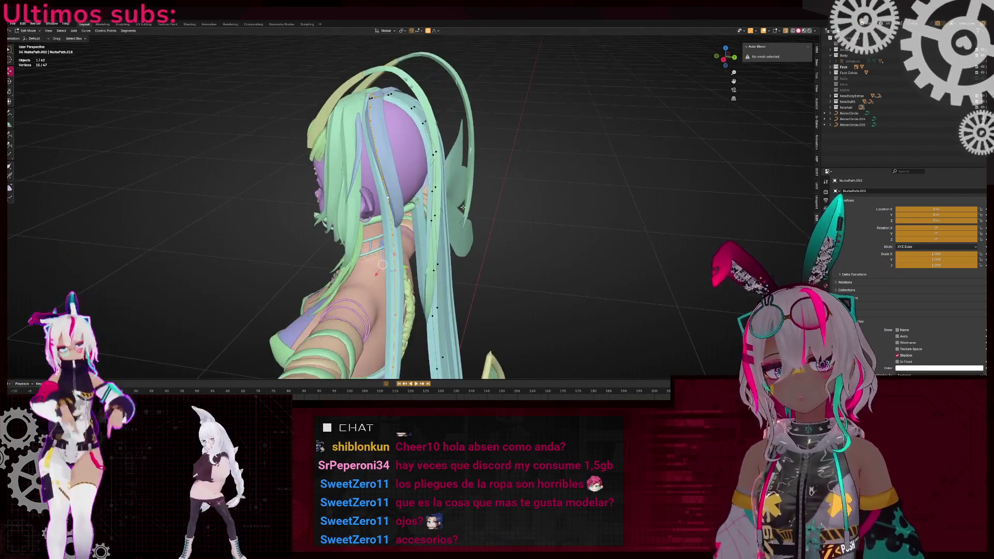
key("g")
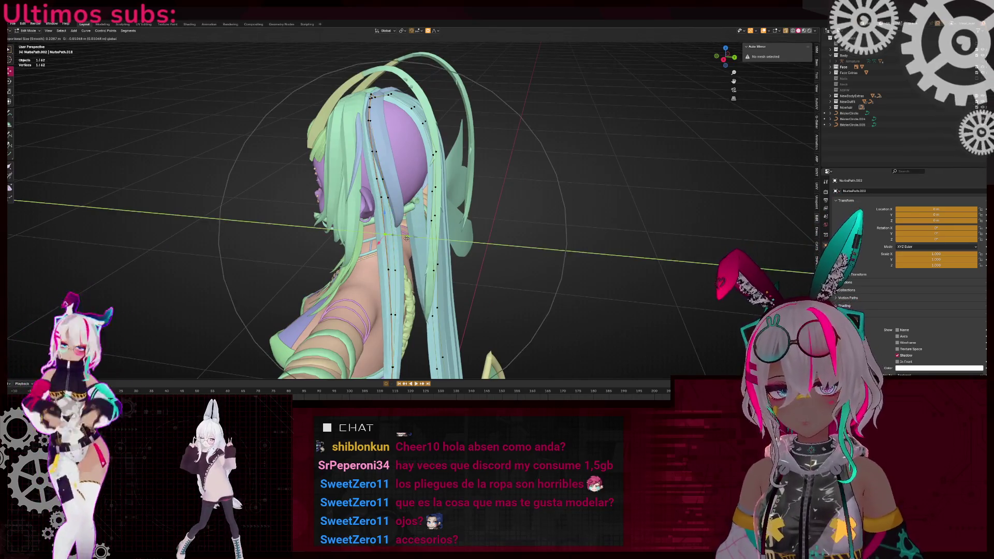
left_click(380, 170)
middle_click_drag(379, 170, 379, 170)
scroll(379, 170, "up", 3)
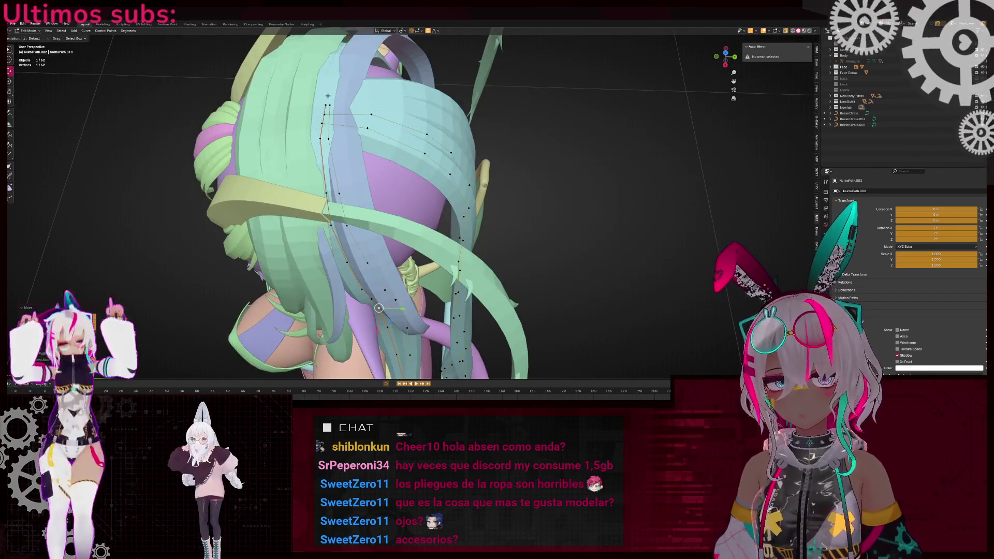
key("g")
left_click(345, 202)
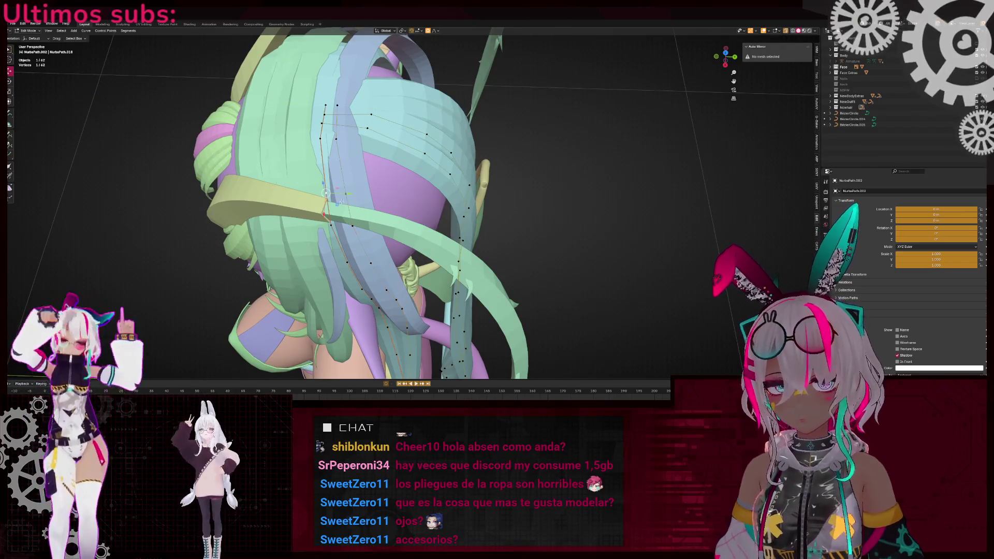
- Pull the lower strand points down and left so the hair falls along the back
mouse_move(340, 201)
middle_mouse_down()
mouse_move(441, 111)
mouse_move(451, 193)
mouse_move(446, 109)
mouse_move(433, 192)
mouse_move(449, 169)
middle_mouse_up()
scroll(441, 111, "up", 3)
key("g")
left_click(451, 192)
key("g")
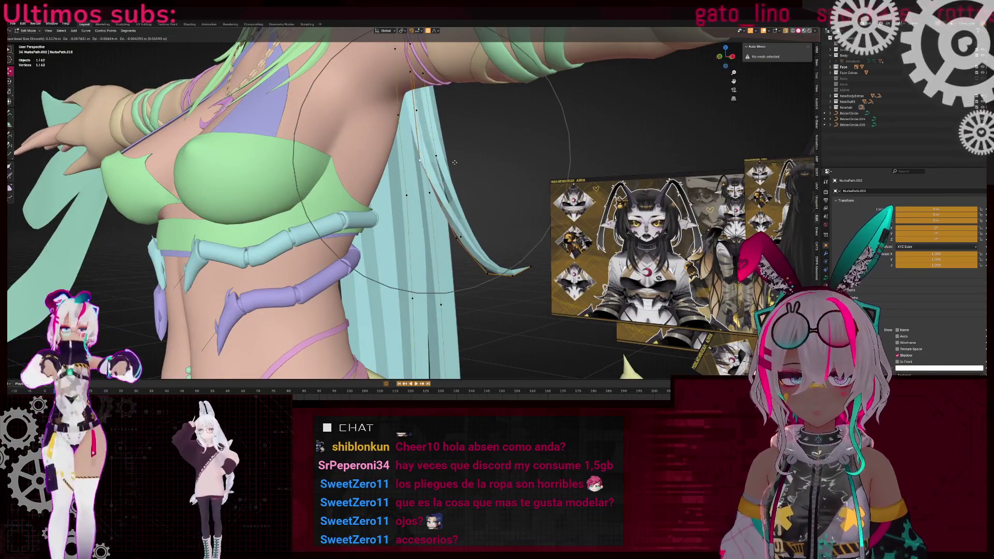
left_click(471, 267)
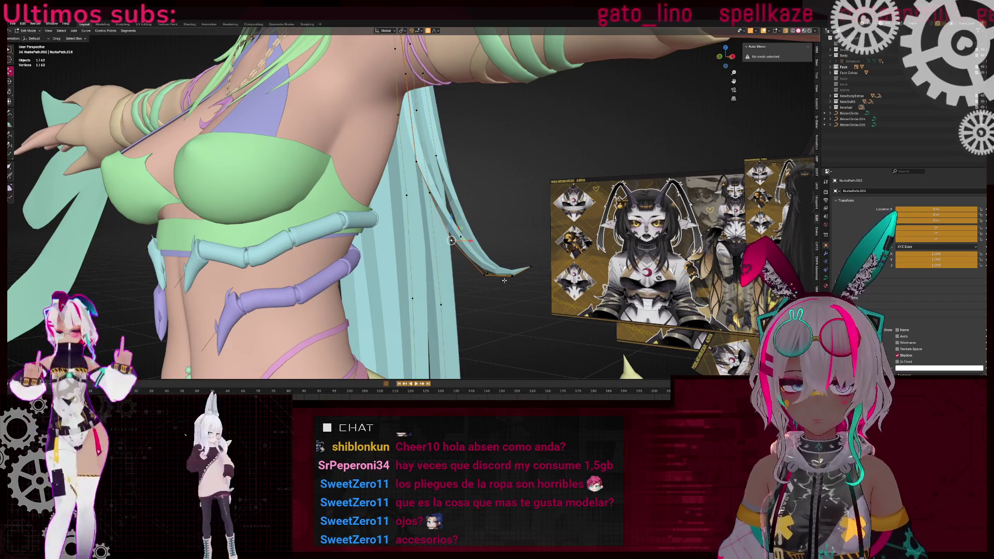
key("g")
left_click(498, 298)
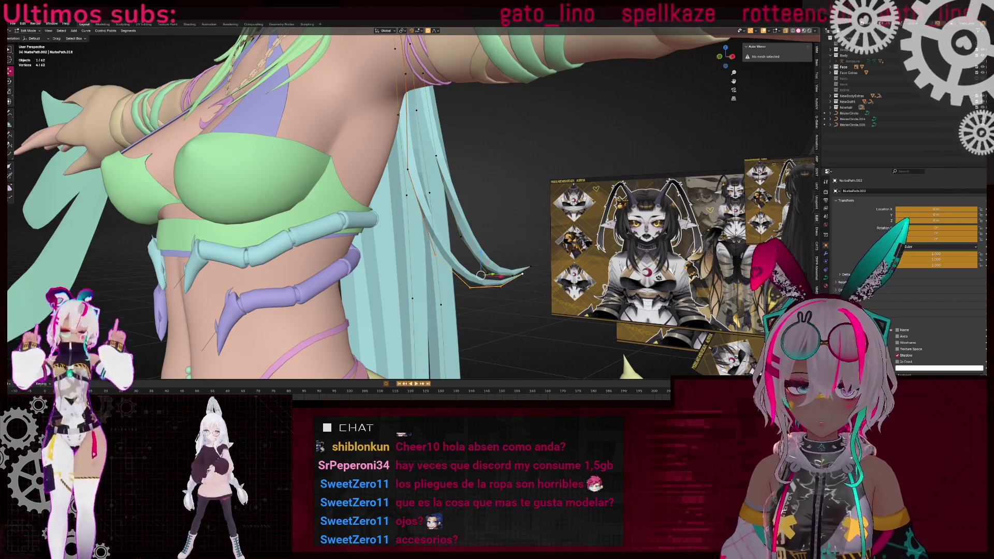
- Delete the four tip control points and reposition the strand's new end point
key("Delete")
mouse_move(466, 233)
middle_mouse_down()
mouse_move(518, 217)
mouse_move(553, 231)
mouse_move(436, 253)
mouse_move(481, 228)
middle_mouse_up()
key("g")
left_click(436, 253)
scroll(435, 253, "down", 3)
- In front view, extrude a new point from the strand end down along the reference
left_click(720, 60)
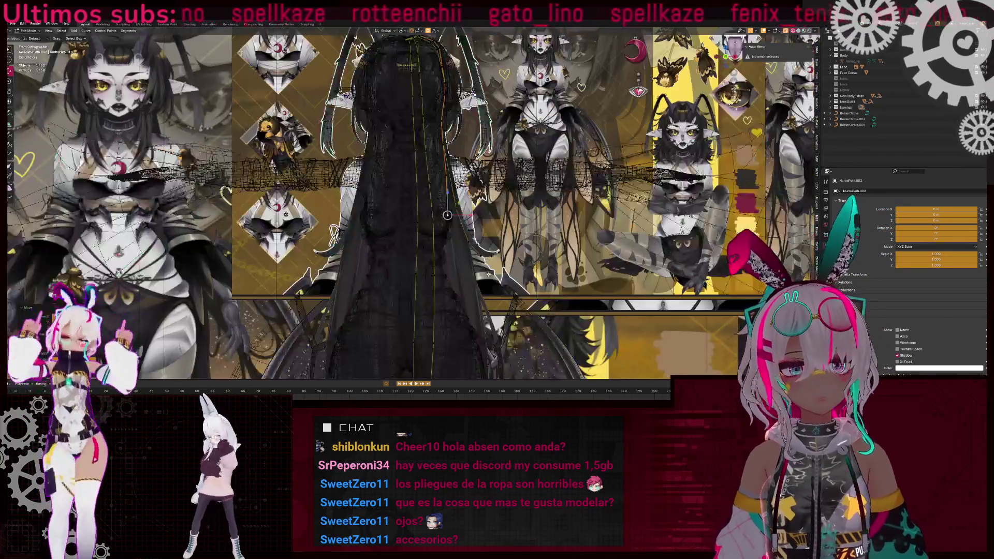
left_click_drag(400, 105, 412, 105)
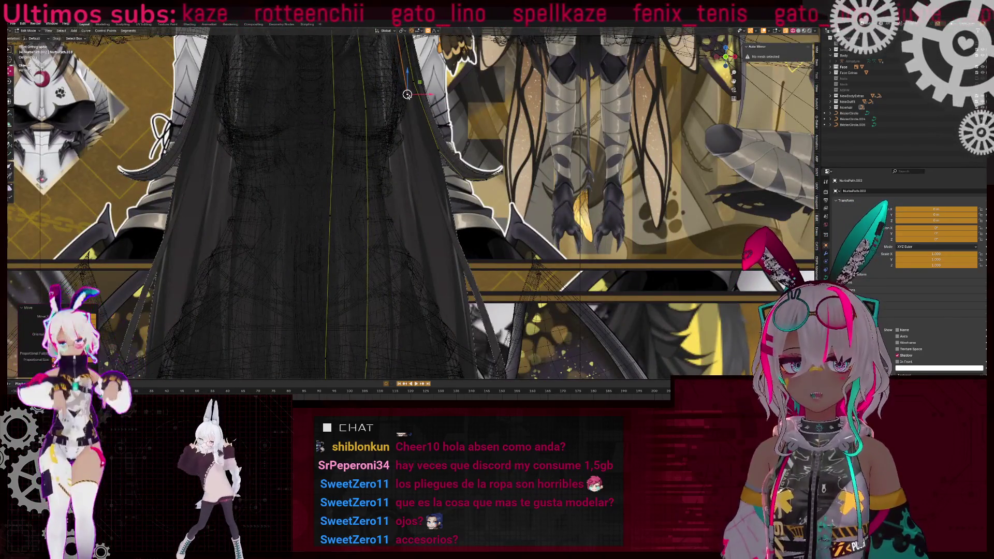
key("e")
left_click(434, 271)
middle_click_drag(434, 271, 442, 125, "shift")
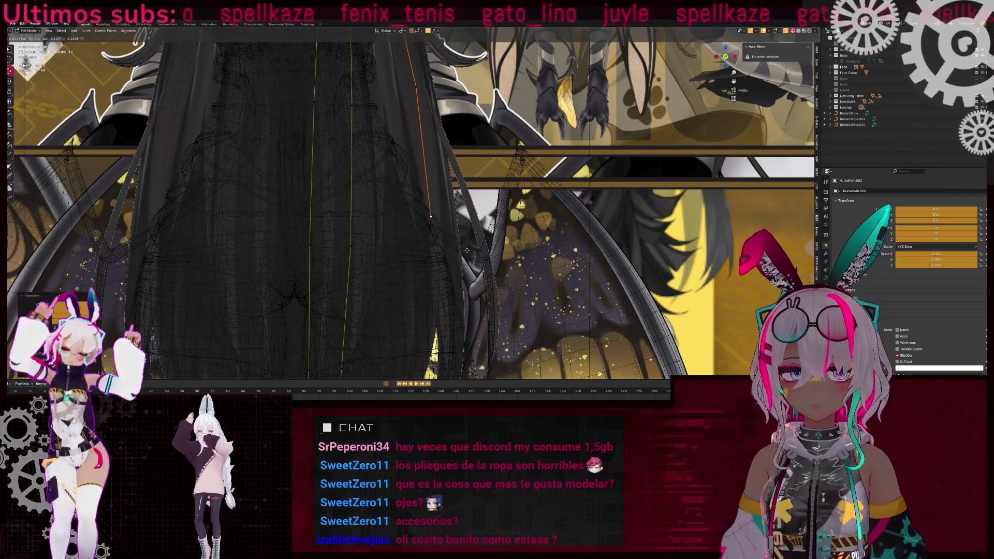
left_click(454, 160)
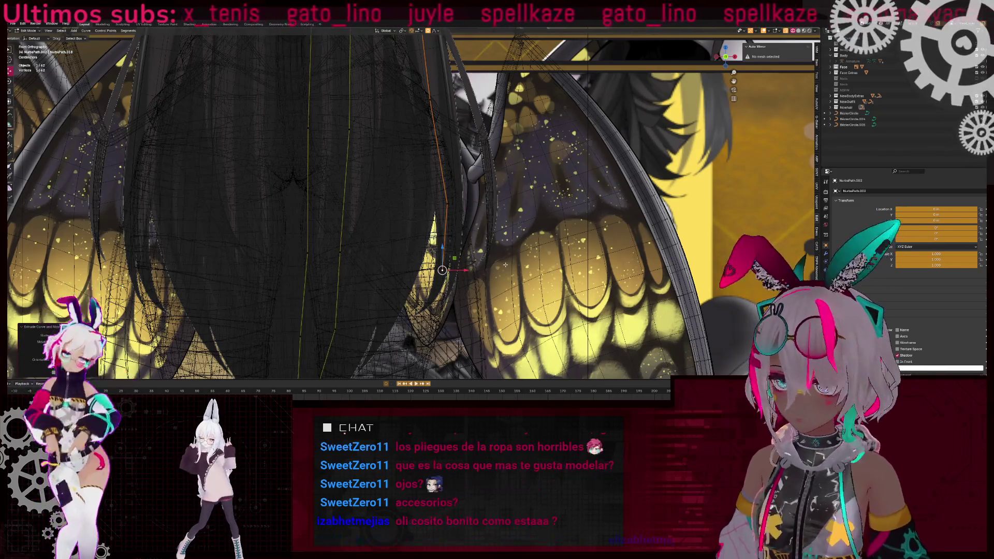
scroll(537, 208, "up", 1)
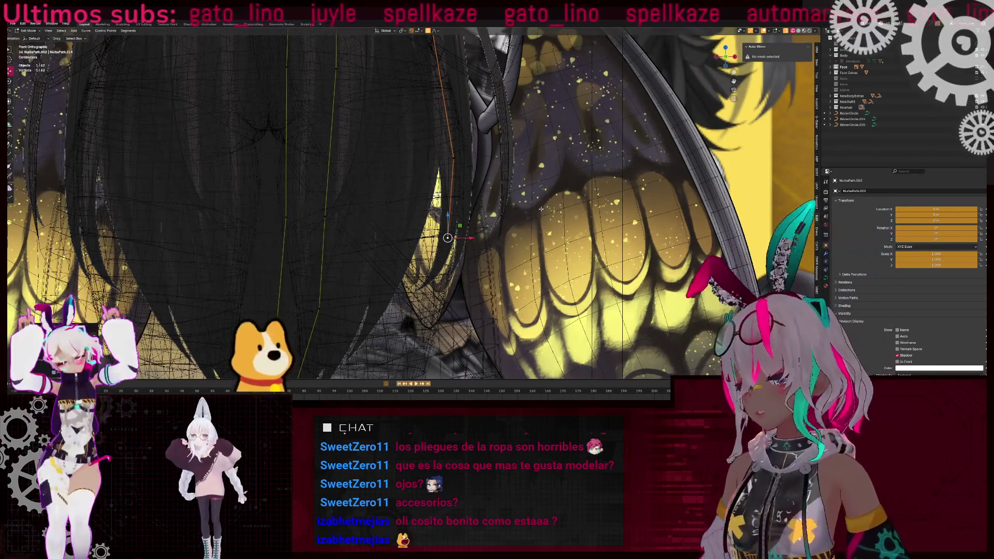
- Thin the new point, extrude another tapered point, and adjust the end proportionally
key("alt+s")
left_click(555, 208)
key("e")
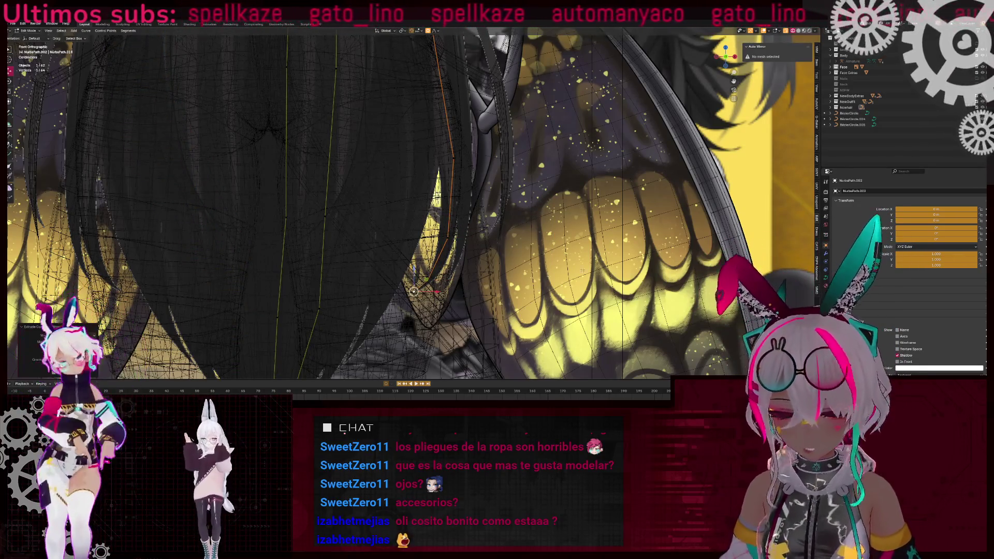
key("alt+s")
left_click(430, 298)
scroll(430, 297, "up", 3)
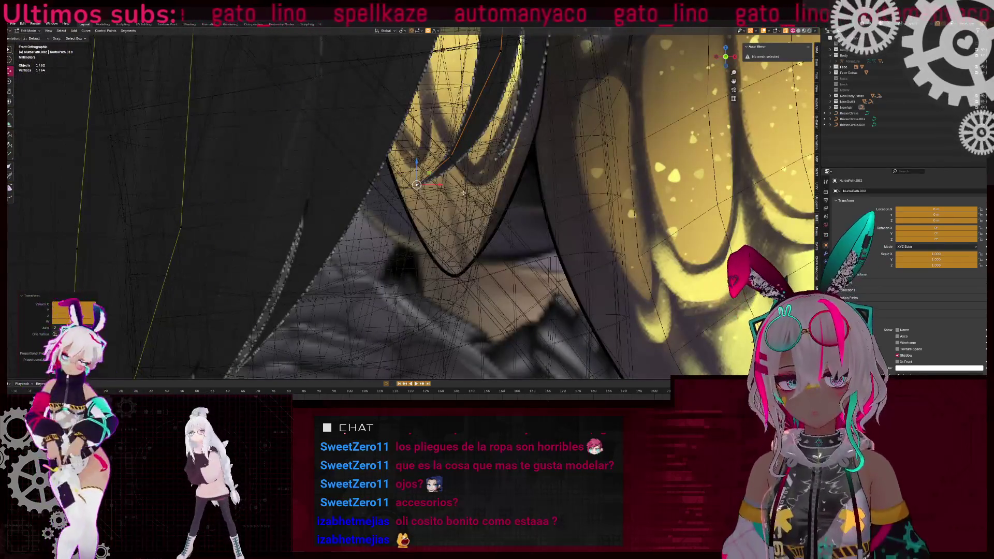
key("g")
left_click(536, 156)
middle_click_drag(536, 156, 433, 215)
scroll(432, 215, "down", 3)
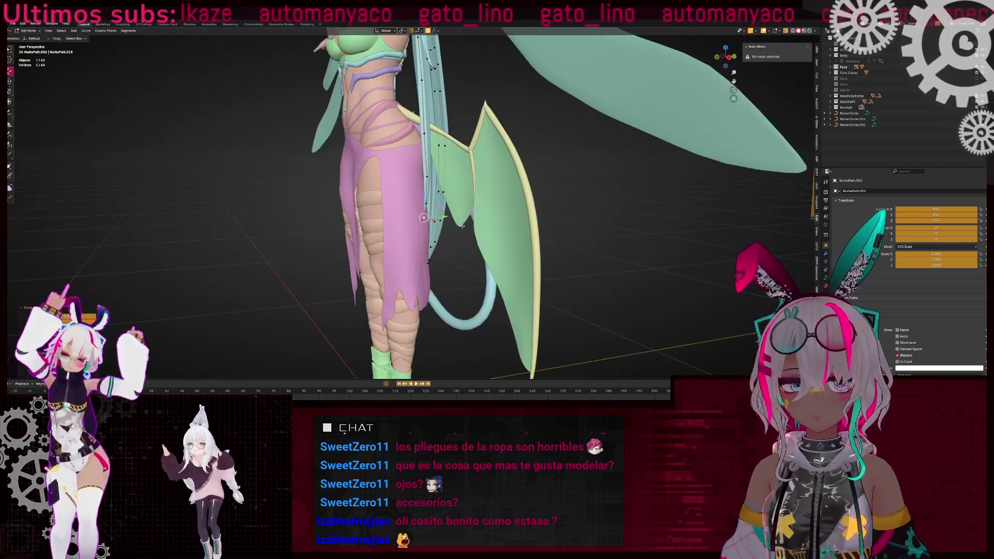
- Nudge the strand points along the Y axis with proportional editing
key("g")
key("y")
left_click(464, 215)
- Isolate the strands with reference Empty.008 in Local View, seen front orthographic
key("Tab")
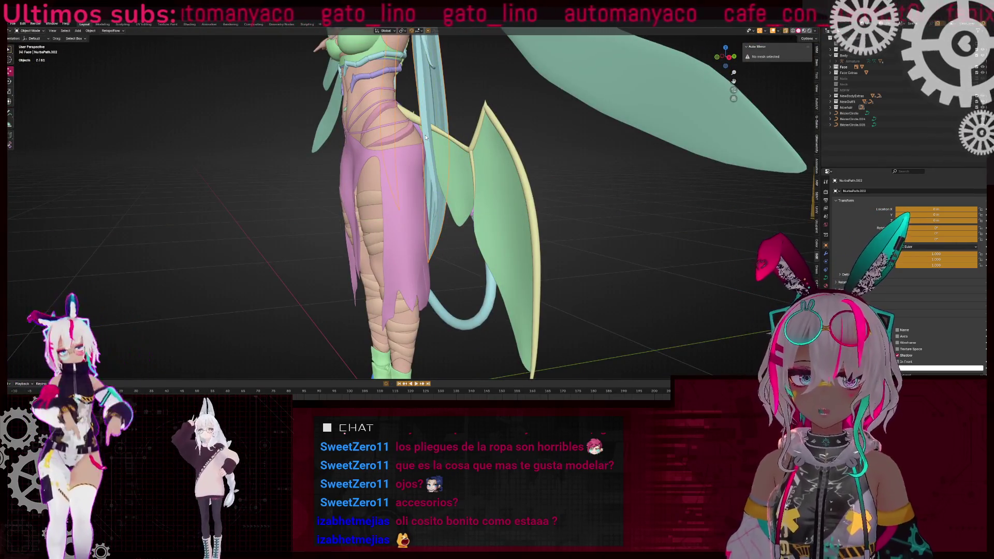
middle_click_drag(425, 138, 557, 195)
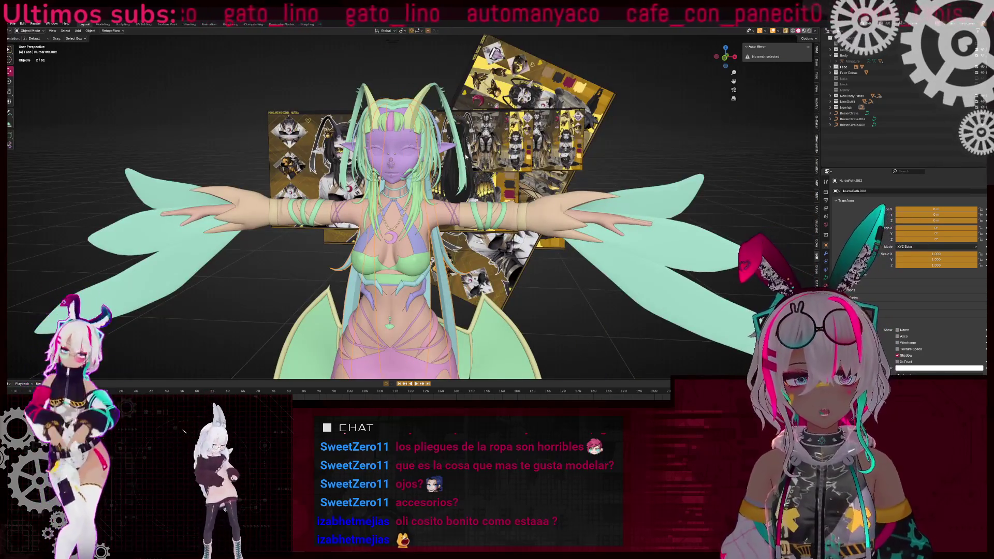
left_click(445, 230, "shift")
key("KP_Divide")
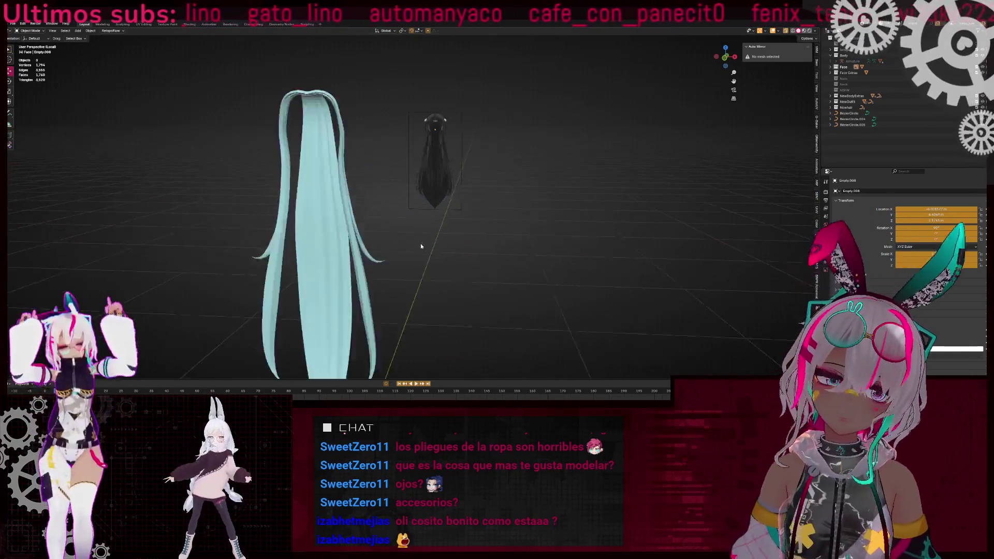
left_click(725, 58)
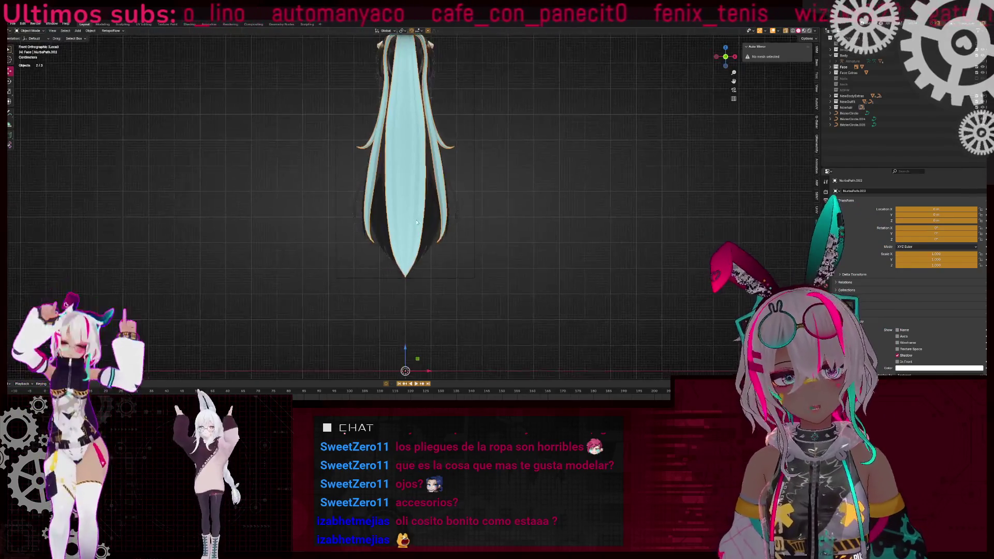
- Select the strand's tip control points and subdivide the curve segment
key("Tab")
scroll(404, 171, "up", 6)
scroll(425, 264, "up", 2)
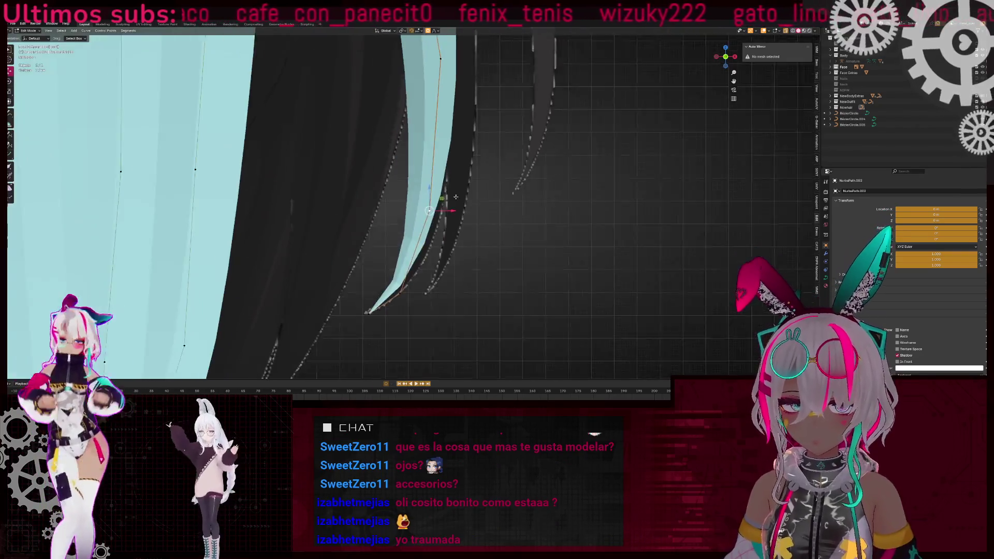
scroll(401, 227, "up", 3)
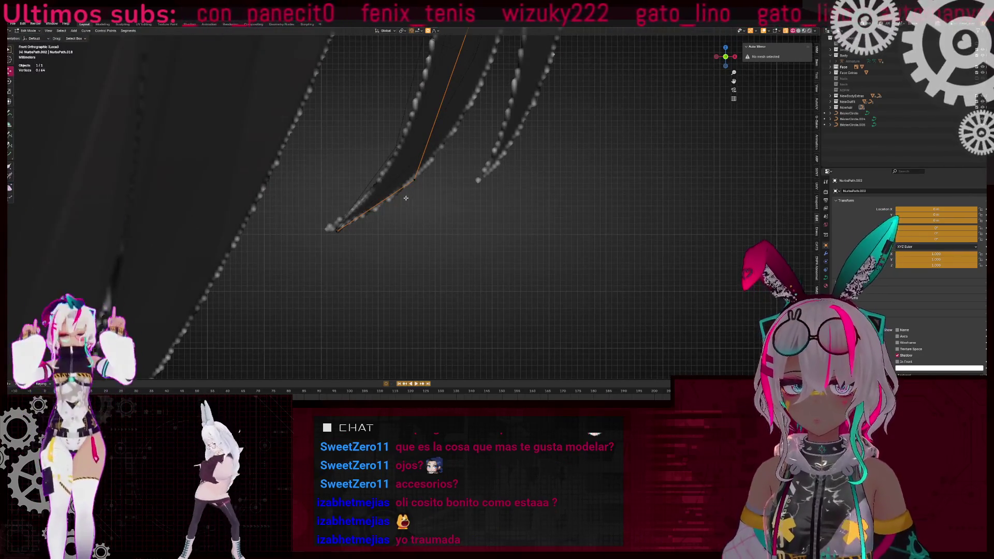
scroll(406, 198, "down", 1)
left_click_drag(390, 75, 476, 216)
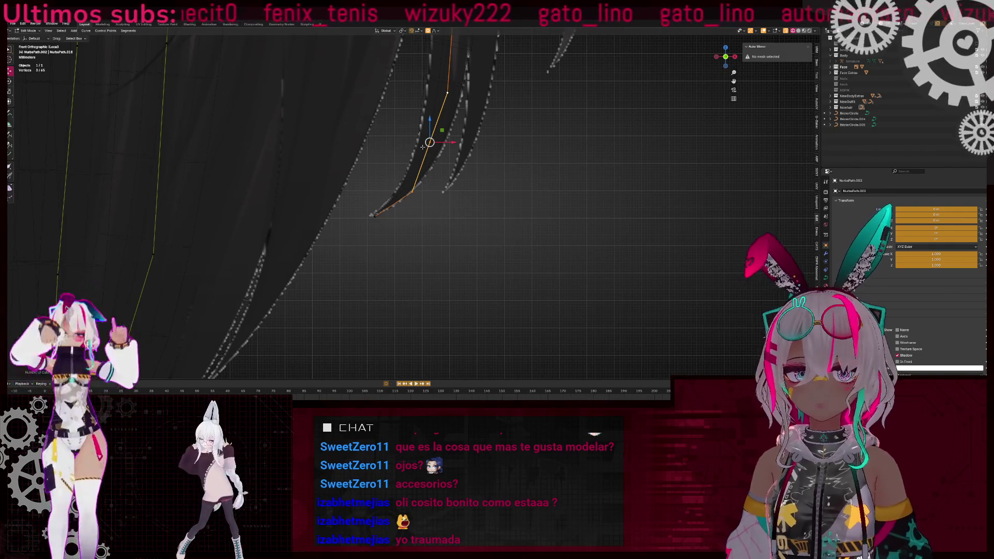
scroll(550, 211, "up", 2)
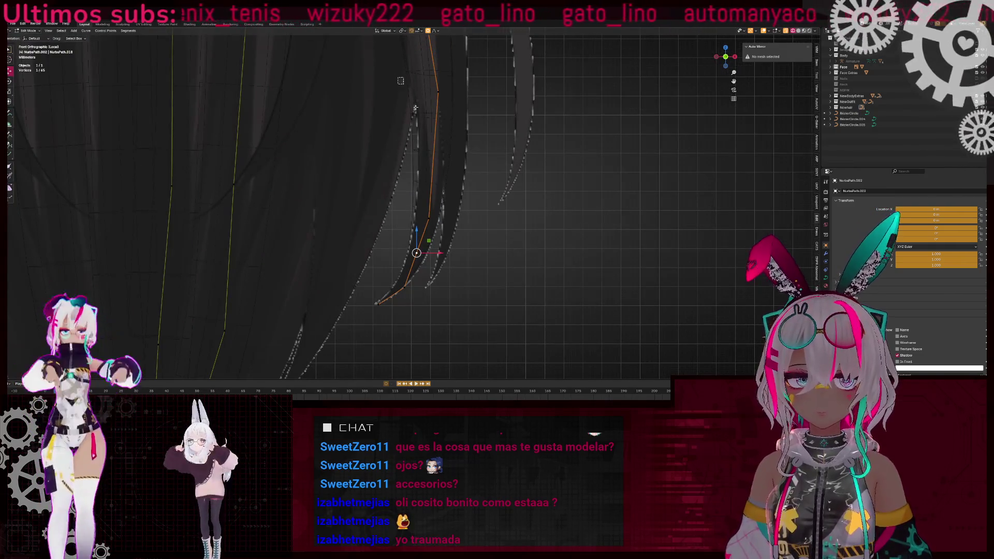
right_click(457, 158)
left_click(457, 157)
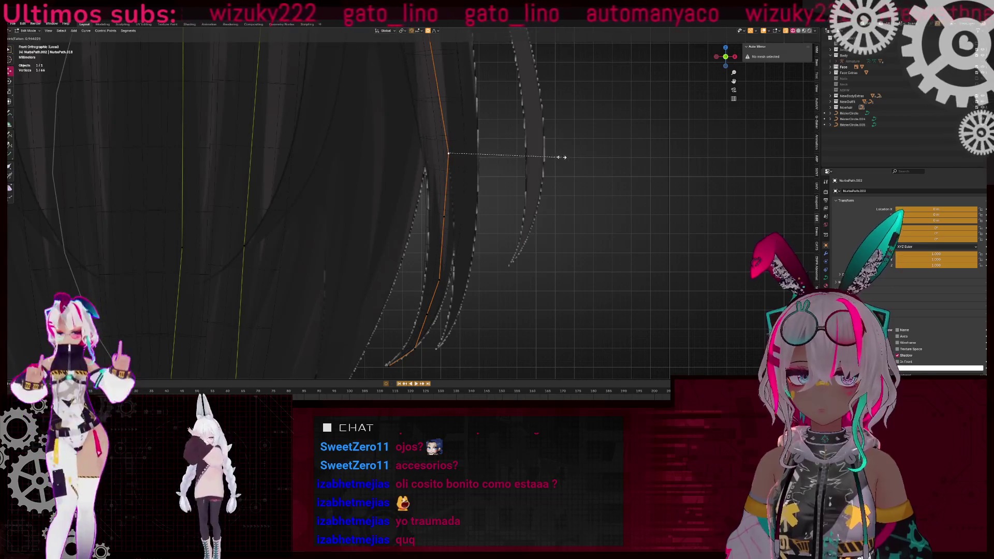
- Move and tilt the new points with proportional editing to follow the curving reference
key("g")
left_click(498, 164)
left_click(595, 223)
scroll(422, 181, "up", 1)
key("g")
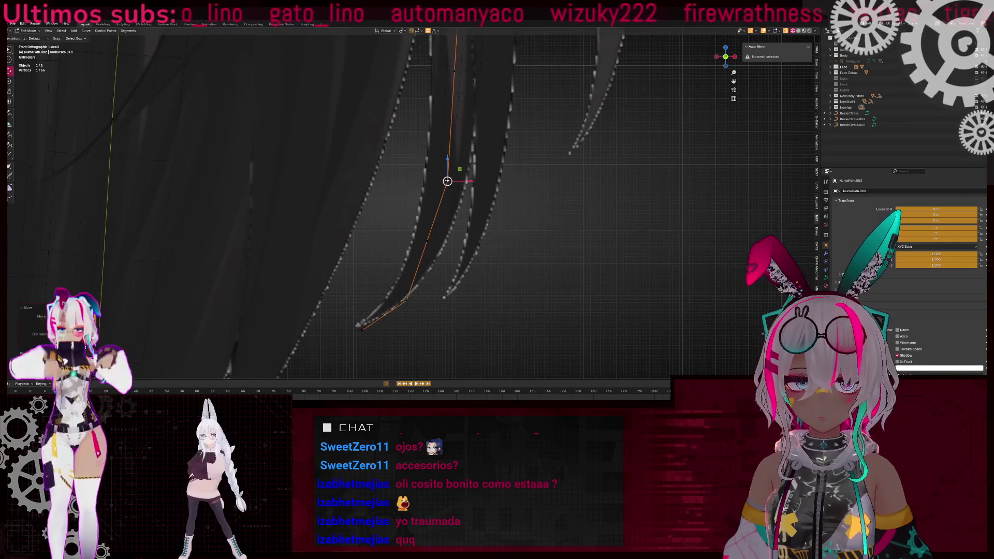
left_click(541, 204)
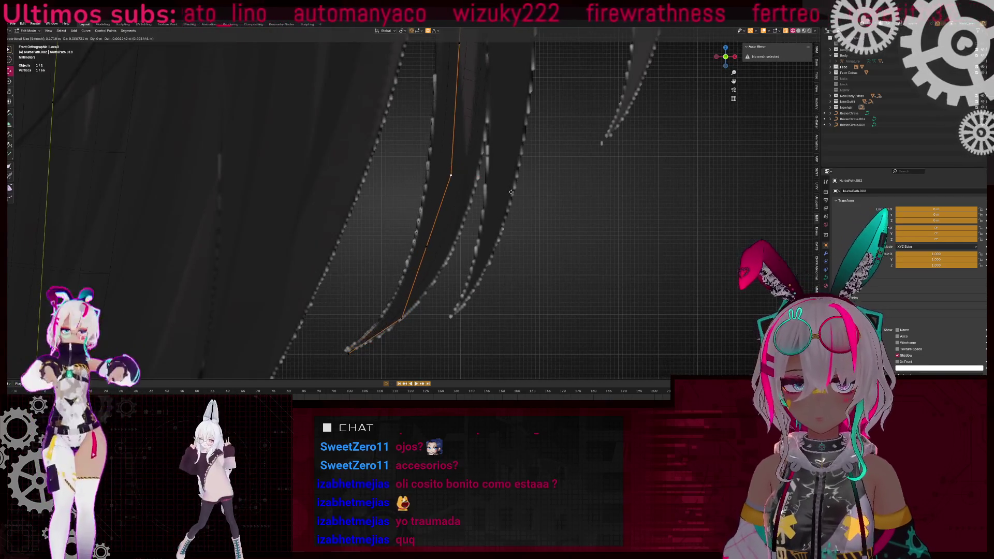
left_click(517, 194)
scroll(543, 317, "up", 2)
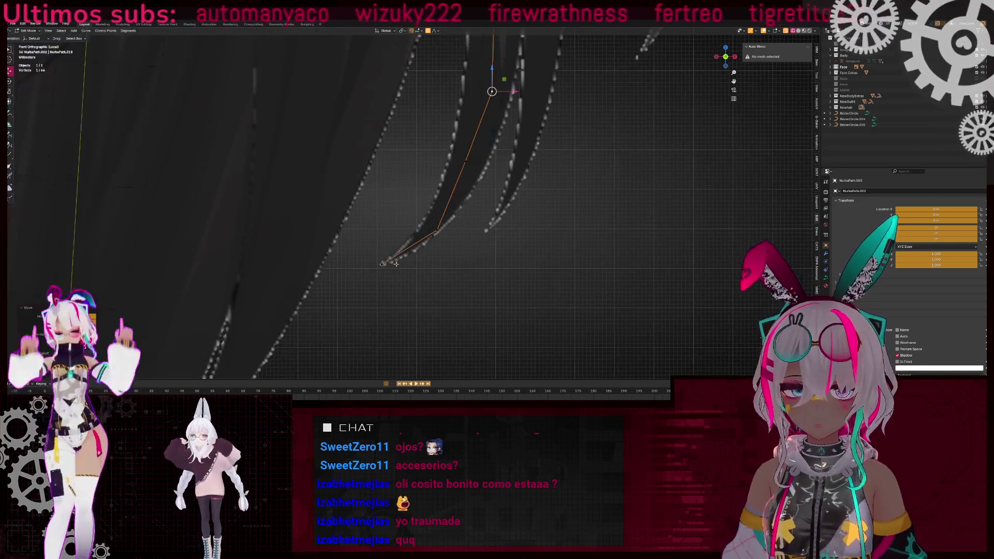
key("ctrl+t")
left_click(477, 221)
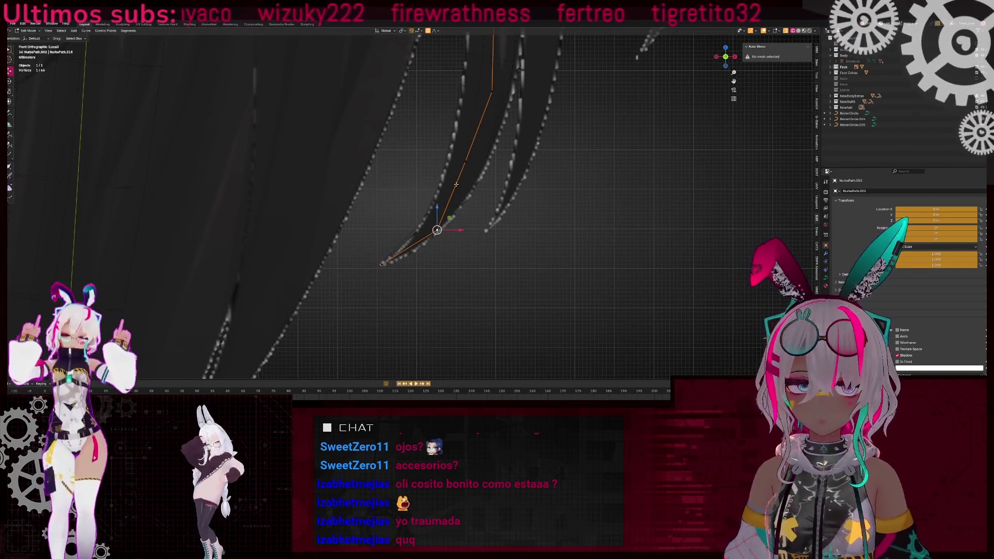
left_click(640, 223)
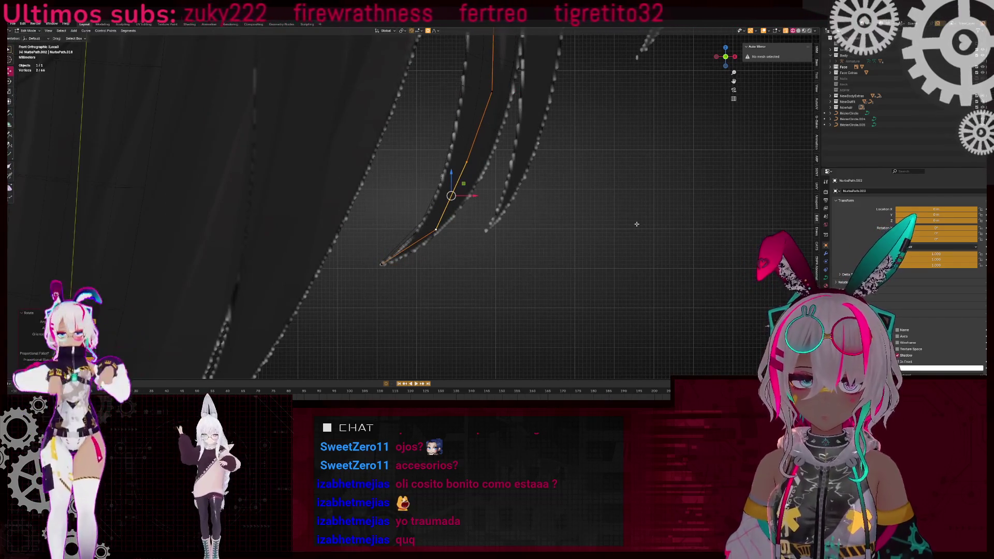
- Adjust the curve's end point so the tip meets the reference's pointed end
left_click(382, 264)
key("g")
left_click(424, 259)
key("g")
left_click(435, 233)
scroll(418, 199, "down", 3)
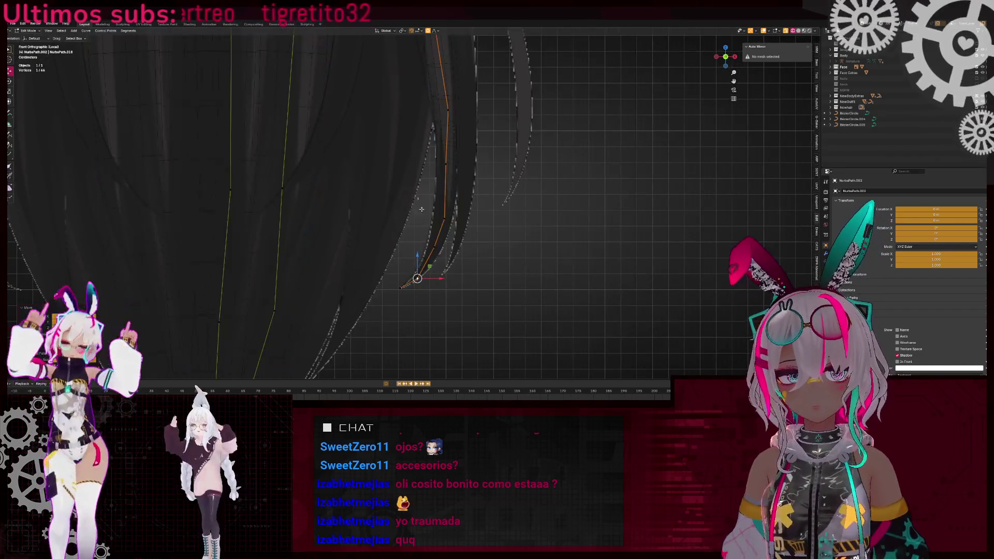
middle_click_drag(567, 243, 567, 302, "shift")
- Box-select the outer right strand's points in see-through front orthographic view
left_click_drag(429, 158, 470, 228)
scroll(408, 258, "down", 3)
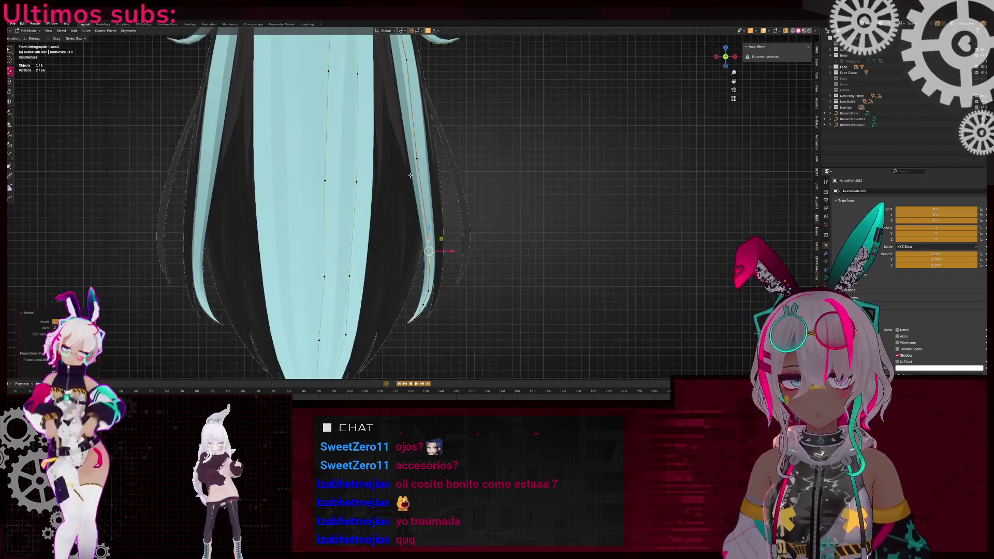
key("alt+z")
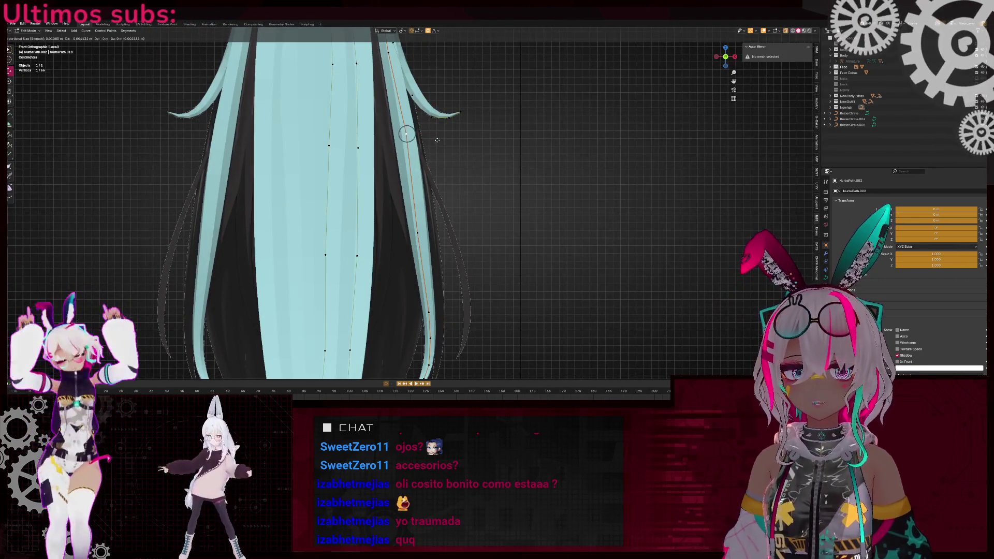
scroll(438, 140, "down", 5)
mouse_move(383, 182)
middle_mouse_down()
mouse_move(315, 193)
mouse_move(466, 191)
mouse_move(455, 195)
mouse_move(454, 217)
mouse_move(388, 229)
mouse_move(373, 207)
mouse_move(383, 202)
middle_mouse_up()
scroll(399, 192, "up", 5)
left_click_drag(318, 60, 475, 129)
scroll(420, 134, "up", 3)
key("KP_1")
key("alt+z")
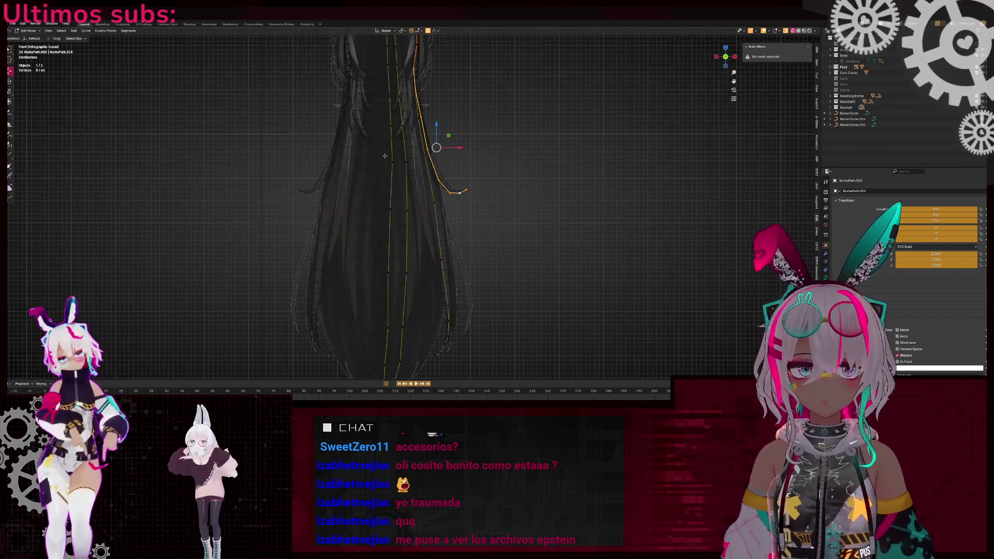
scroll(385, 156, "up", 3)
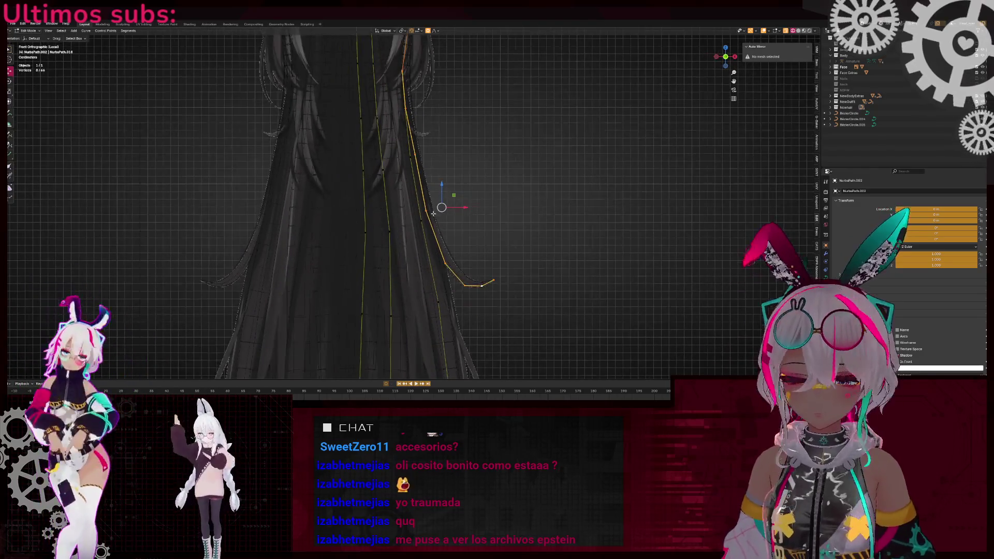
middle_click_drag(433, 212, 433, 180, "shift")
scroll(433, 180, "down", 4)
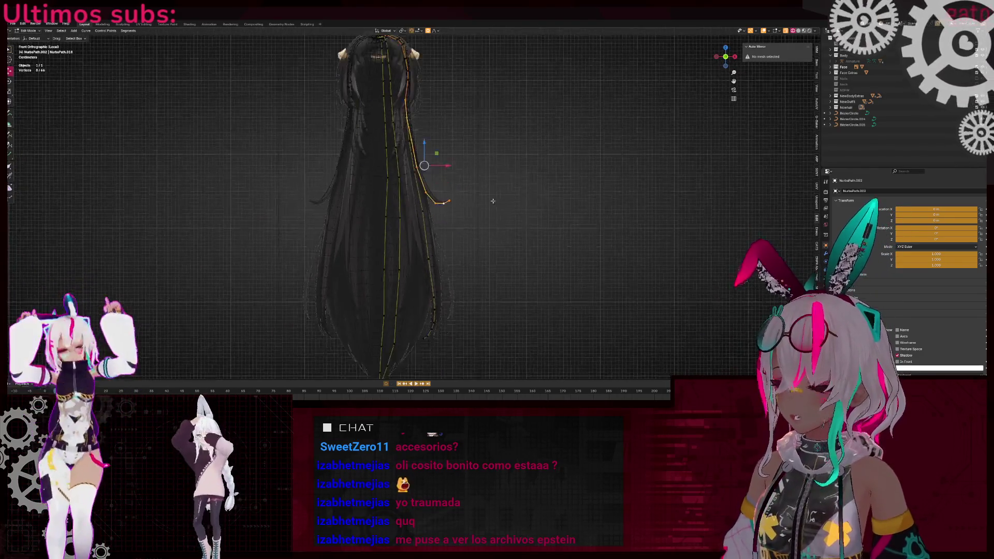
- Move the selected points down beside the reference and thin them with Alt+S
key("g")
left_click(495, 272)
scroll(413, 133, "up", 3)
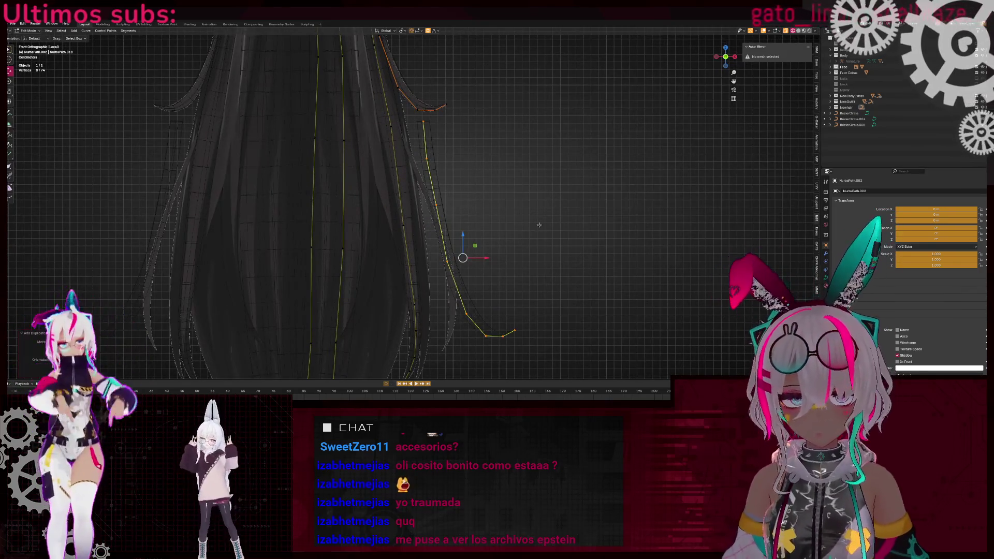
key("alt+s")
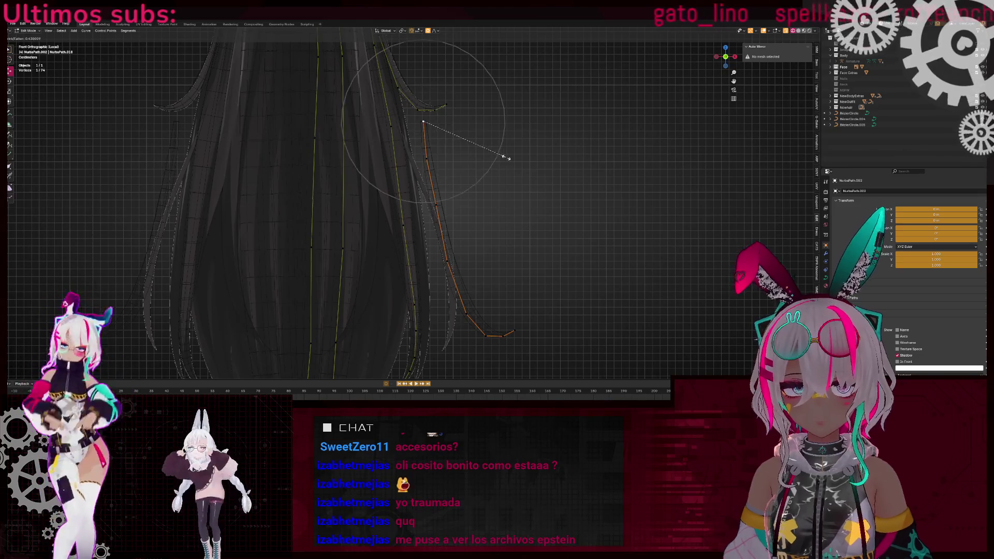
left_click(473, 155)
scroll(449, 231, "down", 2, "shift")
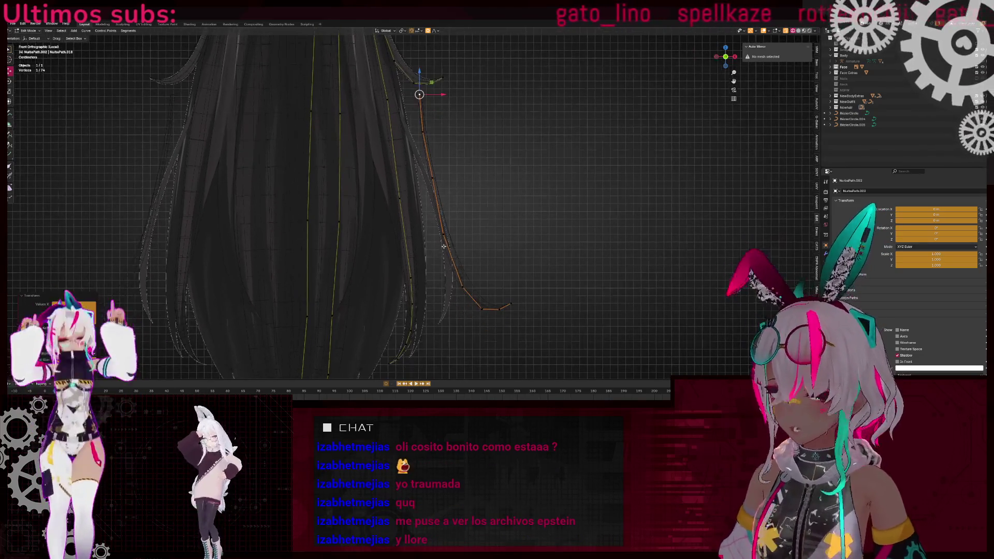
- Shift the top point left and pull the middle and end points down-left along the reference
left_click_drag(419, 94, 393, 96)
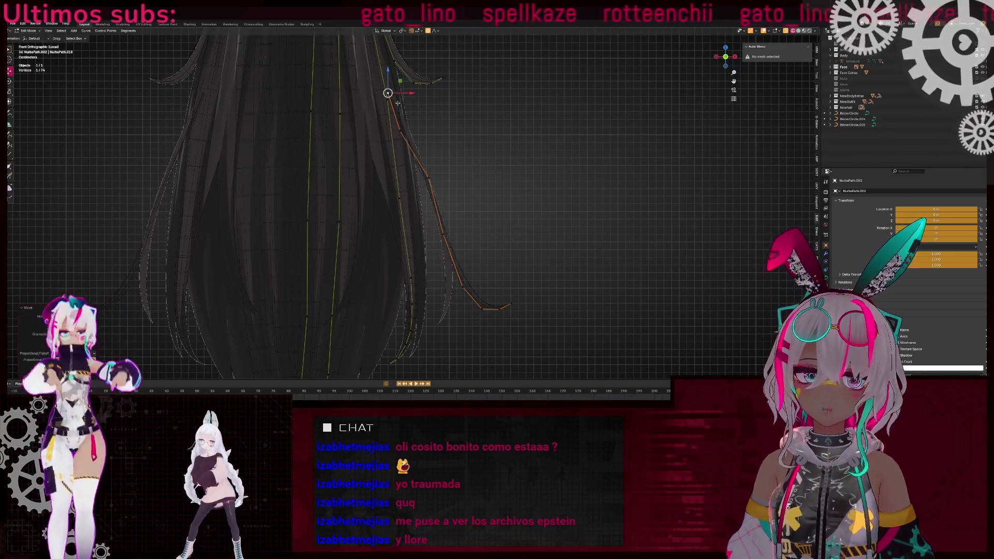
scroll(513, 214, "up", 3)
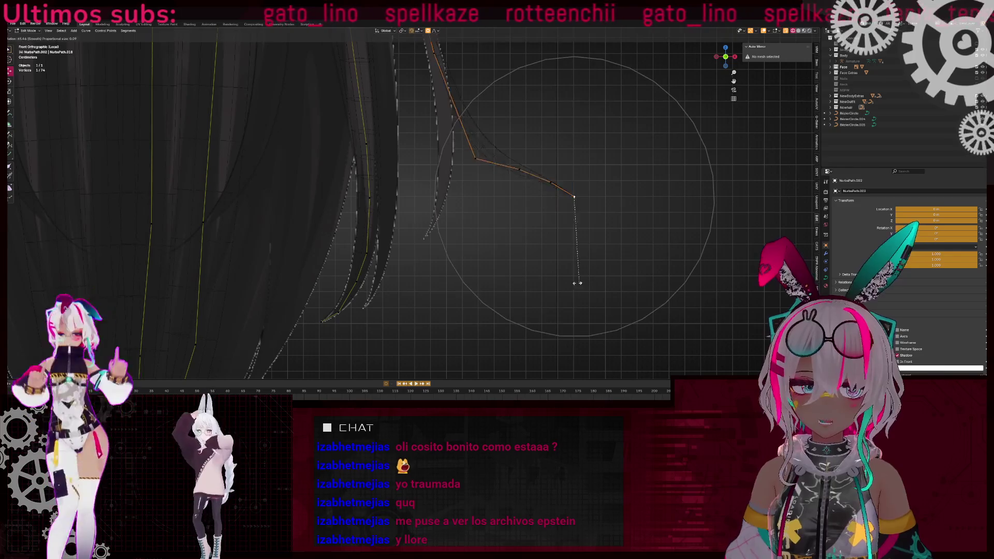
mouse_move(574, 197)
left_mouse_down()
mouse_move(592, 277)
mouse_move(431, 236)
left_mouse_up()
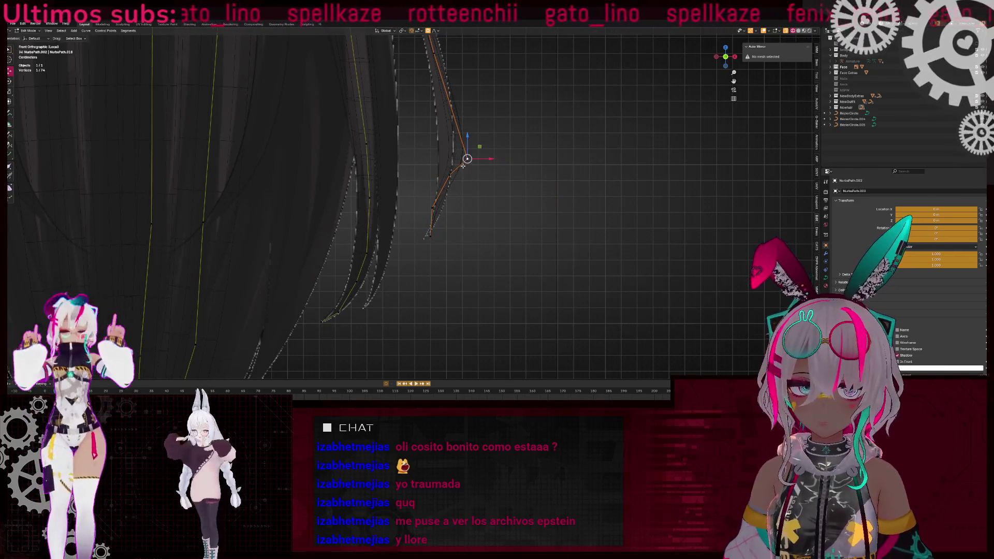
left_click(462, 166)
key("g")
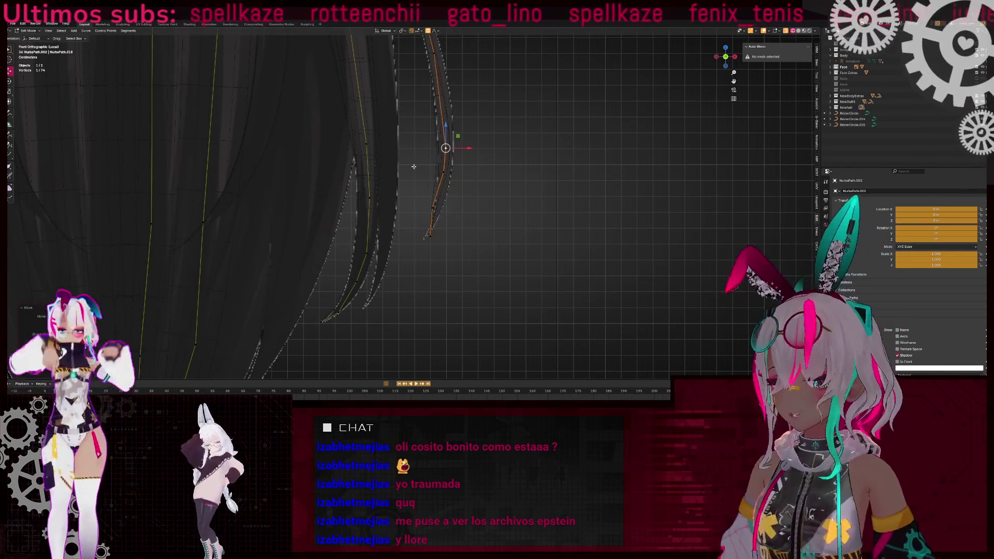
left_click(430, 235, "shift")
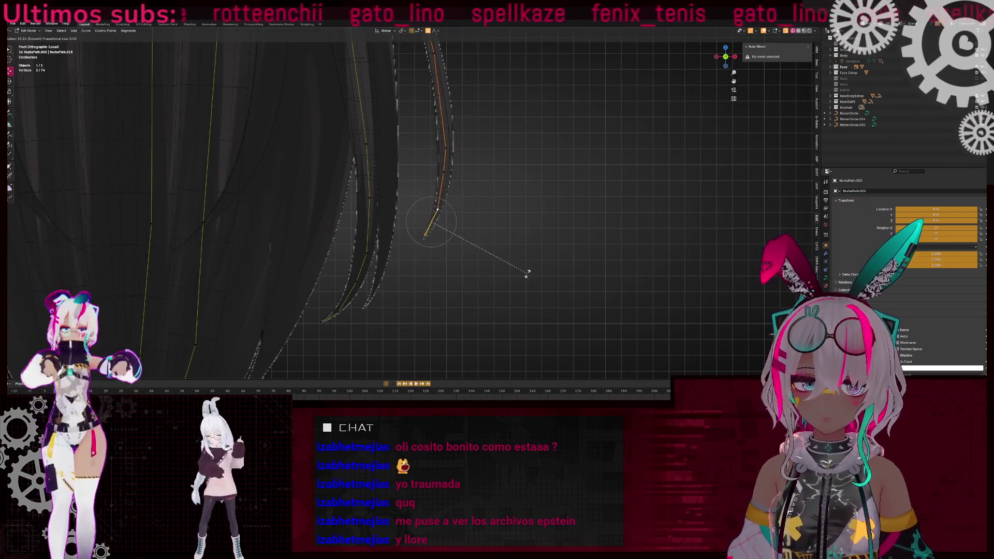
scroll(438, 193, "up", 5)
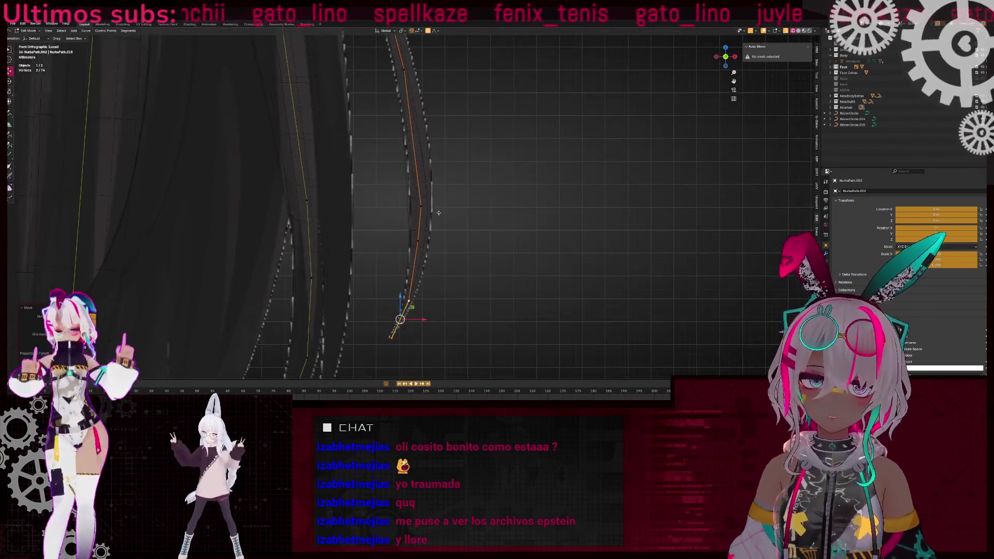
- Move the strand's lower part and tip down beside the reference hair
key("g")
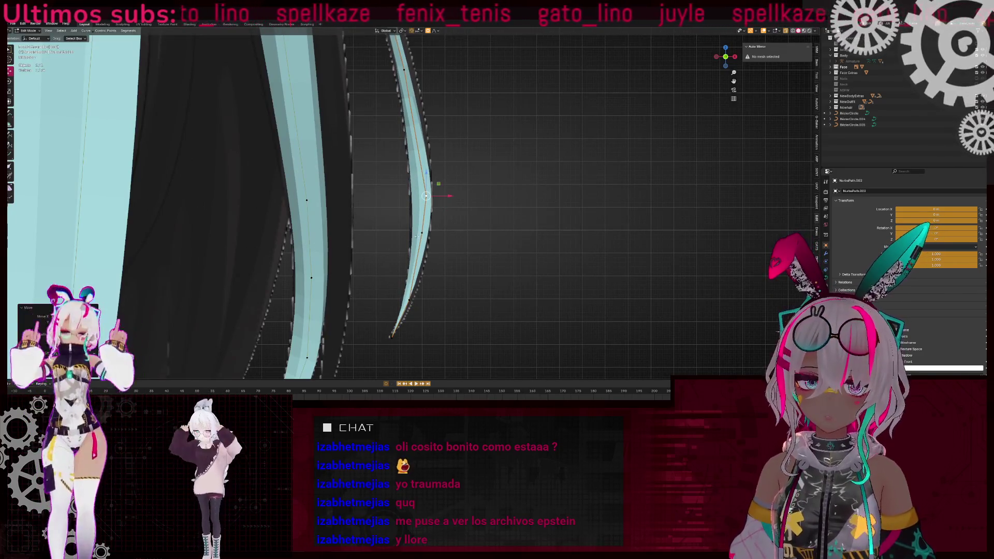
scroll(454, 233, "up", 7)
key("g")
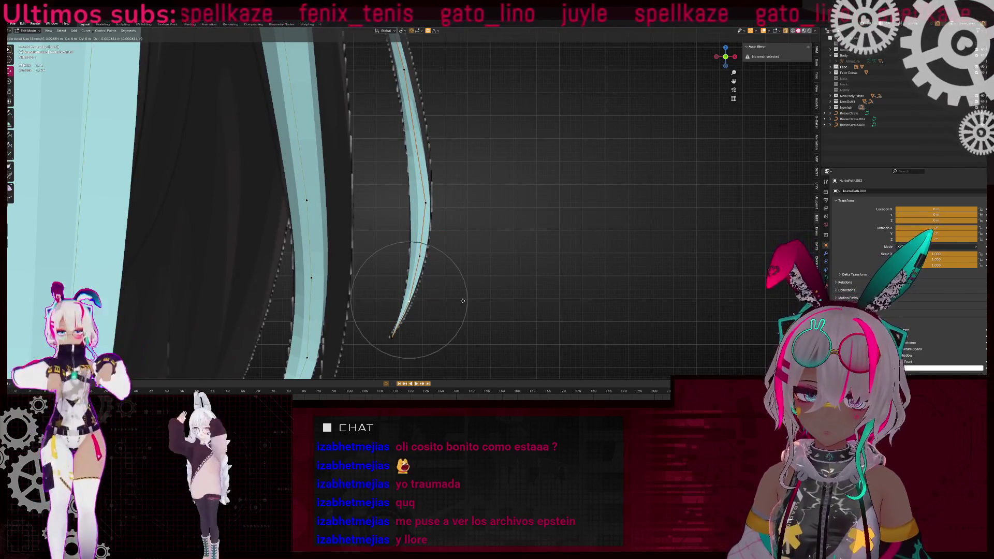
left_click(459, 314)
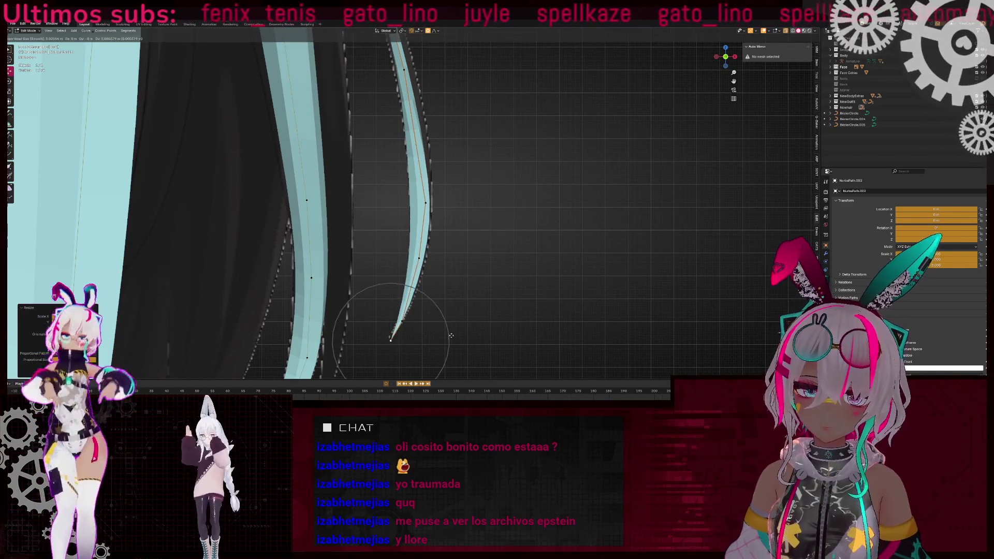
key("g")
key("Escape")
- Rotate the tip control point to fix the thin strand's twist along the reference
mouse_move(484, 173)
middle_mouse_down()
mouse_move(438, 196)
mouse_move(455, 280)
middle_mouse_up()
middle_click_drag(437, 161, 394, 156)
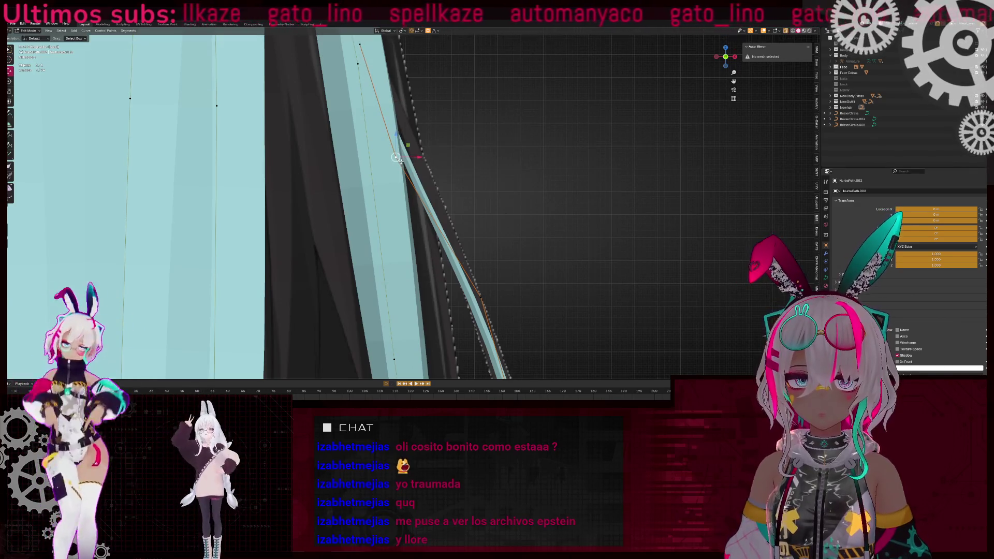
left_click(464, 163)
scroll(453, 170, "down", 5)
middle_click_drag(453, 169, 497, 156)
key("r")
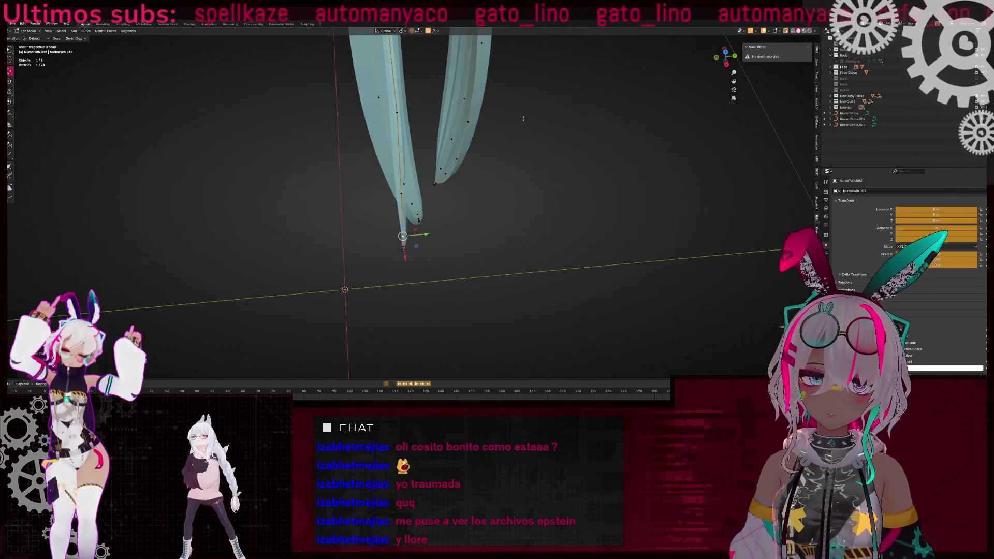
scroll(523, 117, "up", 4)
mouse_move(521, 115)
middle_mouse_down()
mouse_move(510, 109)
mouse_move(469, 218)
middle_mouse_up()
left_click(510, 109)
- Nudge a control point along Y and return to front orthographic view
mouse_move(387, 190)
middle_mouse_down()
mouse_move(435, 161)
mouse_move(464, 173)
mouse_move(459, 166)
mouse_move(461, 185)
mouse_move(365, 178)
mouse_move(453, 175)
middle_mouse_up()
key("g")
key("y")
key("Return")
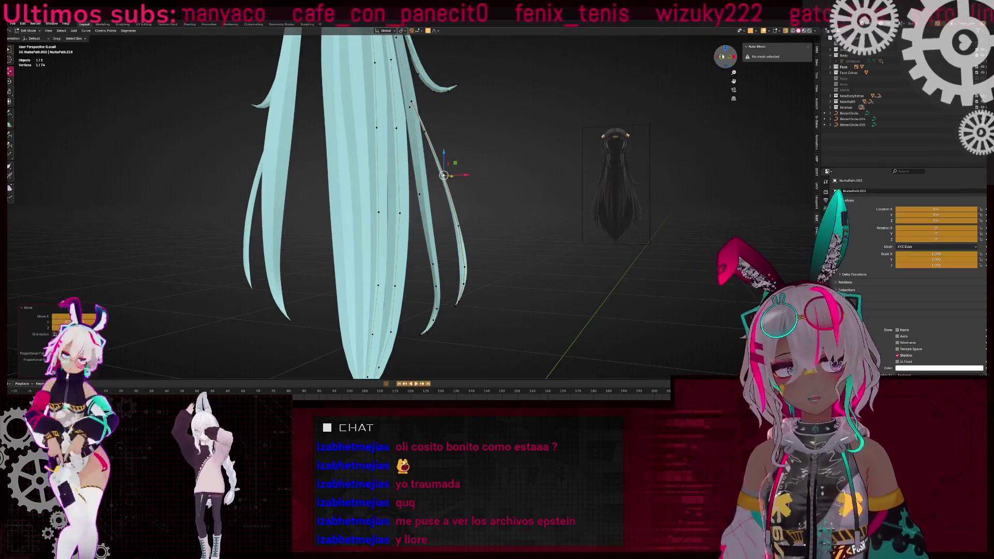
key("KP_1")
scroll(470, 252, "up", 3)
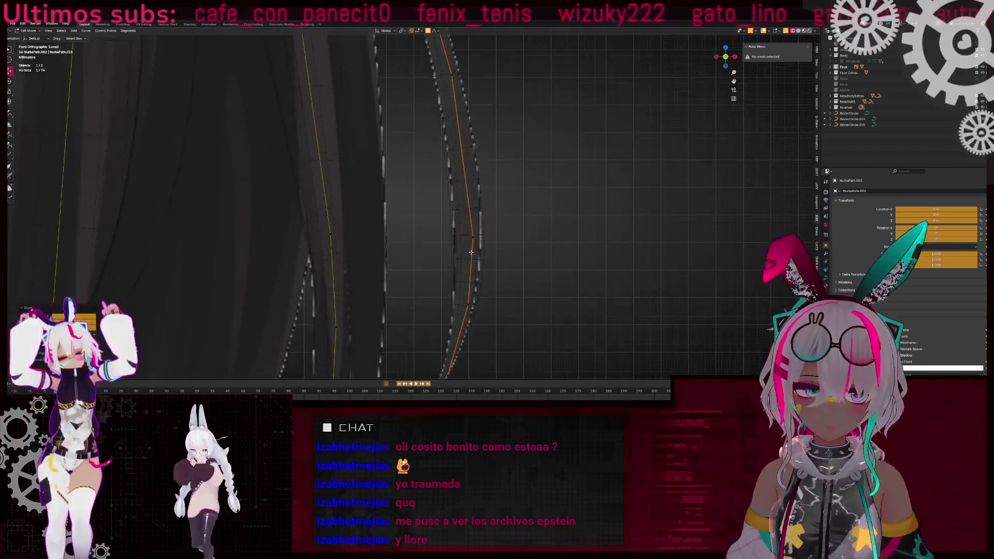
- Confirm the curve point adjustment and compare the lower strand against the dark reference in X-ray
left_click(571, 223)
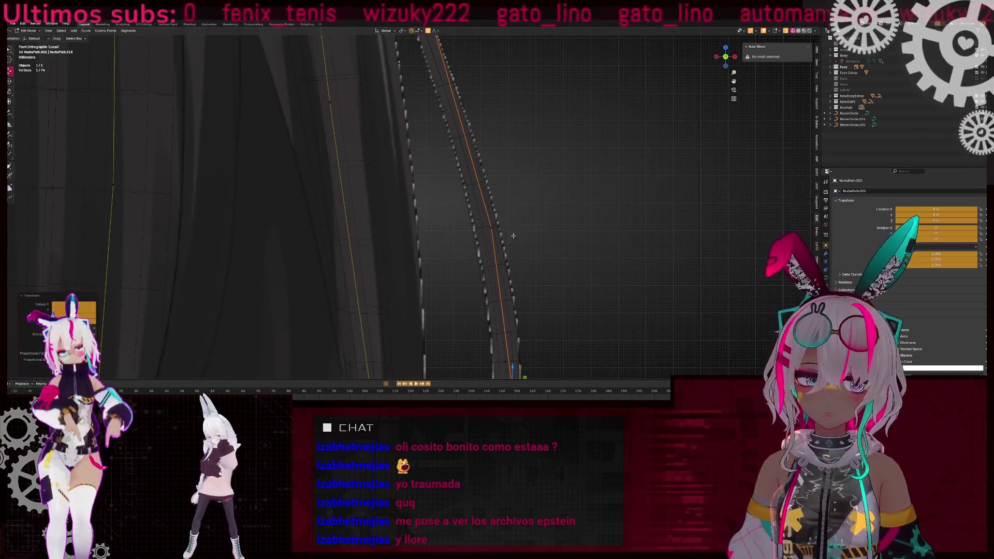
scroll(517, 235, "down", 2)
scroll(469, 202, "down", 2)
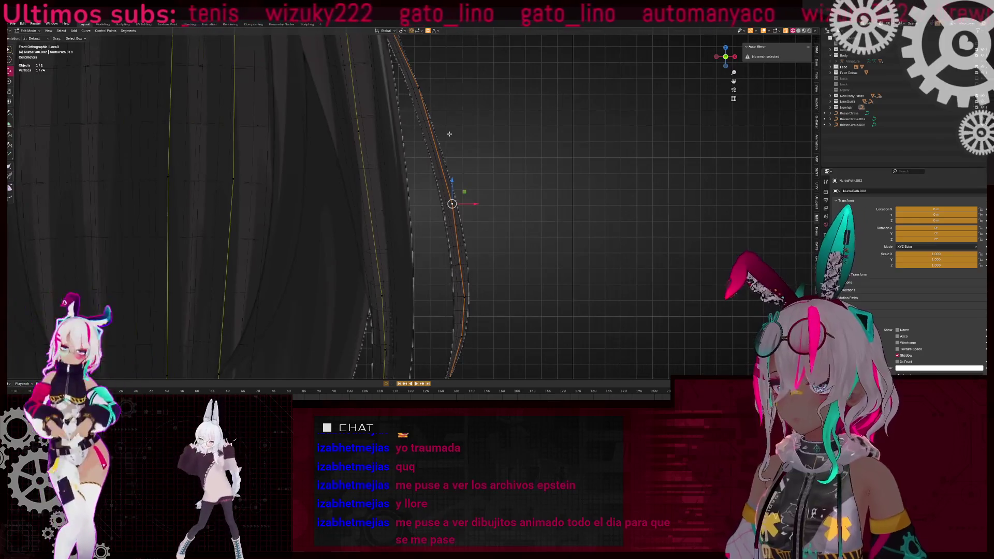
key("alt+z")
mouse_move(468, 133)
middle_mouse_down("shift")
mouse_move(484, 186)
mouse_move(451, 152)
middle_mouse_up("shift")
key("alt+z")
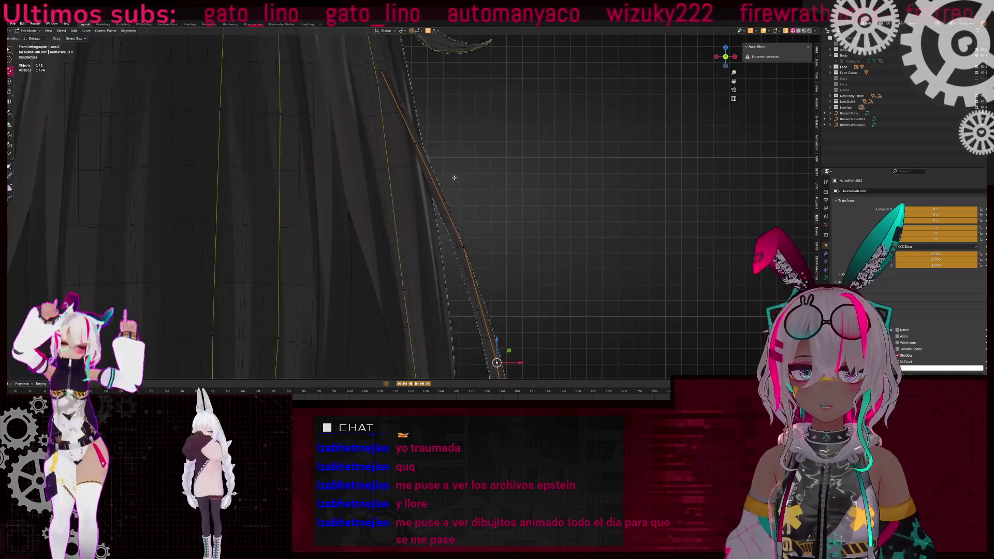
key("alt+z")
- Move the strand's lower point down and right with proportional falloff, then rotate it into place
key("alt+z")
key("g")
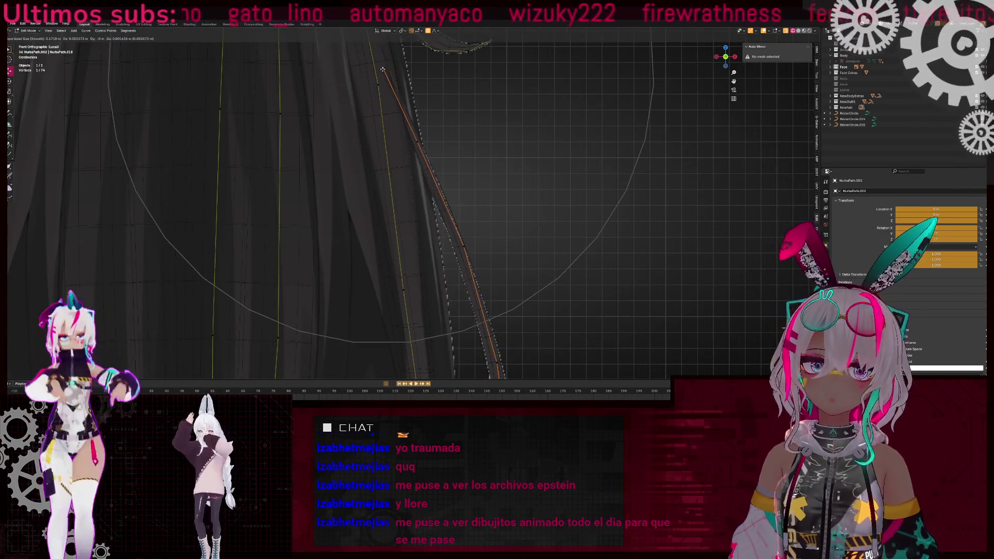
key("alt+z")
mouse_move(424, 155)
middle_mouse_down()
mouse_move(461, 170)
mouse_move(428, 183)
mouse_move(421, 153)
middle_mouse_up()
left_click_drag(422, 153, 431, 167)
key("r")
left_click(551, 262)
- Inspect the reshaped strand up close and return to Object Mode
scroll(518, 258, "up", 5)
middle_click_drag(518, 259, 539, 240)
key("Tab")
scroll(494, 181, "down", 3)
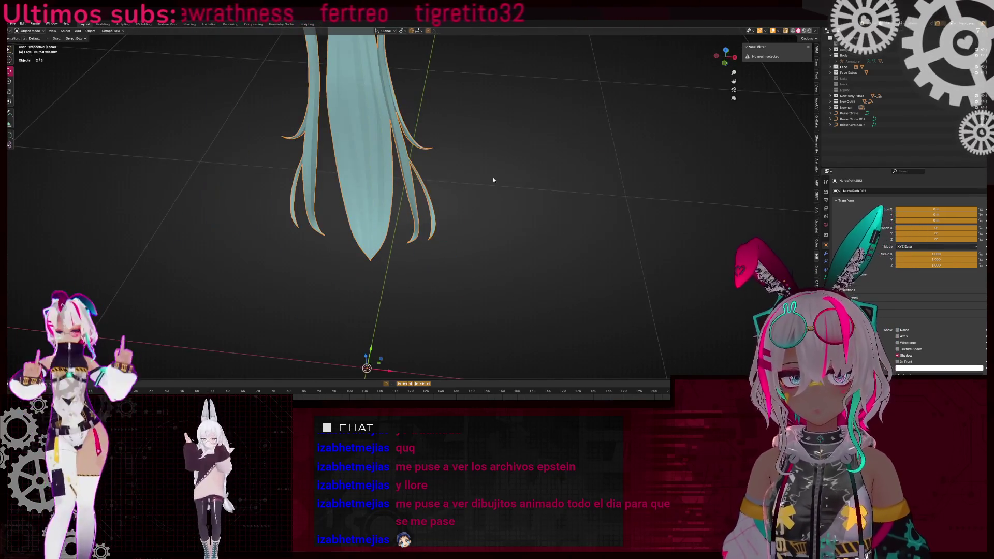
- Check the hair strands against the reference in Front Ortho with wireframe, then return to solid shading
left_click(723, 62)
scroll(482, 226, "up", 4)
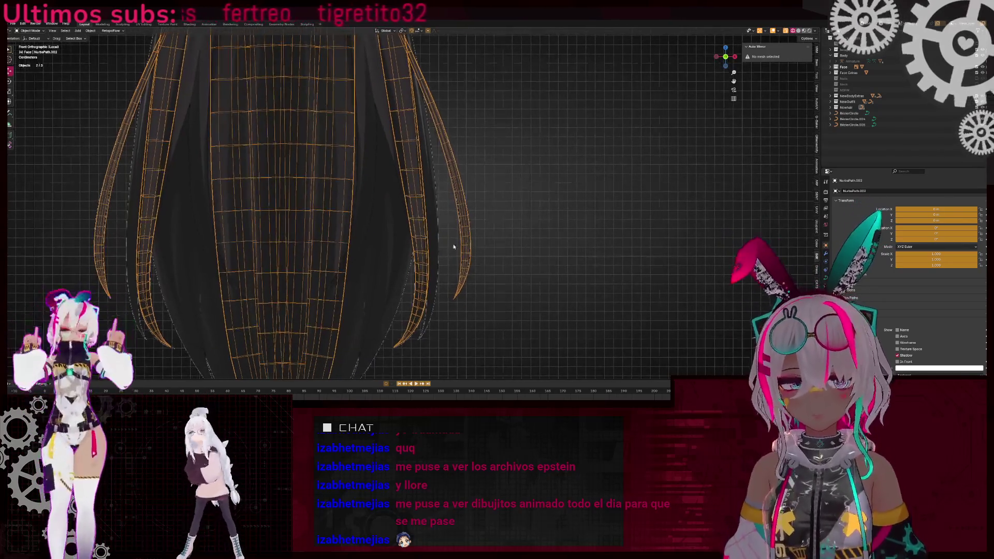
key("shift+z")
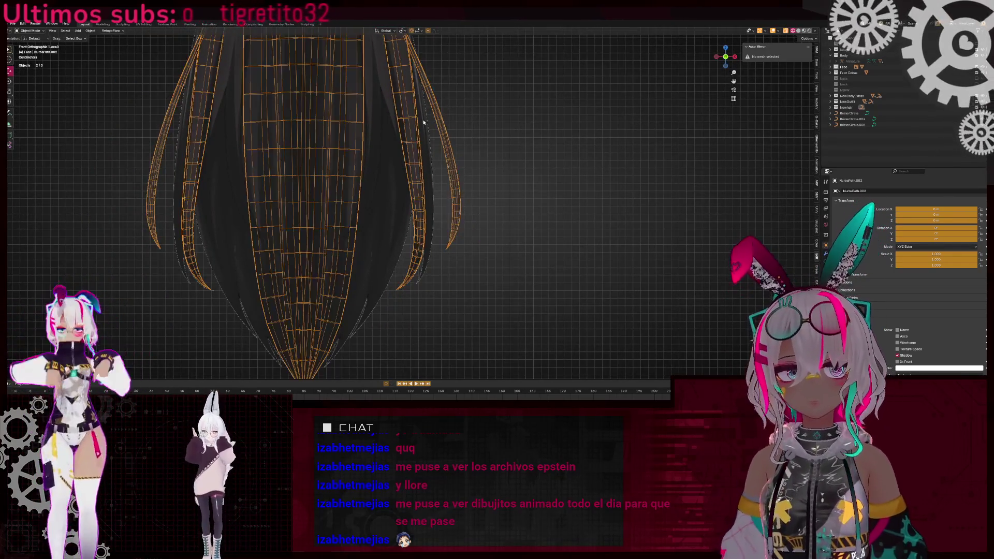
scroll(414, 203, "down", 2)
scroll(414, 203, "up", 1)
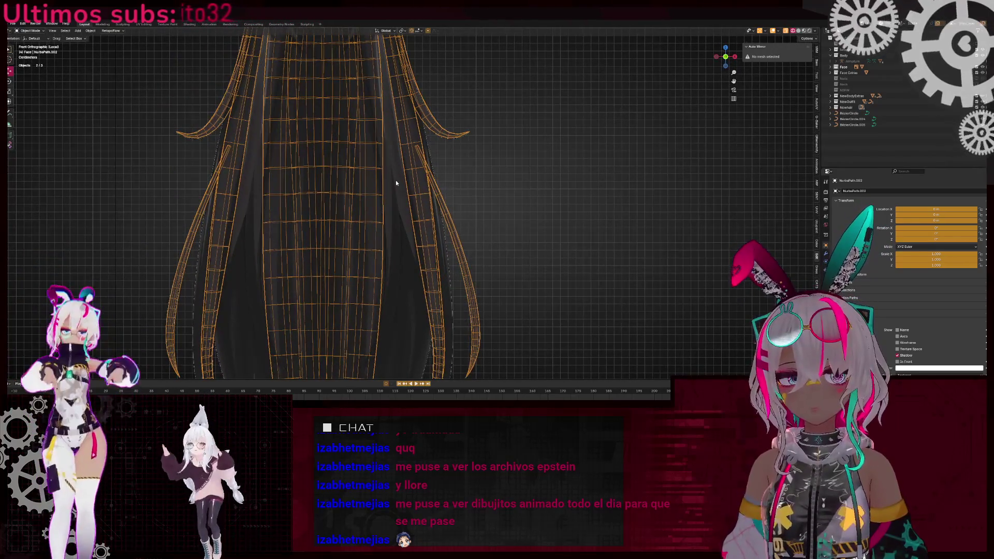
scroll(395, 180, "up", 5)
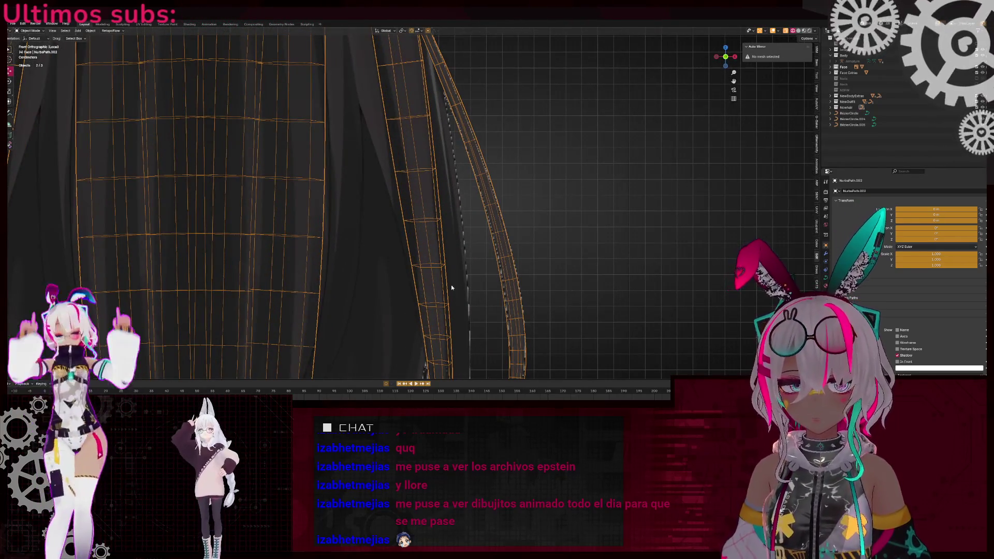
scroll(433, 244, "down", 8)
key("shift+z")
- Re-enter Edit Mode on the hair curve and select a control point at a strand top
key("Tab")
mouse_move(411, 195)
middle_mouse_down()
mouse_move(455, 206)
mouse_move(408, 195)
middle_mouse_up()
scroll(408, 195, "up", 5)
left_click(320, 182)
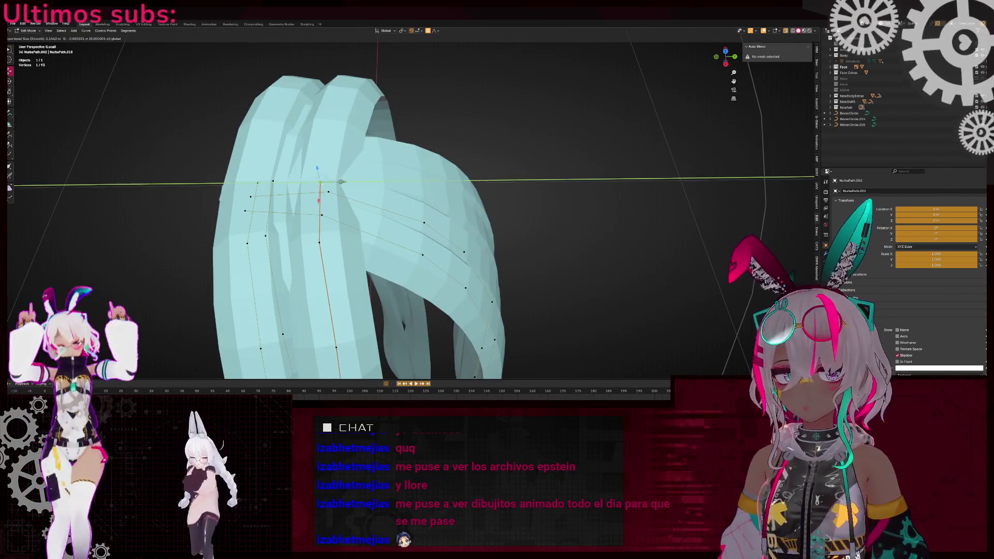
- Rotate the strand-top control point, then select a point near a strand tip from below
key("r")
left_click(482, 141)
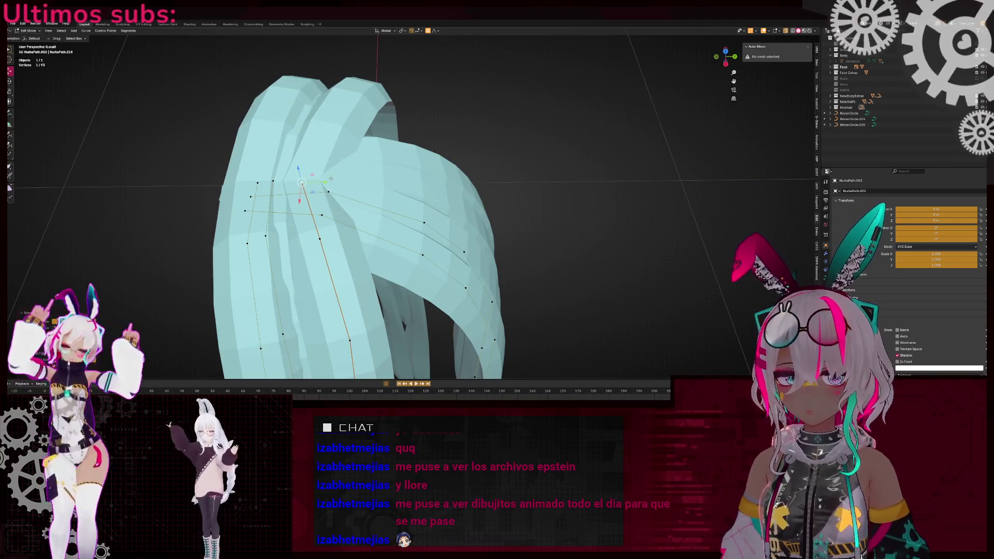
scroll(332, 179, "down", 5)
scroll(362, 207, "up", 4)
mouse_move(332, 179)
middle_mouse_down()
mouse_move(362, 207)
mouse_move(395, 216)
mouse_move(455, 213)
mouse_move(550, 238)
mouse_move(438, 312)
middle_mouse_up()
scroll(466, 207, "up", 3)
left_click(465, 204)
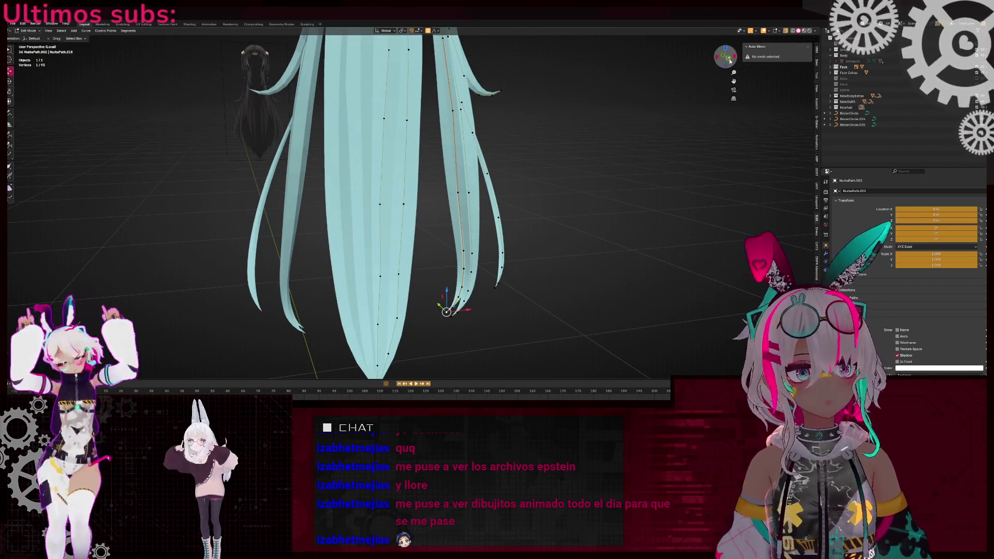
- In Front view X-ray, bend the right-hand strand by rotating a higher control point with smooth falloff
left_click(730, 61)
key("alt+z")
scroll(444, 206, "up", 3)
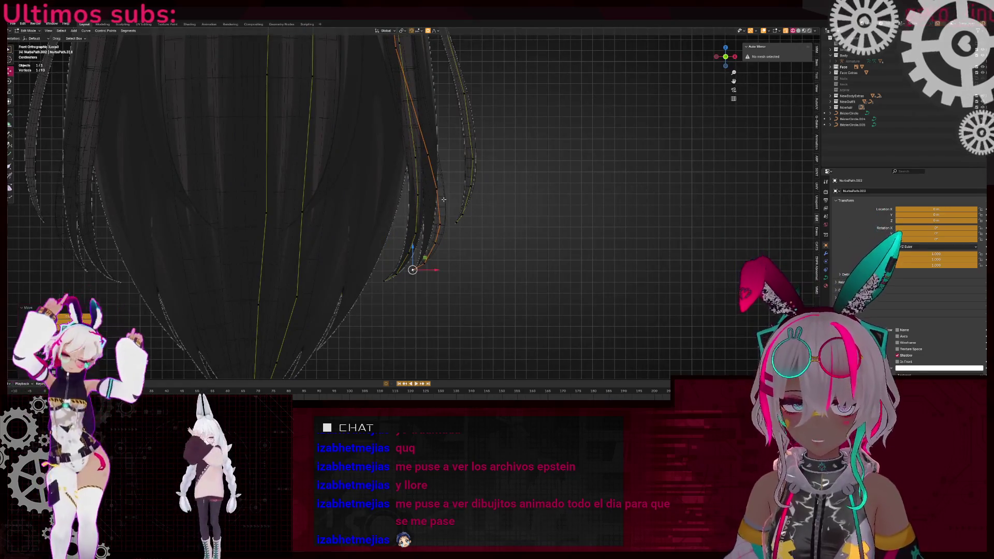
left_click(434, 155)
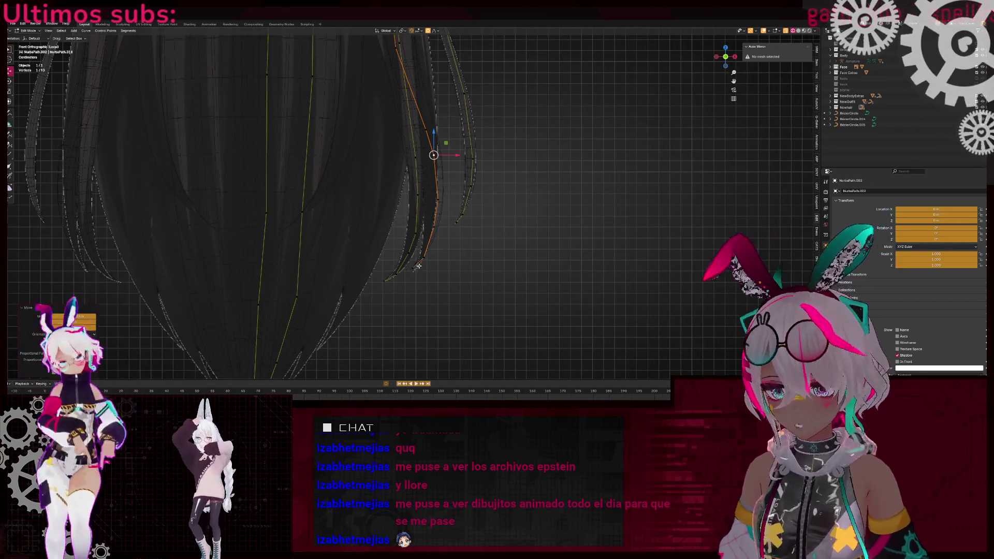
scroll(427, 263, "up", 3)
key("r")
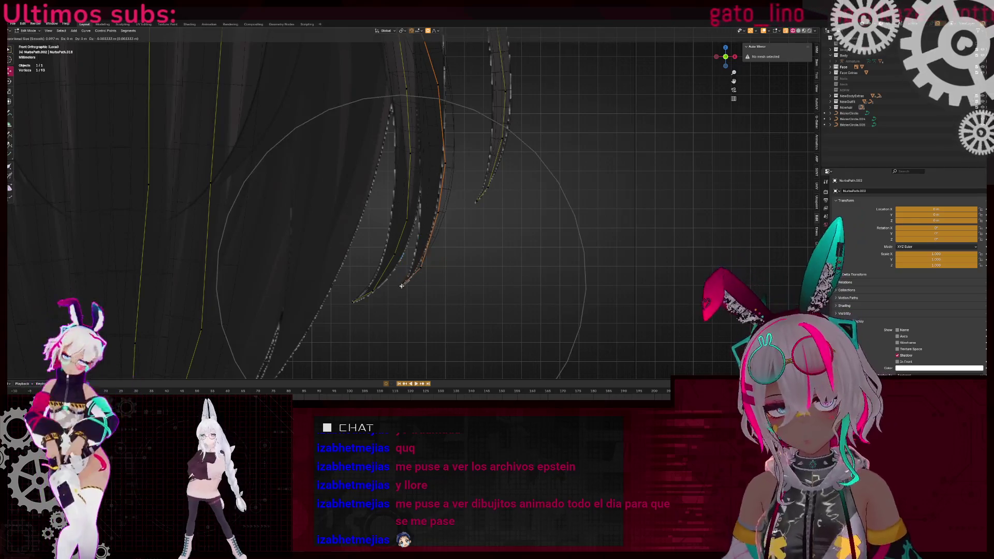
left_click(596, 205)
scroll(385, 148, "down", 4)
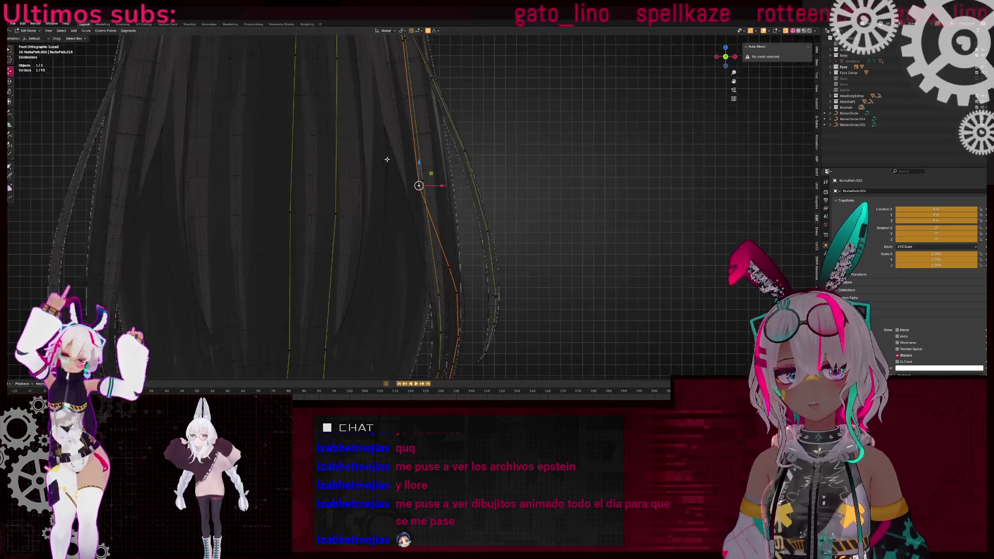
scroll(420, 148, "up", 3, "shift")
- Retry turning the strand point to follow the reference, cancel, and inspect the teal strands
key("r")
key("Escape")
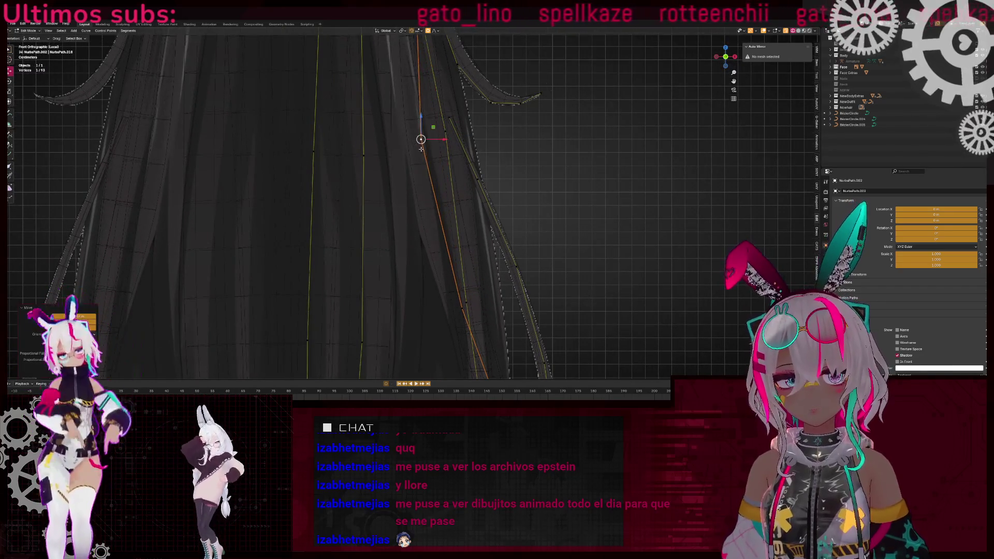
middle_click_drag(417, 137, 466, 155)
key("r")
key("Escape")
mouse_move(547, 161)
middle_mouse_down()
mouse_move(404, 227)
mouse_move(415, 210)
mouse_move(419, 232)
mouse_move(443, 174)
mouse_move(432, 161)
mouse_move(456, 161)
middle_mouse_up()
scroll(414, 198, "down", 3)
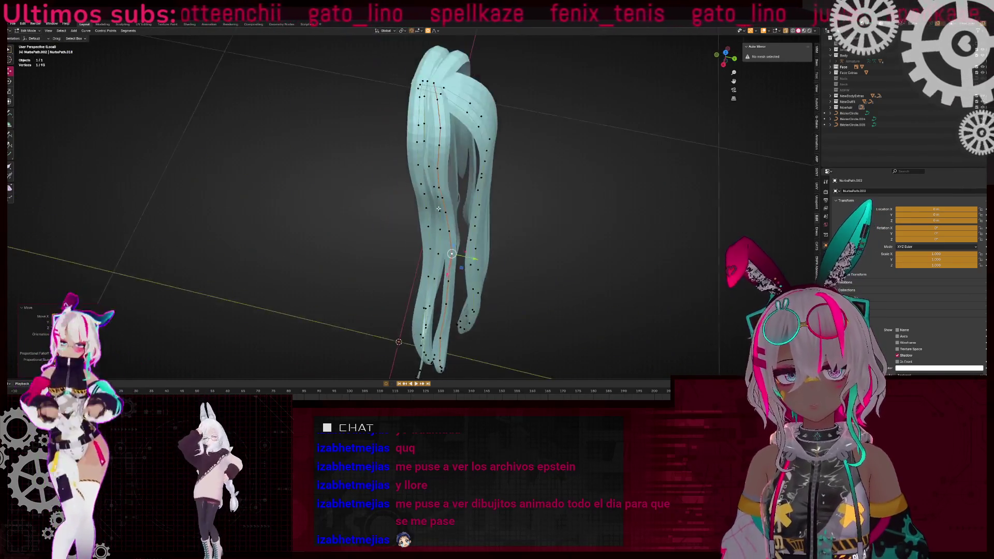
- Shift the selected control points to the right and view the looped strand from the front
scroll(474, 154, "up", 4)
scroll(505, 187, "down", 3)
middle_click_drag(506, 186, 442, 248)
scroll(441, 249, "up", 3)
key("g")
left_click(456, 216)
mouse_move(455, 229)
middle_mouse_down()
mouse_move(430, 276)
mouse_move(476, 247)
mouse_move(400, 125)
middle_mouse_up()
scroll(442, 253, "down", 3)
- Smoothly move and rotate a looped strand point from a steep angle
mouse_move(427, 206)
middle_mouse_down()
mouse_move(502, 204)
mouse_move(441, 233)
mouse_move(366, 175)
mouse_move(378, 176)
middle_mouse_up()
key("g")
left_click(362, 169)
key("r")
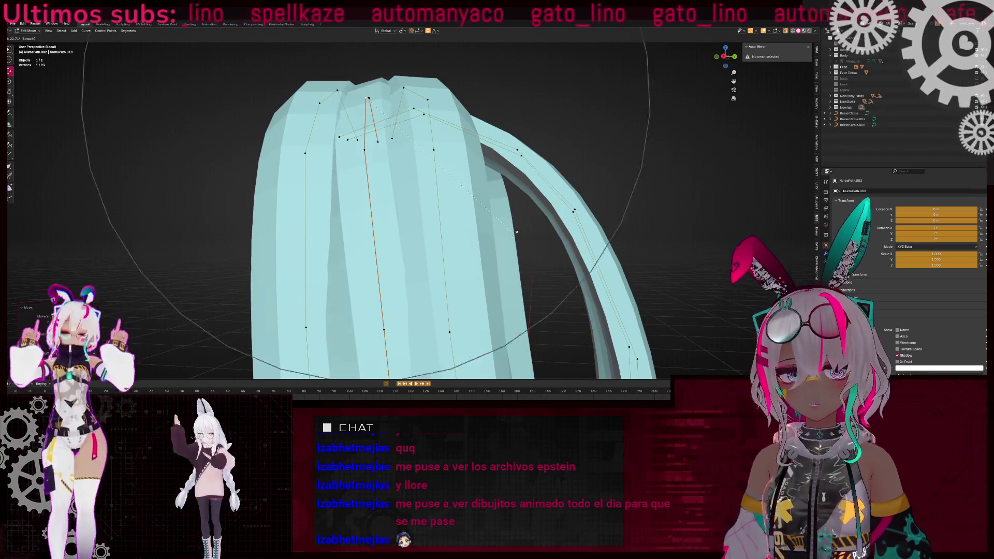
left_click(516, 233)
- Make a further smooth move and rotation of the strand so the hair tips flow naturally
mouse_move(515, 233)
middle_mouse_down()
mouse_move(375, 263)
mouse_move(424, 131)
middle_mouse_up()
key("g")
left_click(375, 263)
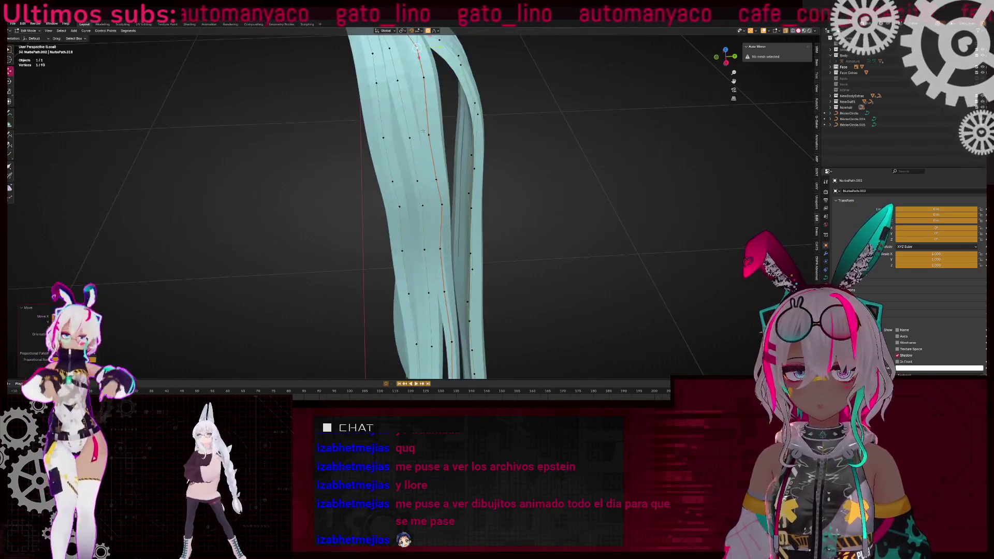
middle_click_drag(430, 181, 451, 166)
key("r")
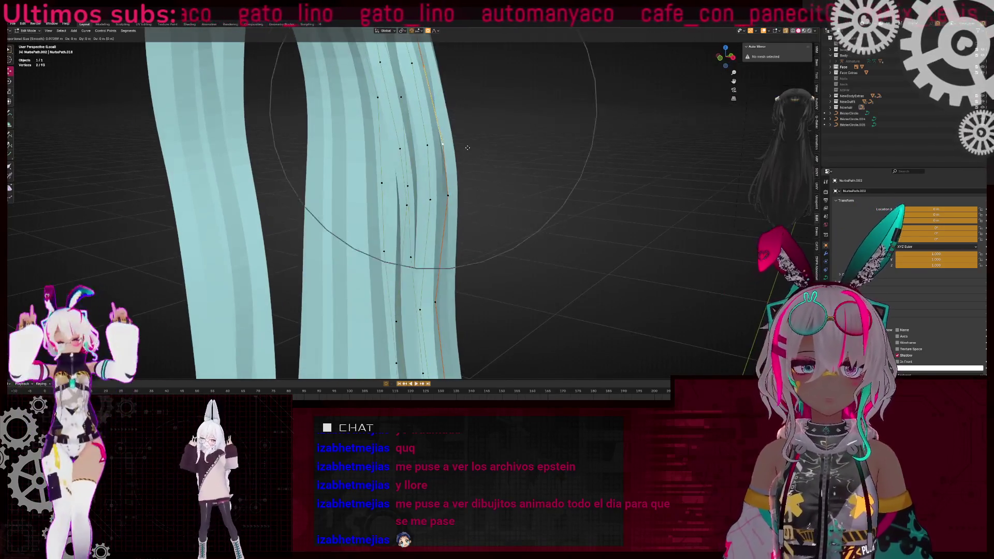
left_click(715, 212)
middle_click_drag(715, 212, 447, 177)
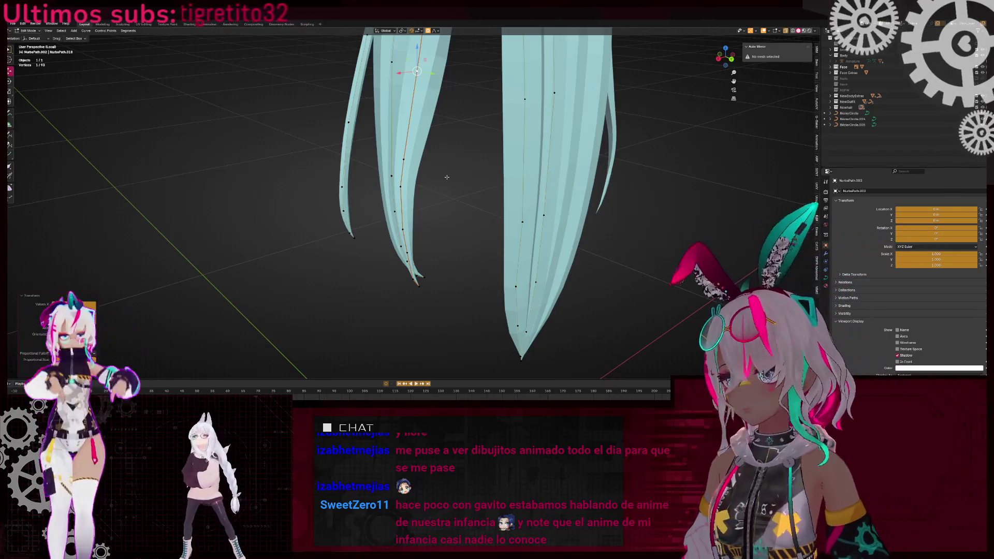
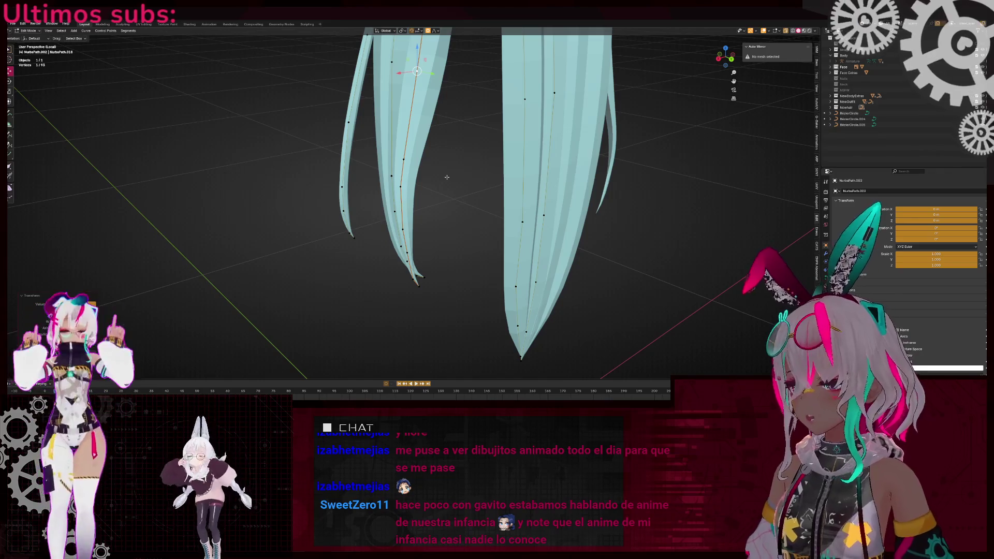
- In front X-ray view, move a side strand control point to the right with proportional editing
middle_click_drag(448, 175, 479, 238)
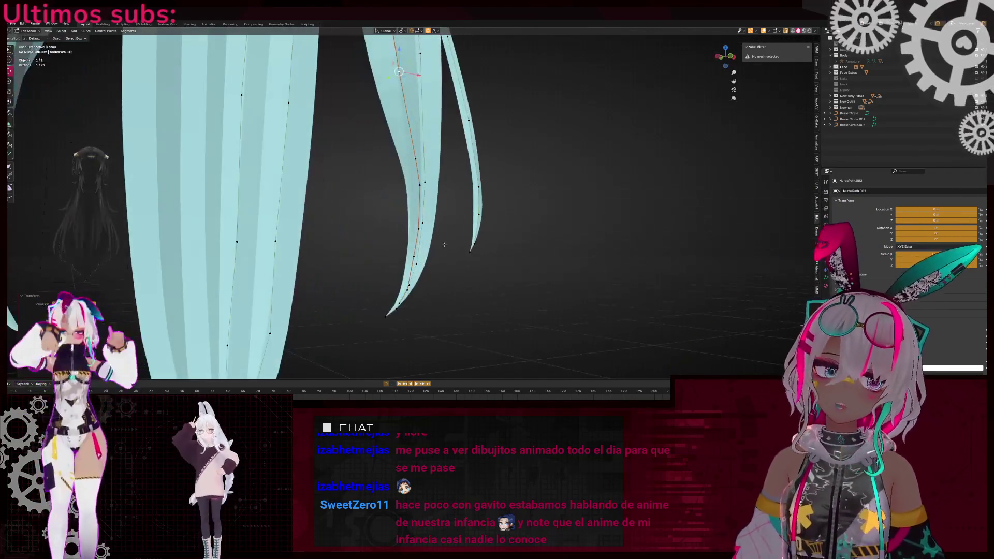
scroll(441, 310, "up", 2)
scroll(441, 309, "down", 3)
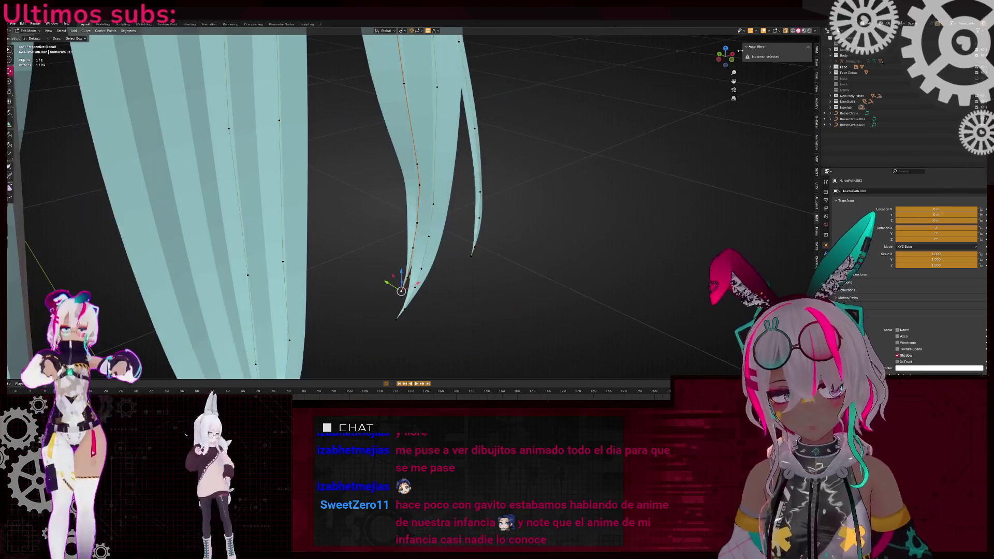
left_click(734, 59)
key("shift+z")
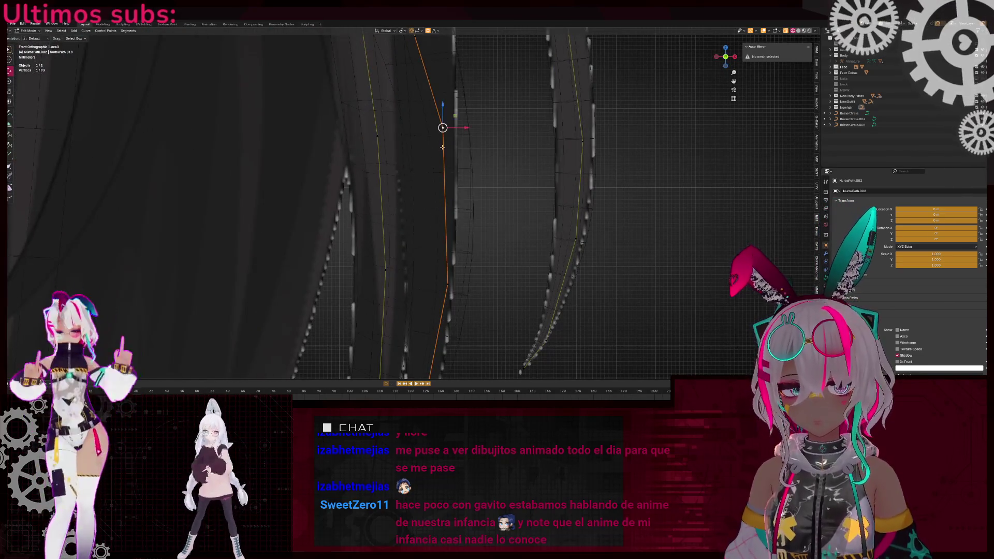
scroll(465, 278, "down", 1)
left_click(438, 139)
key("g")
left_click(460, 139)
- Nudge the strand's upper control point slightly down and to the right
scroll(440, 155, "down", 3)
scroll(405, 182, "up", 3)
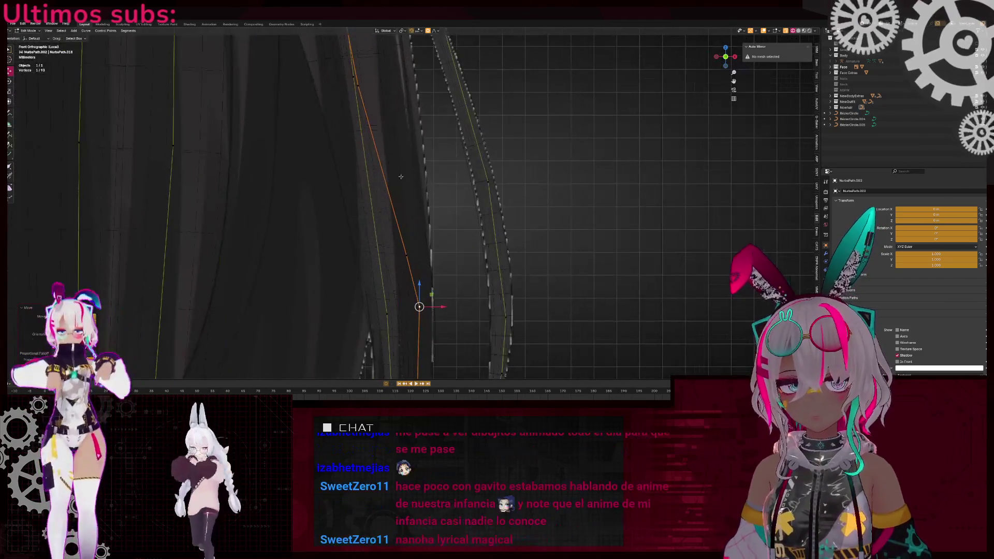
left_click(367, 83)
key("g")
left_click(376, 87)
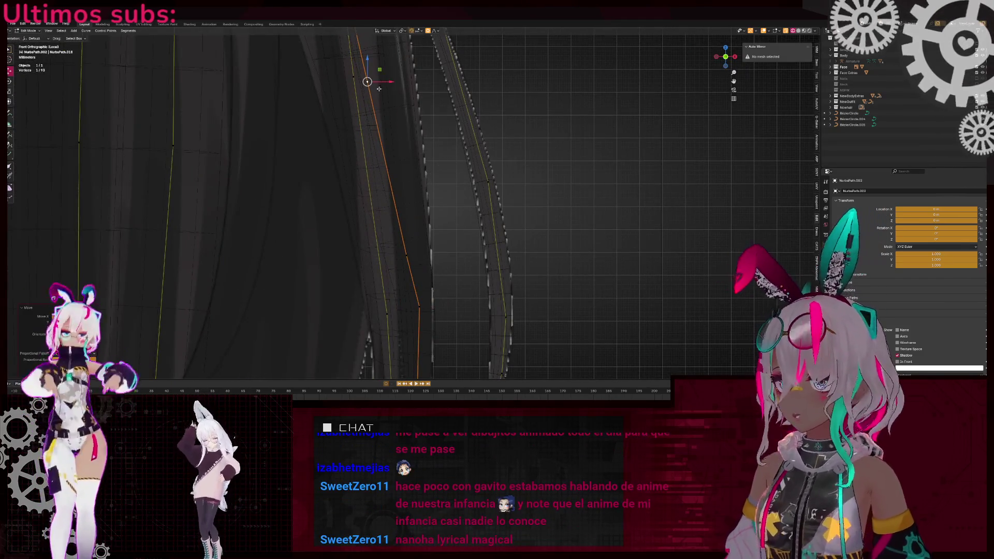
- Pull the control point near the strand tip upward, cancelling a stray extra move
scroll(503, 147, "down", 3)
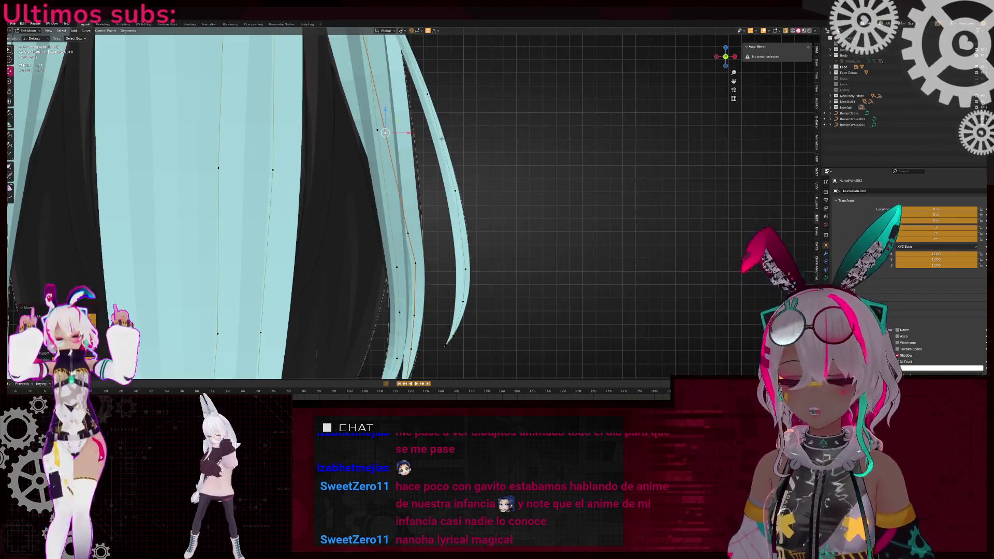
left_click(408, 234)
key("g")
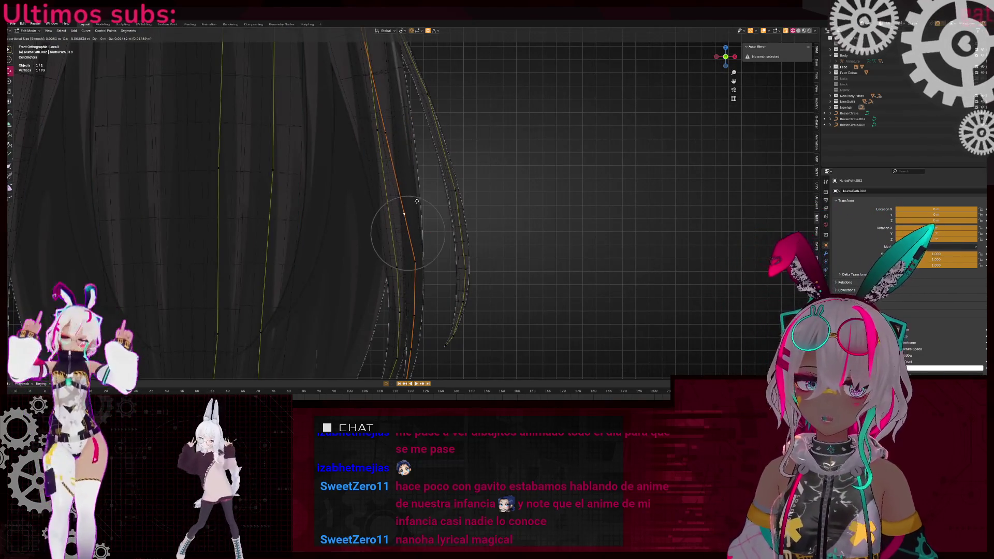
left_click(405, 204)
middle_click_drag(405, 205, 493, 210)
key("g")
right_click(536, 153)
scroll(536, 153, "down", 3)
- Try two front-to-back Y moves on a hair point, cancelling both
middle_click_drag(537, 153, 416, 156)
key("g")
key("y")
right_click(419, 135)
scroll(444, 237, "down", 3)
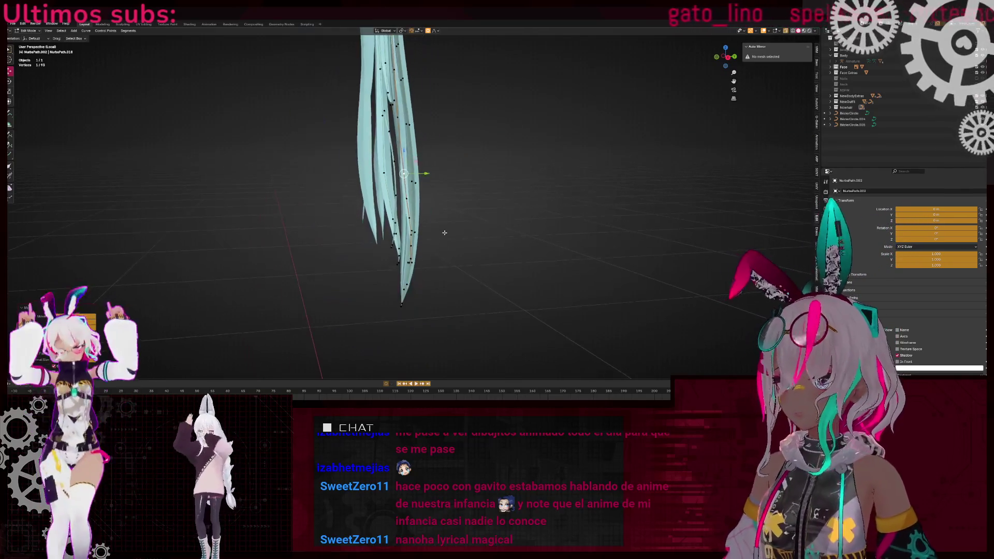
scroll(421, 253, "up", 3)
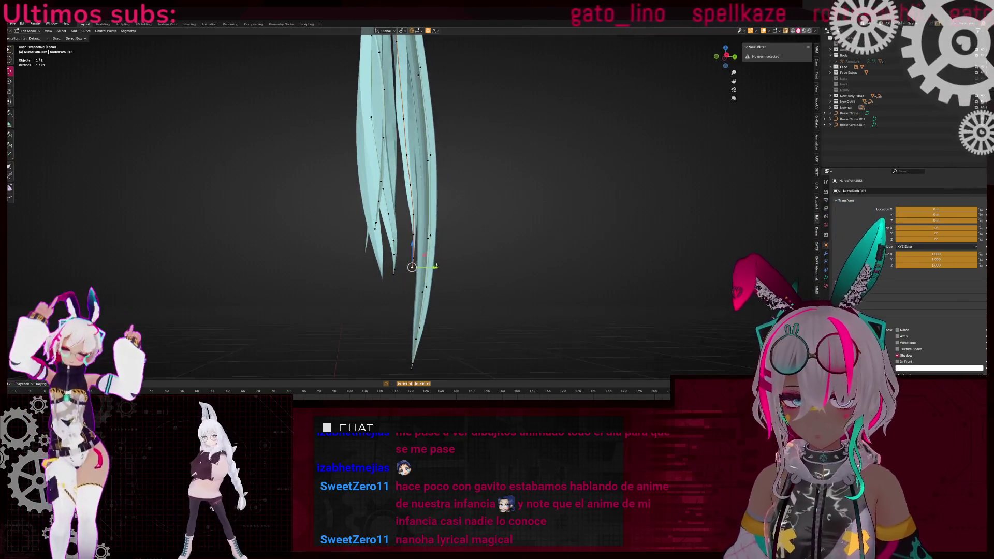
key("g")
key("y")
scroll(417, 271, "down", 5)
right_click(420, 271)
- Shift the selected hair point sideways along the X axis
mouse_move(420, 271)
middle_mouse_down()
mouse_move(410, 311)
mouse_move(385, 220)
middle_mouse_up()
key("g")
key("x")
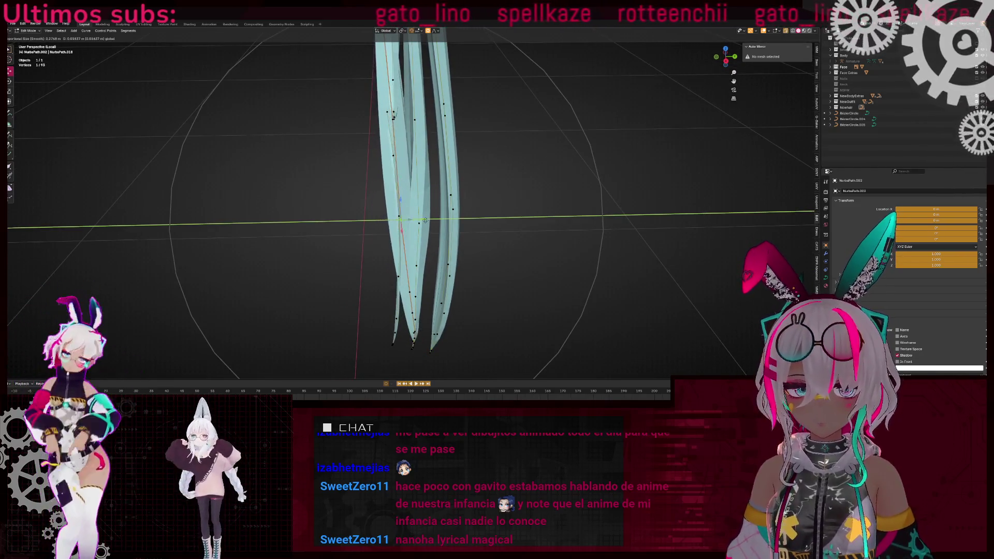
left_click(400, 227)
scroll(400, 228, "up", 2)
- Move the strand points twice along Y with falloff to stagger the tips
mouse_move(400, 228)
middle_mouse_down()
mouse_move(379, 176)
mouse_move(394, 181)
mouse_move(390, 172)
middle_mouse_up()
key("g")
key("y")
left_click(424, 199)
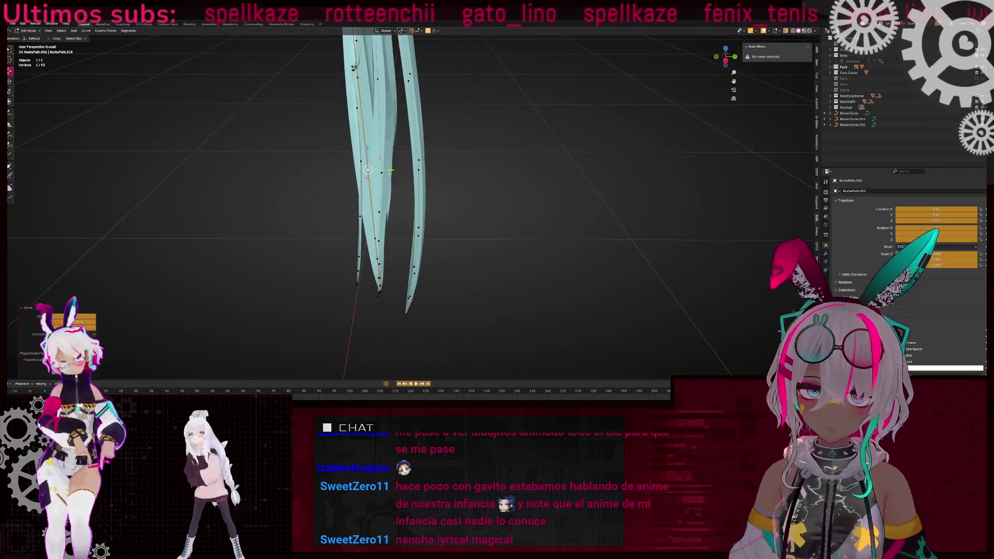
key("g")
key("y")
left_click(409, 162)
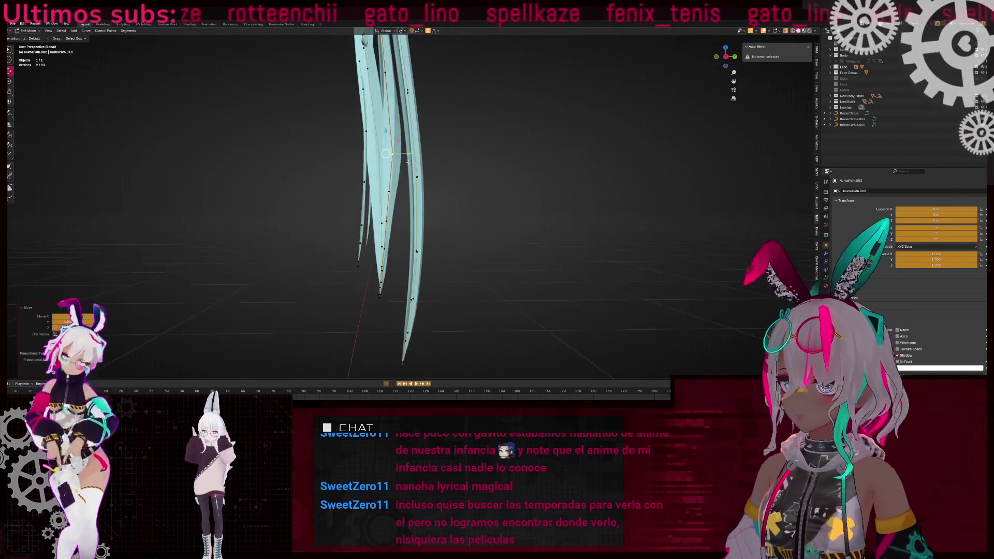
middle_click_drag(467, 142, 474, 176)
middle_click_drag(479, 221, 487, 185)
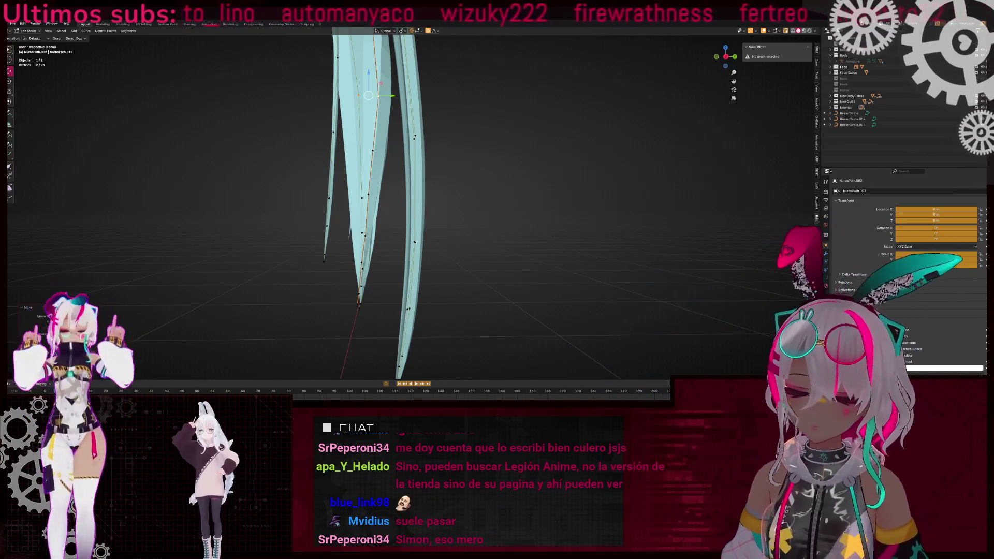
- Enter Edit Mode and shift the strand's selected points sideways along X
mouse_move(423, 185)
middle_mouse_down()
mouse_move(477, 217)
mouse_move(413, 192)
mouse_move(419, 153)
mouse_move(475, 152)
mouse_move(311, 168)
mouse_move(393, 176)
middle_mouse_up()
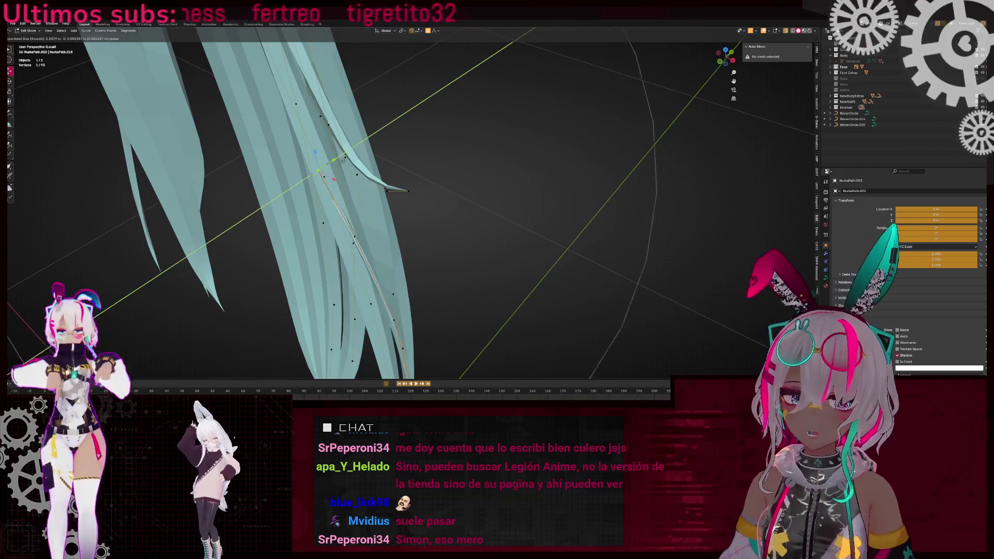
mouse_move(455, 178)
middle_mouse_down()
mouse_move(521, 183)
mouse_move(393, 176)
mouse_move(350, 231)
middle_mouse_up()
key("Tab")
key("Tab")
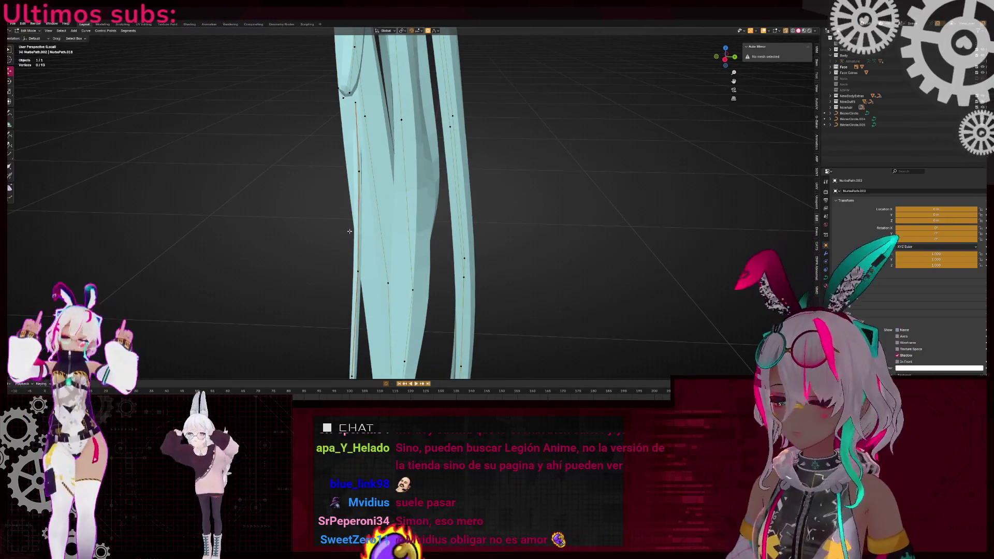
mouse_move(425, 208)
middle_mouse_down()
mouse_move(454, 205)
mouse_move(395, 224)
mouse_move(388, 251)
middle_mouse_up()
key("g")
key("x")
left_click(384, 243)
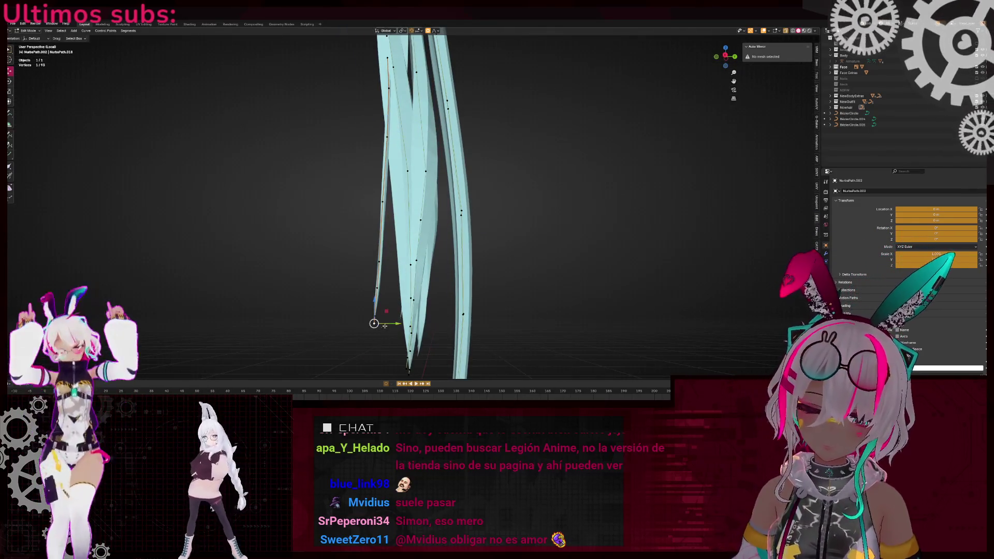
- Flare the strand tip further out along X, then deselect all points
key("g")
key("x")
left_click(515, 271)
scroll(595, 219, "up", 5)
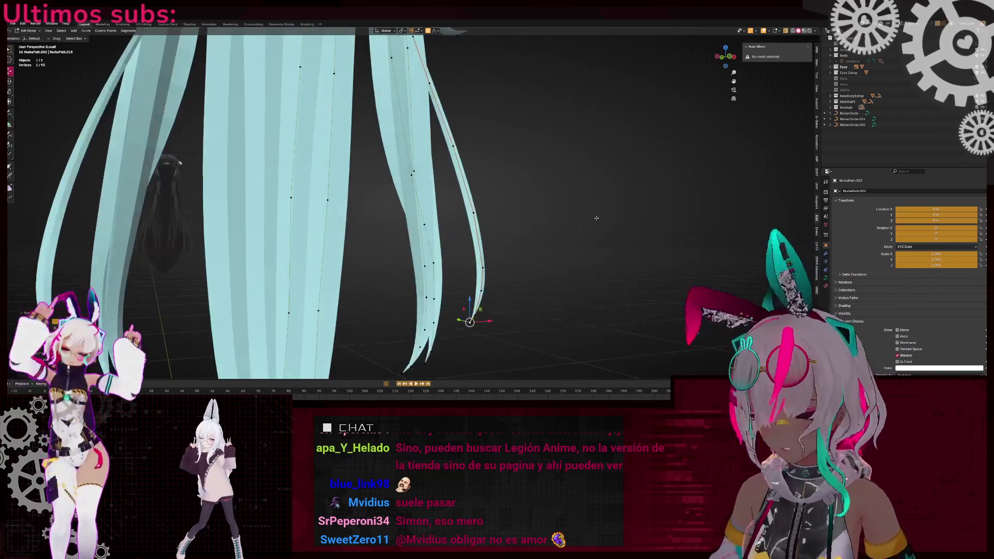
left_click(596, 220)
scroll(595, 219, "down", 6)
middle_click_drag(430, 136, 332, 159)
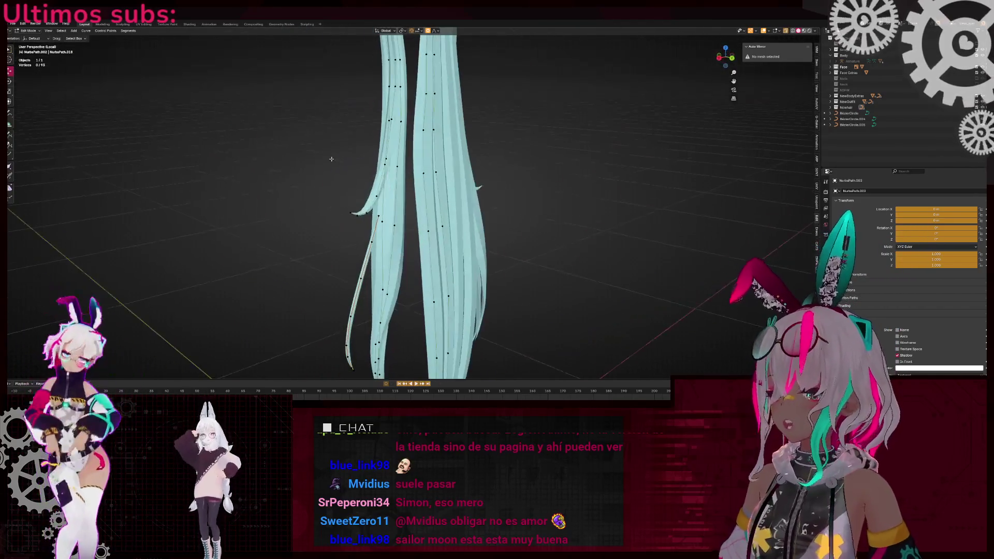
- Rotate the strand's lower points 20° with smooth proportional falloff
key("Tab")
mouse_move(464, 176)
middle_mouse_down()
mouse_move(492, 194)
mouse_move(387, 151)
mouse_move(409, 176)
middle_mouse_up()
key("Tab")
key("r")
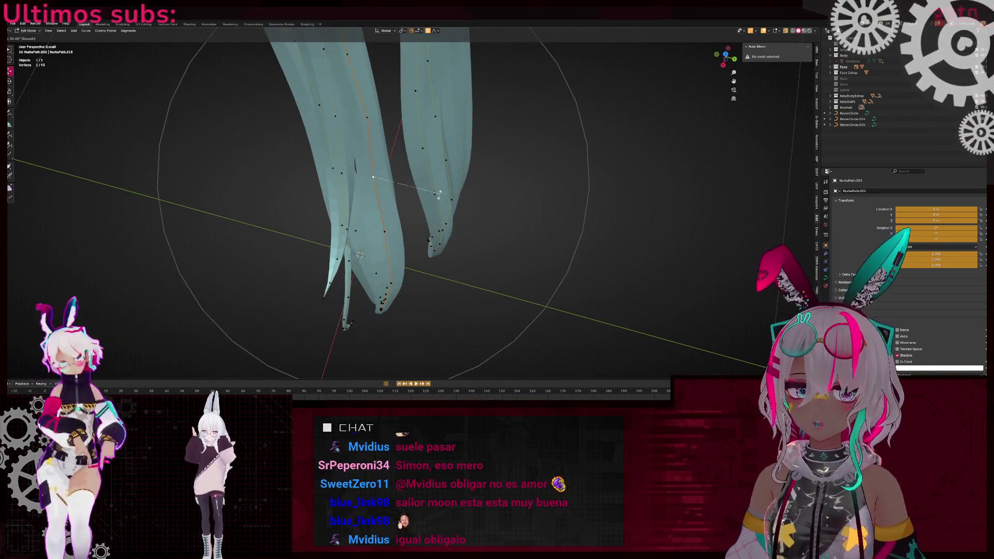
left_click(439, 194)
- Move a strand control point along Y, deselect all and return to Object Mode
middle_click_drag(439, 194, 455, 135)
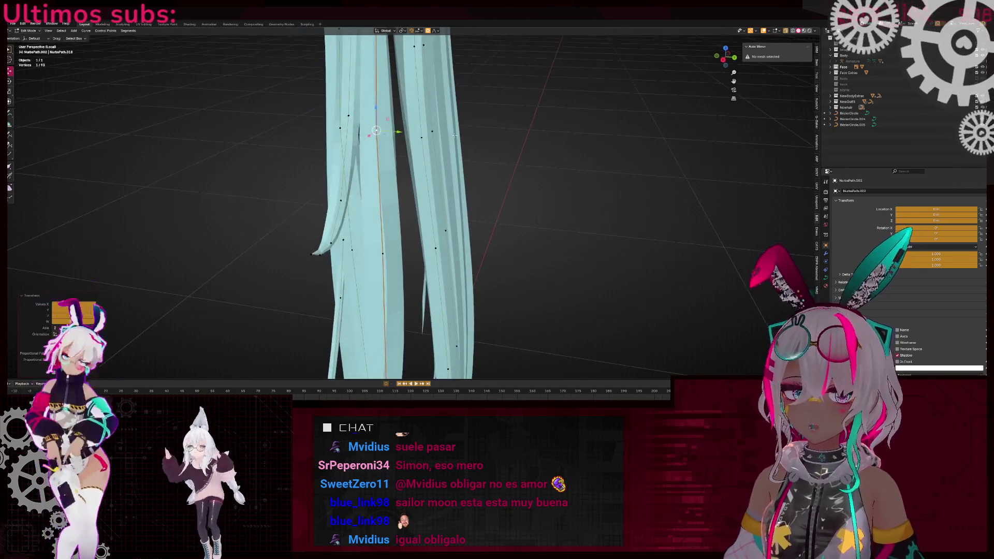
key("g")
left_click(410, 138)
key("g")
key("y")
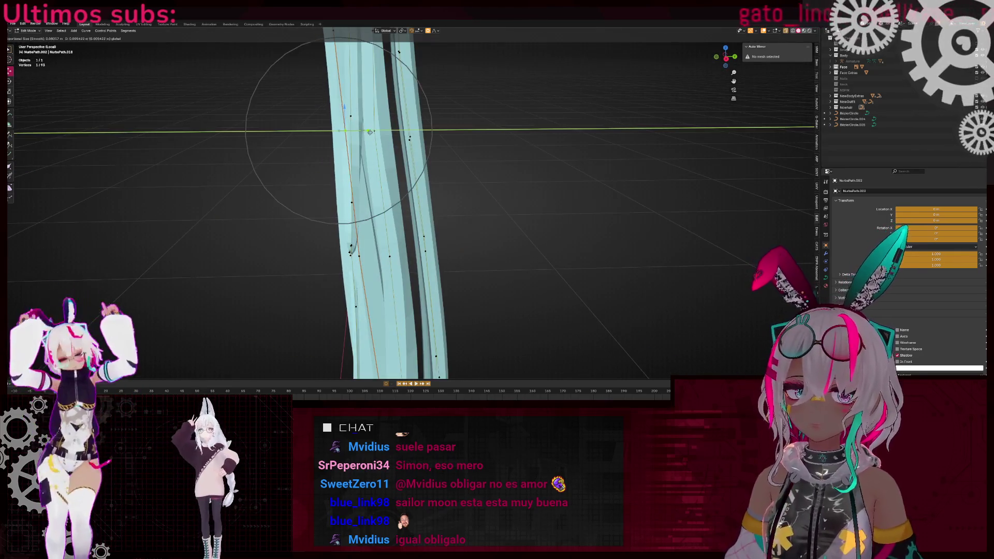
left_click(378, 124)
middle_click_drag(378, 124, 309, 258)
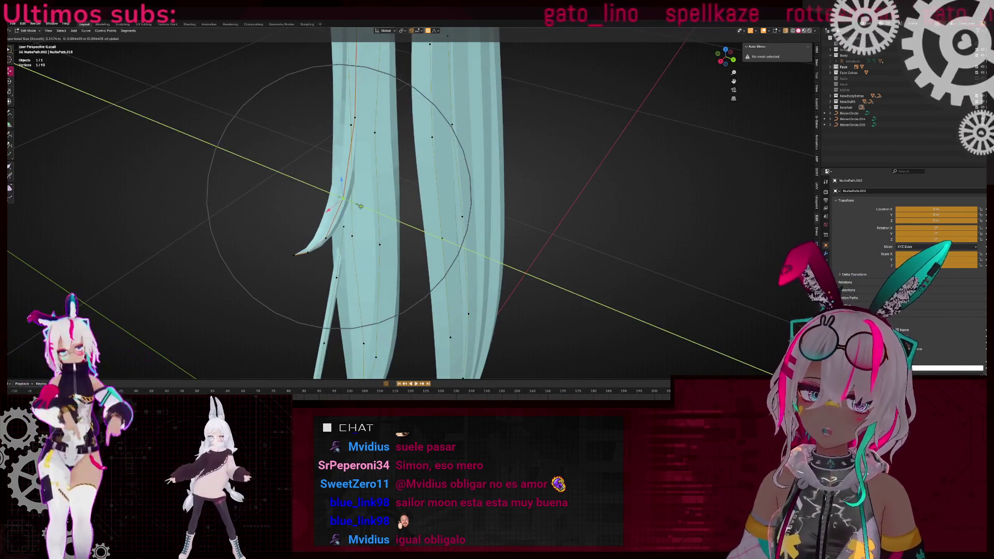
middle_click_drag(358, 205, 288, 152)
left_click(289, 152)
key("Tab")
scroll(445, 174, "down", 5)
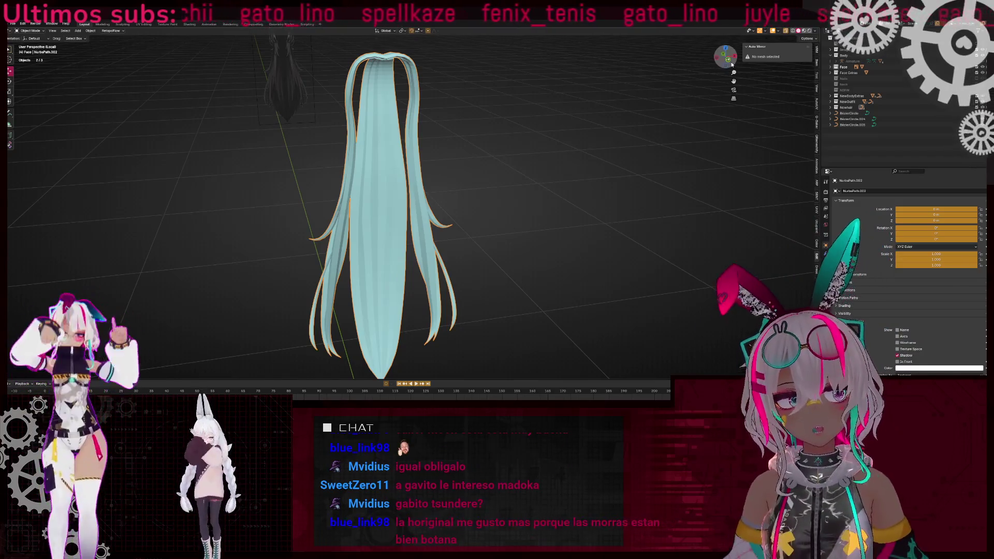
- Re-enter curve Edit Mode in front view with X-ray turned off
key("Tab")
key("KP_1")
scroll(428, 175, "up", 5)
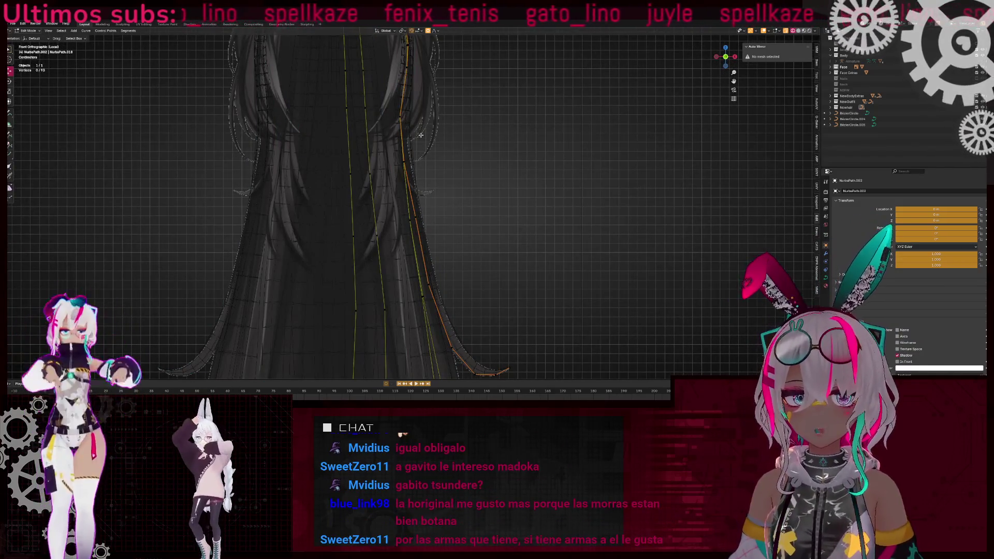
scroll(405, 122, "down", 3)
scroll(405, 122, "up", 2)
key("alt+z")
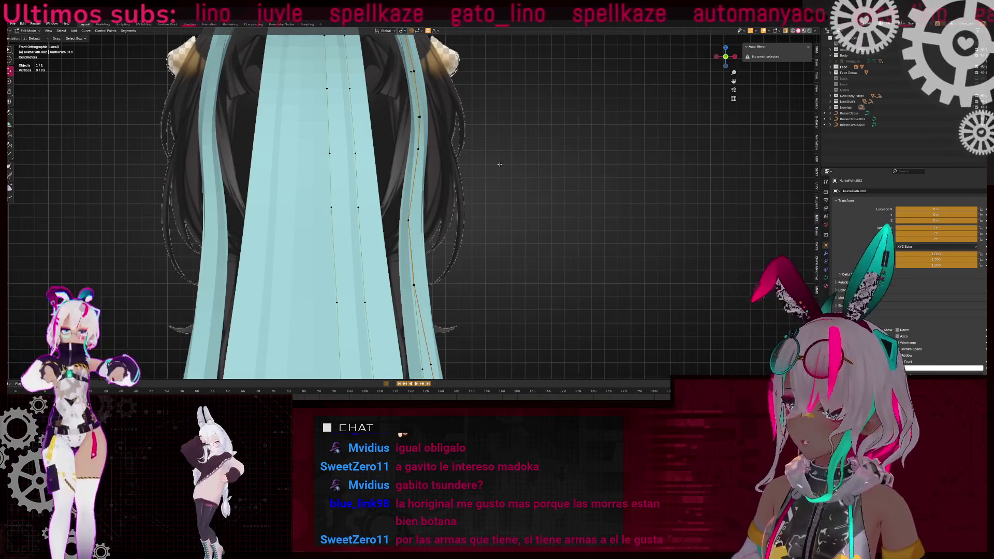
scroll(500, 164, "down", 3)
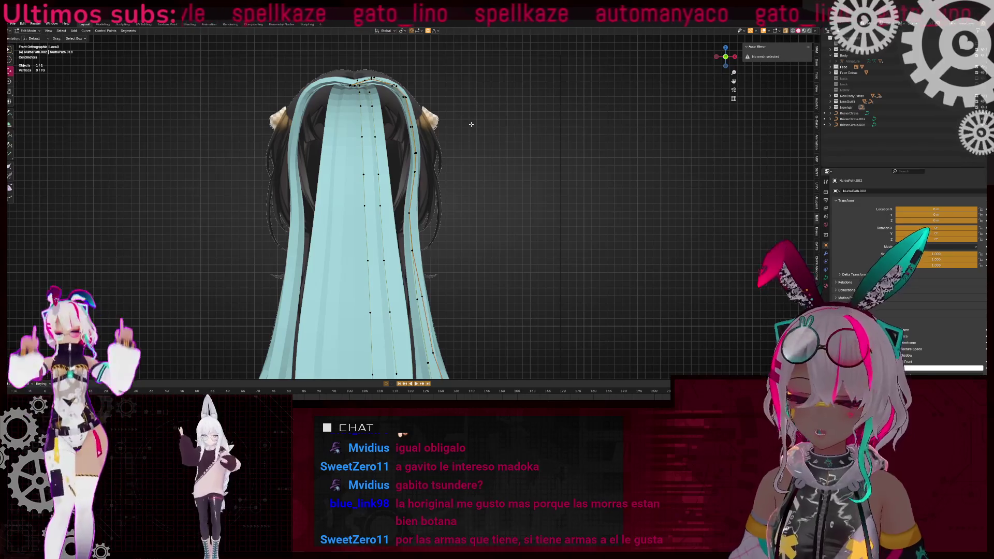
- In top view, move a side strand's control point outward in two nudges
left_click(725, 47)
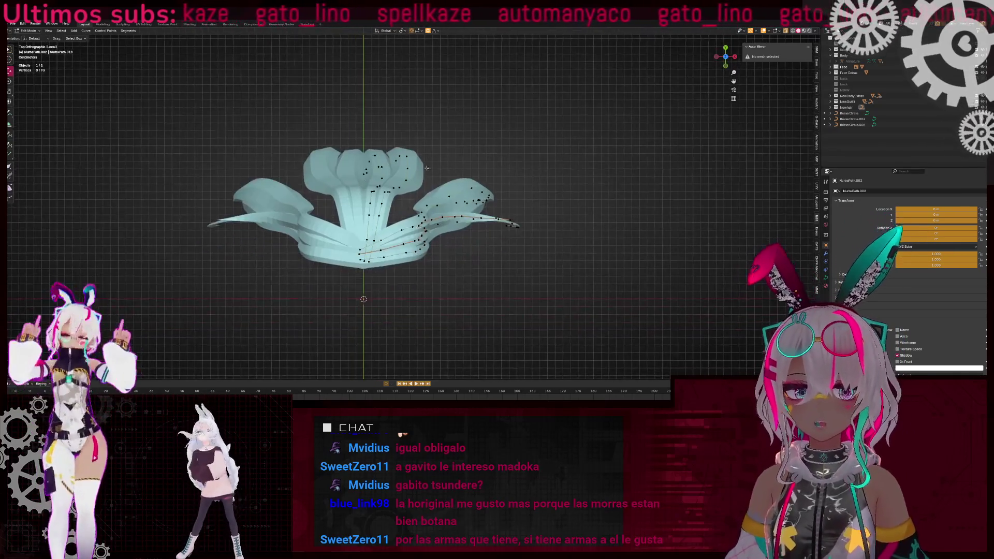
scroll(414, 259, "up", 4)
left_click(427, 248)
key("g")
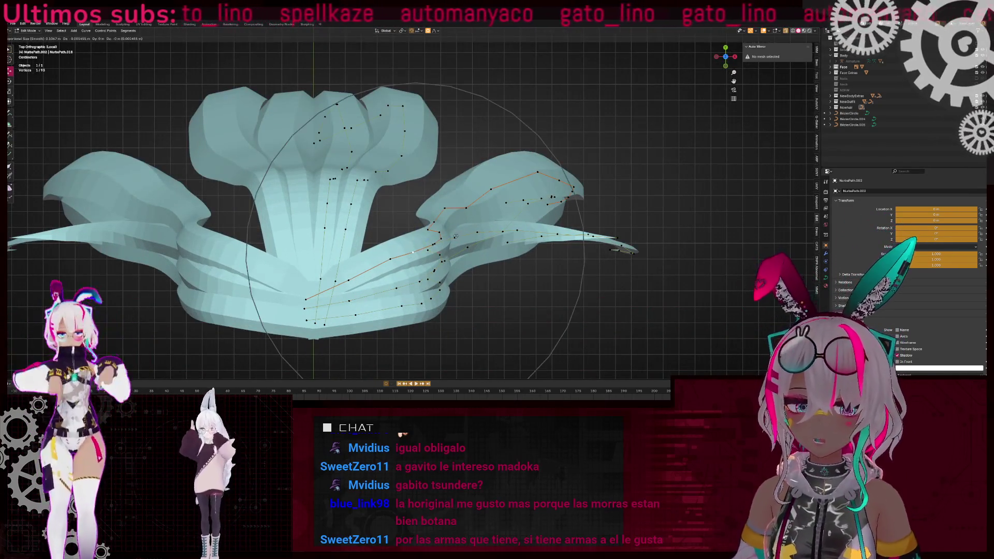
left_click(450, 236)
scroll(450, 237, "up", 4)
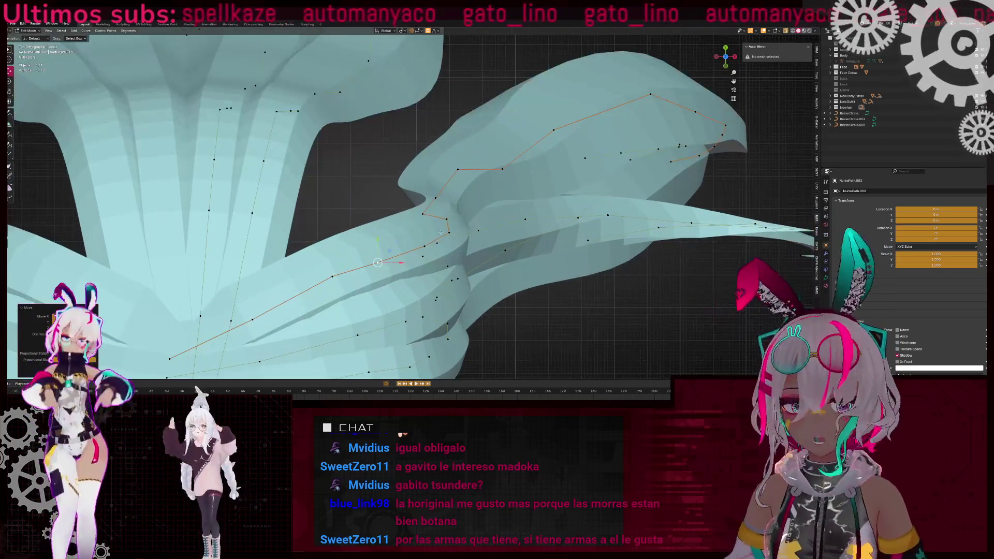
key("g")
left_click(462, 226)
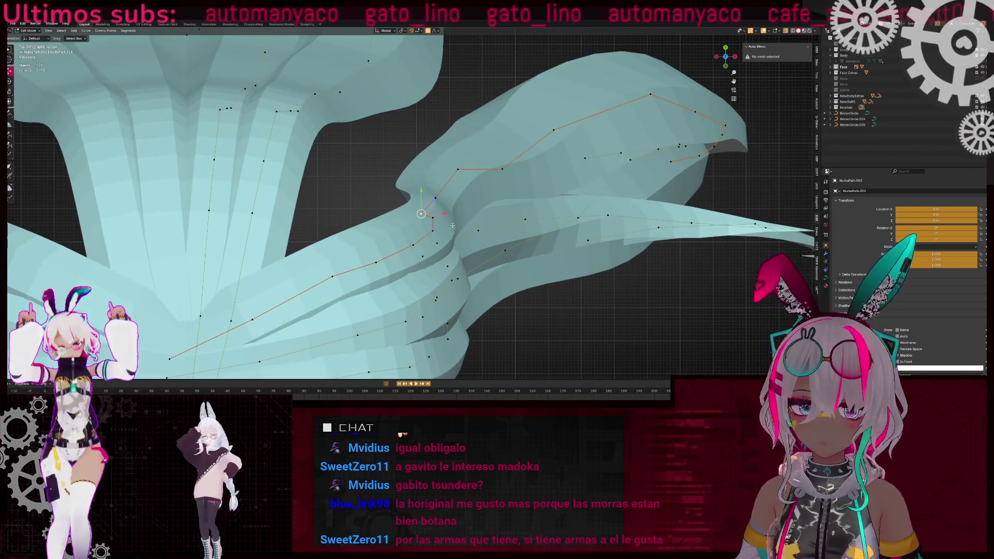
scroll(453, 226, "down", 3)
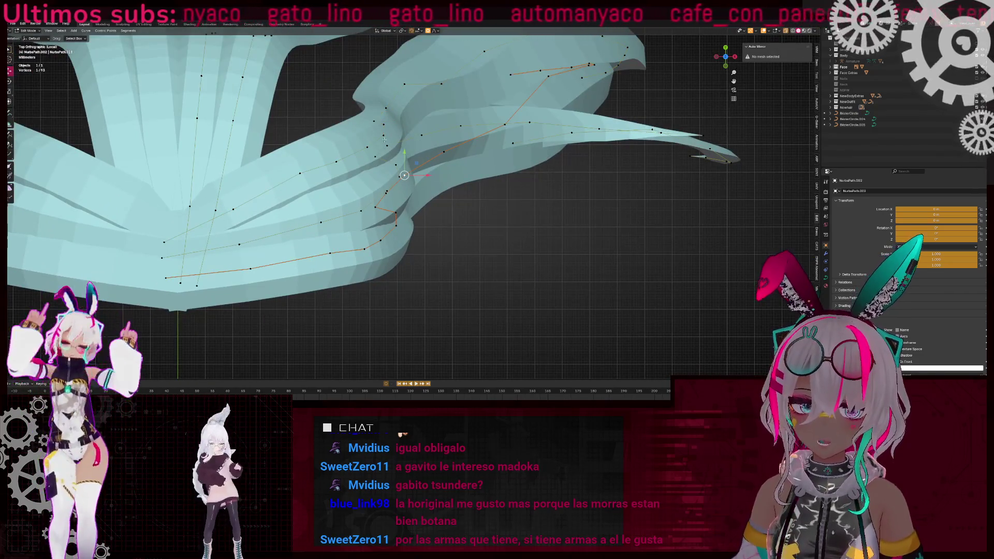
- Move more control points on the right-side locks, then select a lower strand point
left_click(400, 179, "shift")
key("g")
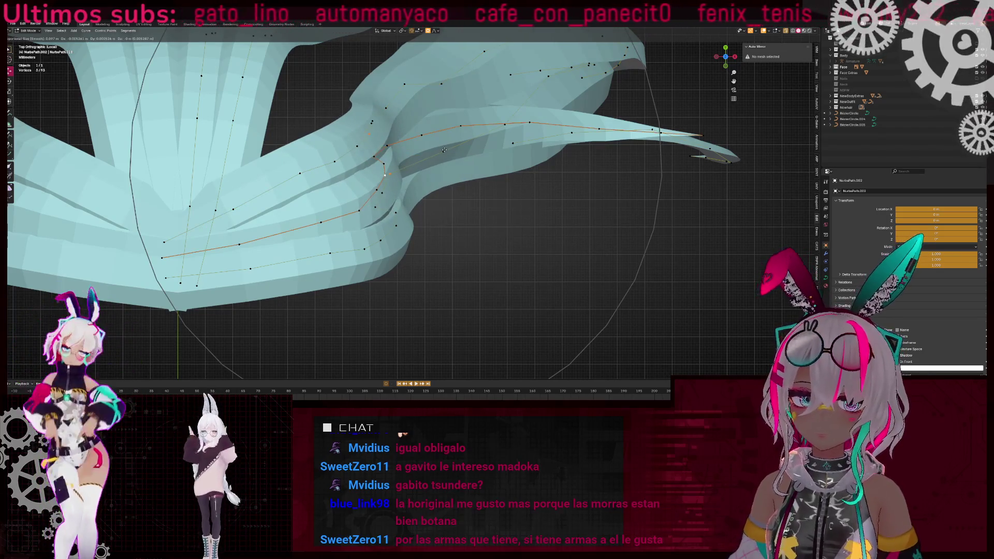
left_click(444, 150)
scroll(445, 149, "up", 1)
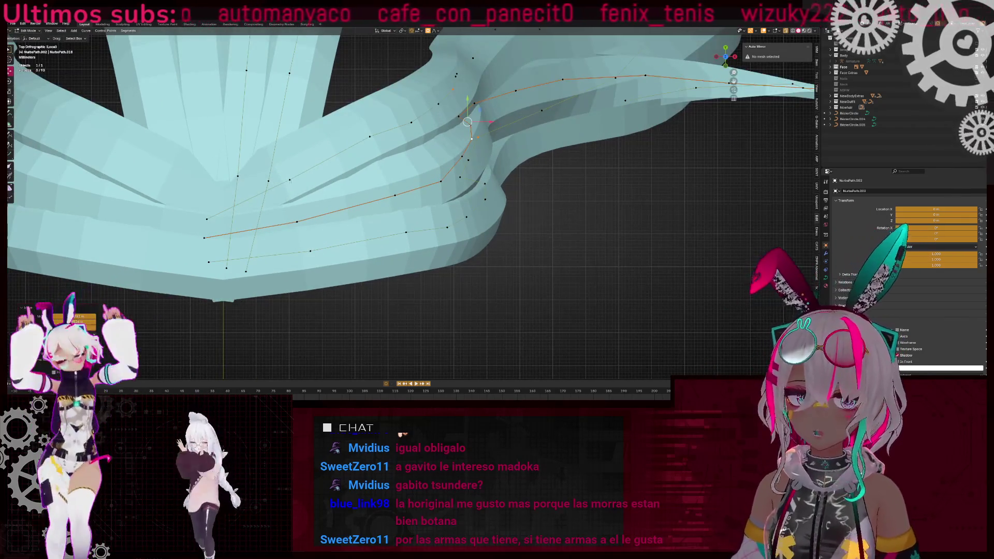
middle_click_drag(294, 208, 384, 197, "shift")
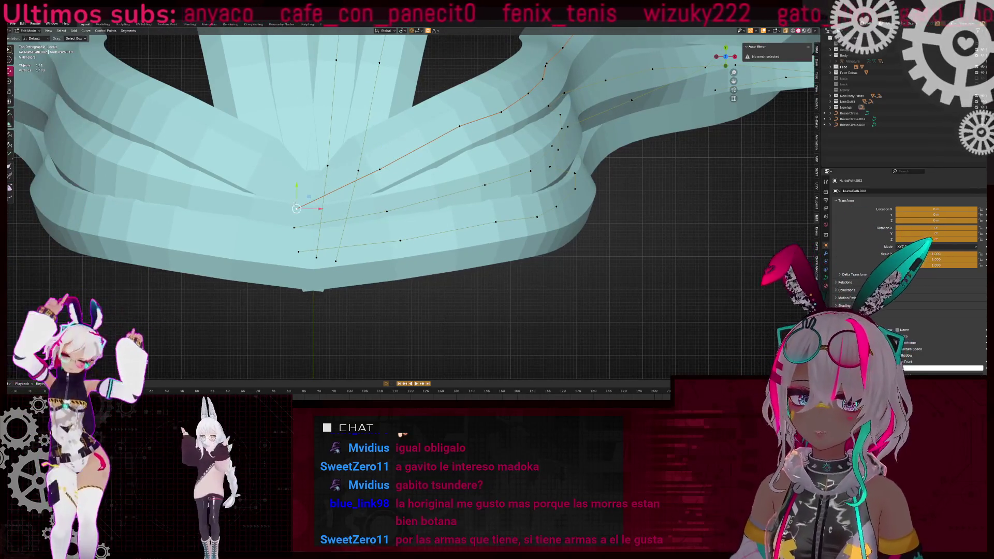
key("g")
left_click(421, 175)
mouse_move(421, 174)
middle_mouse_down()
mouse_move(409, 218)
mouse_move(461, 201)
middle_mouse_up()
left_click(409, 216)
- Twist the lower strand by rotating around its selected point
key("r")
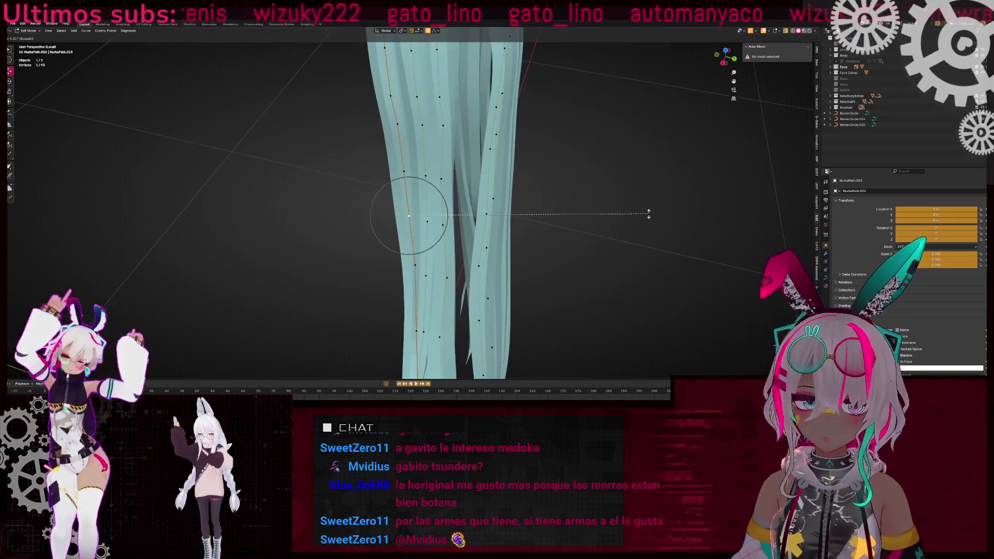
left_click(648, 214)
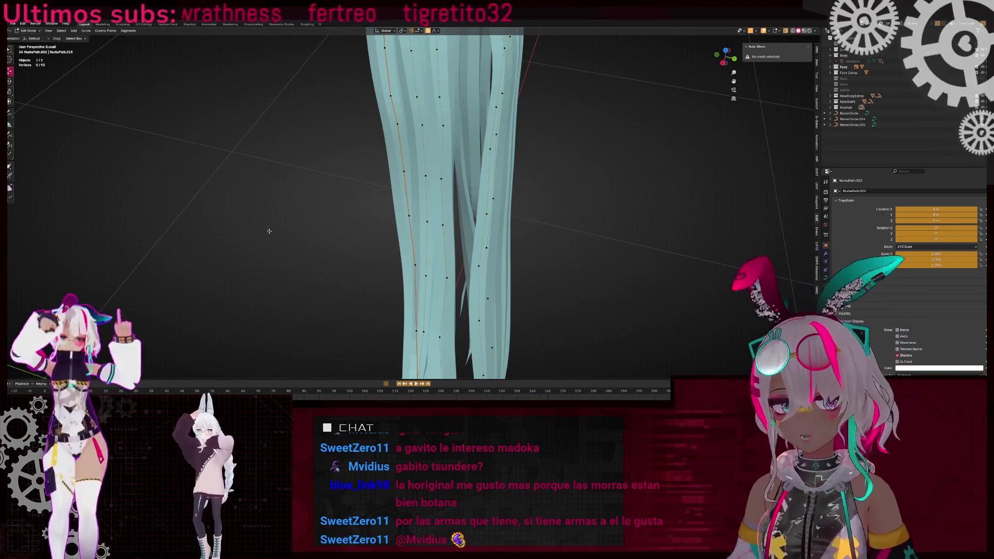
scroll(329, 136, "down", 5)
- Review the hair in front view, toggling X-ray, and select the entire strand curve
key("KP_1")
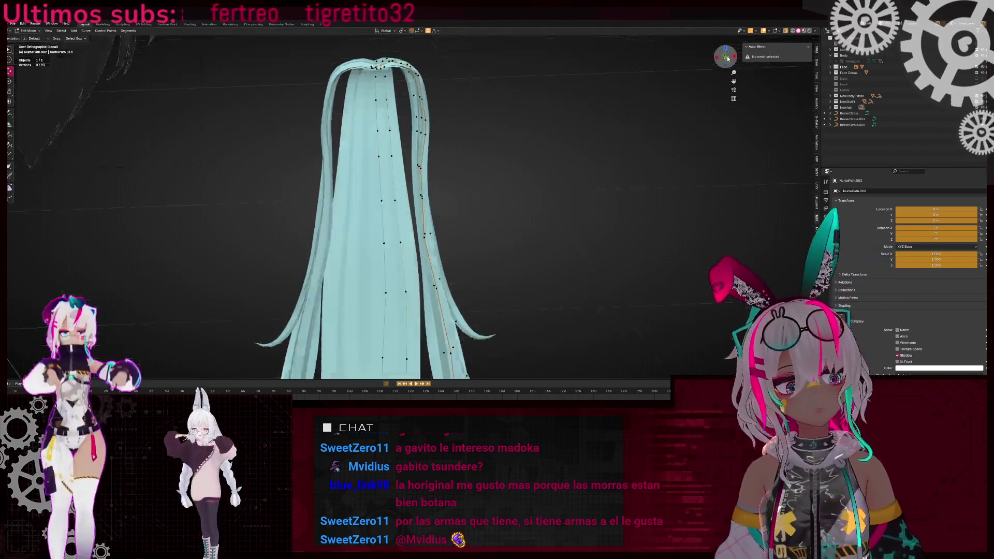
key("alt+z")
key("alt+z")
scroll(498, 230, "up", 5)
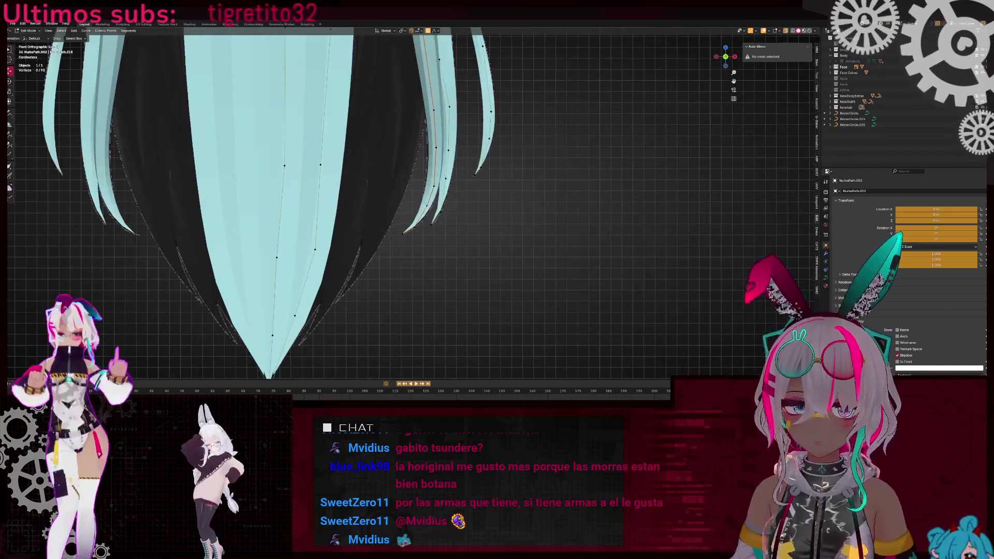
key("alt+z")
middle_click_drag(328, 166, 368, 249, "shift")
key("alt+z")
key("ctrl+l")
scroll(393, 154, "down", 4)
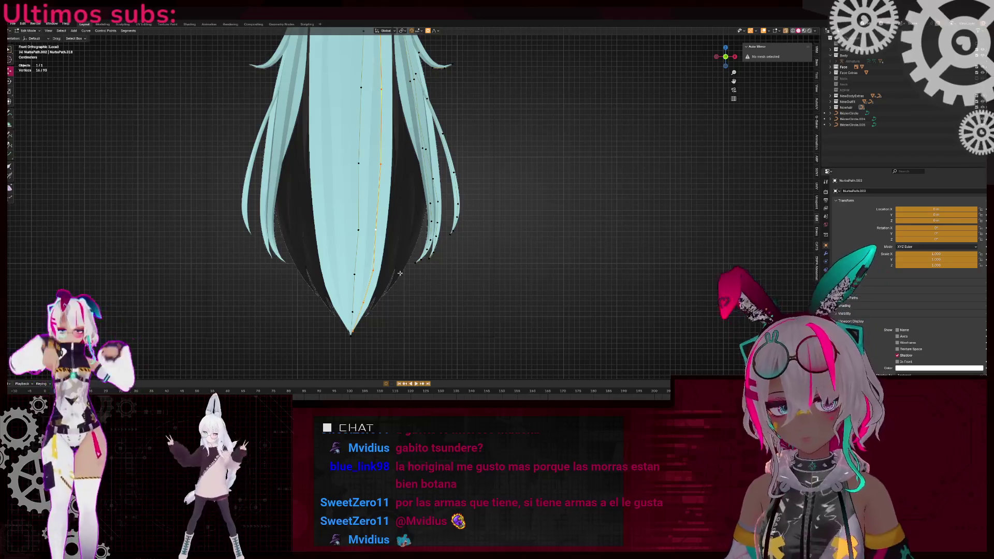
key("alt+z")
key("alt+z")
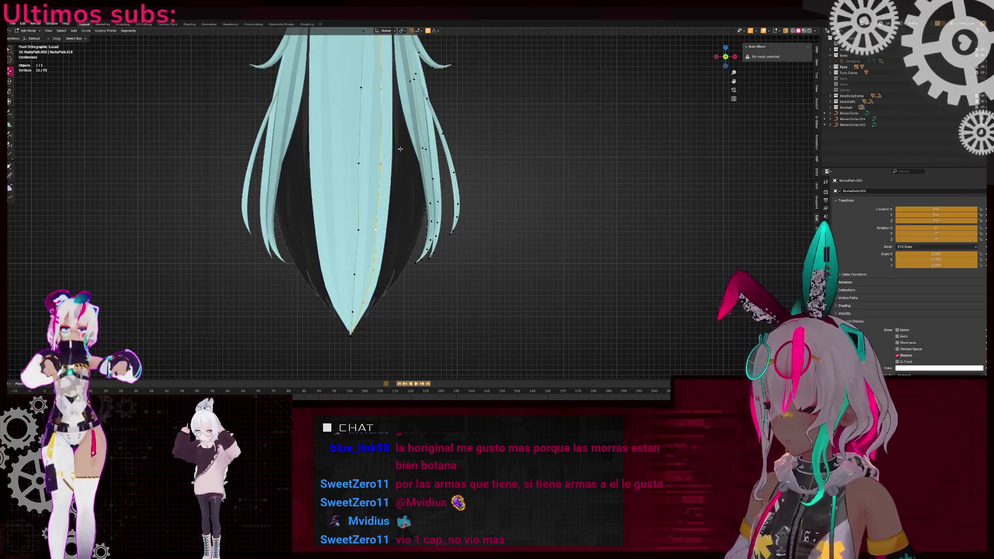
left_click(725, 47)
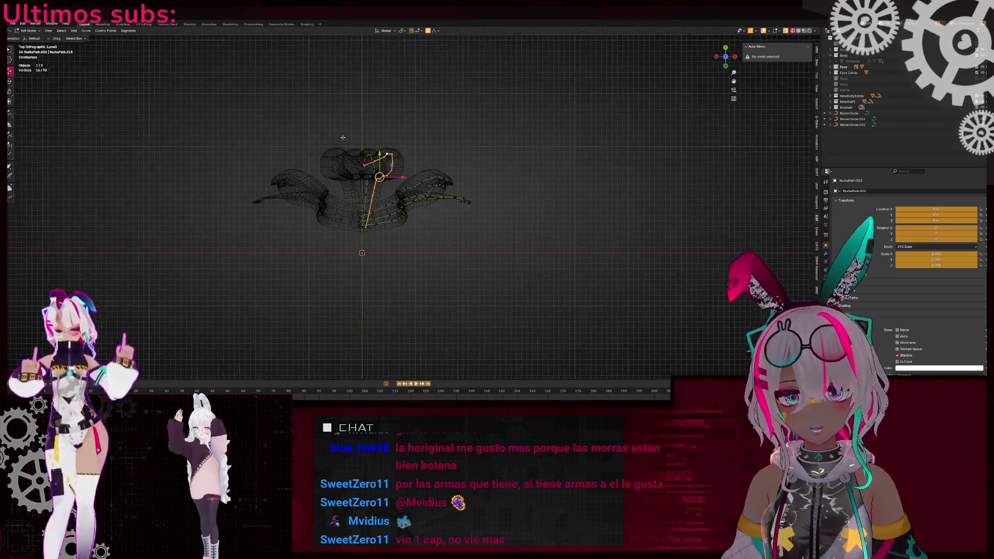
- Duplicate the strand curve in X-ray view and drop the copy in place
key("alt+z")
key("shift+d")
left_click(393, 162)
key("r")
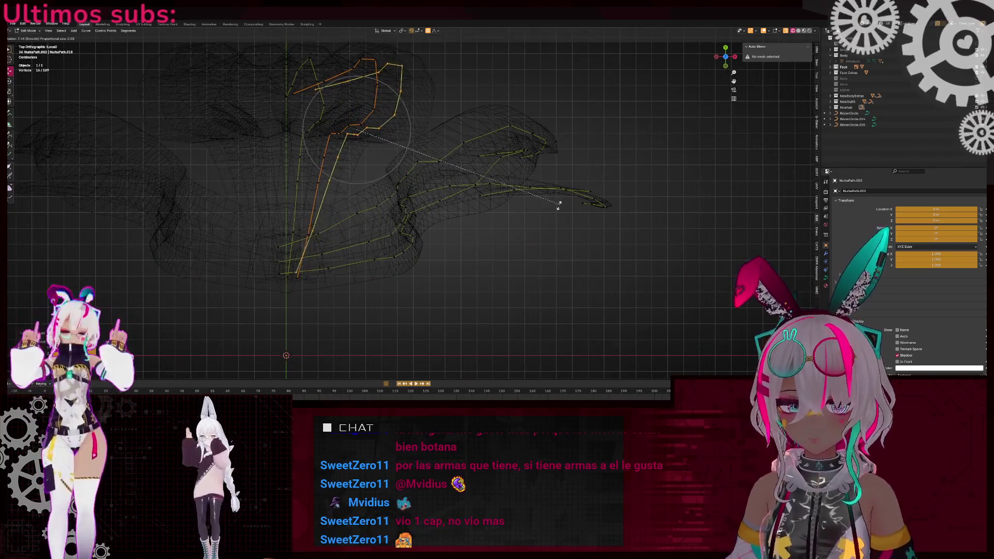
key("Escape")
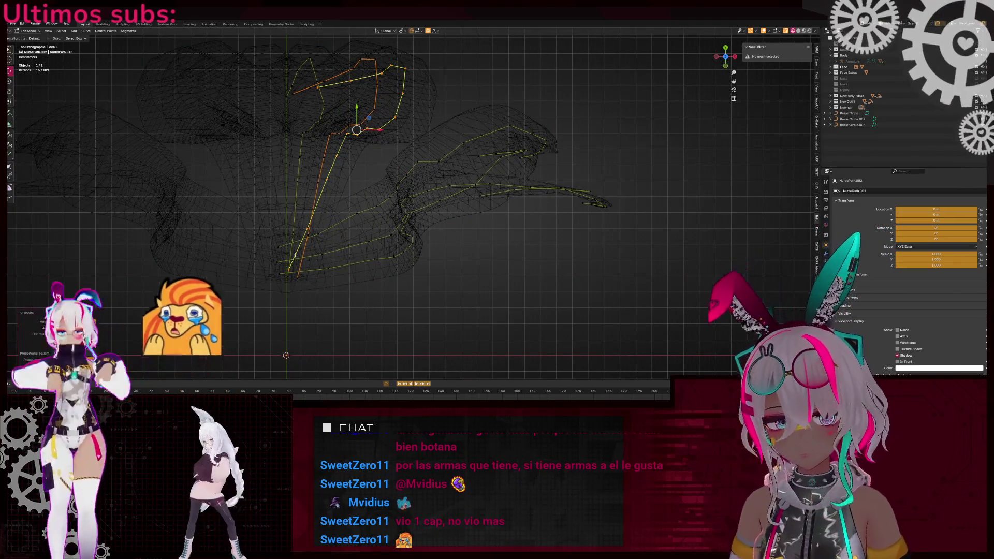
- Bend the copy by moving and rotating one point with soft falloff, then check it solid
left_click(284, 270)
key("g")
scroll(284, 259, "down", 3)
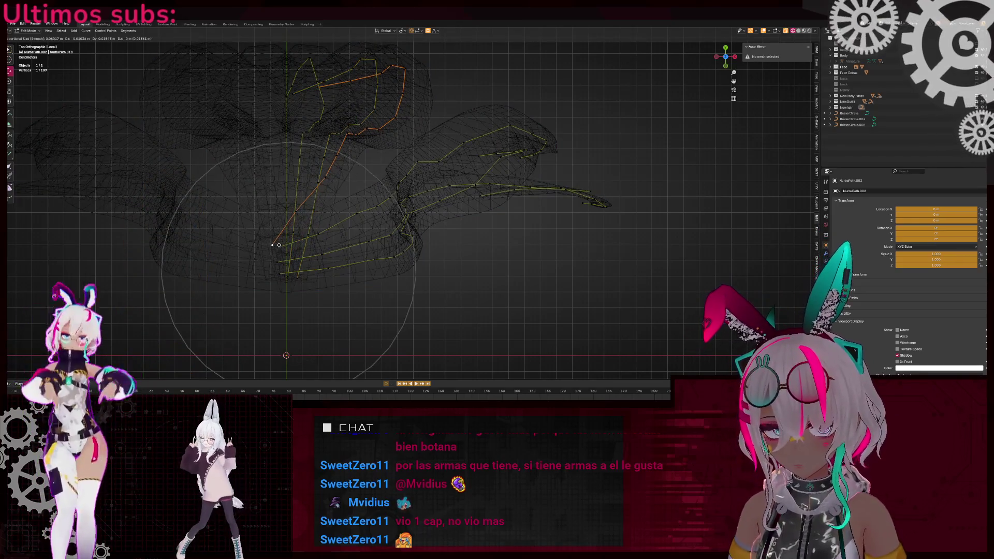
left_click(276, 245)
key("r")
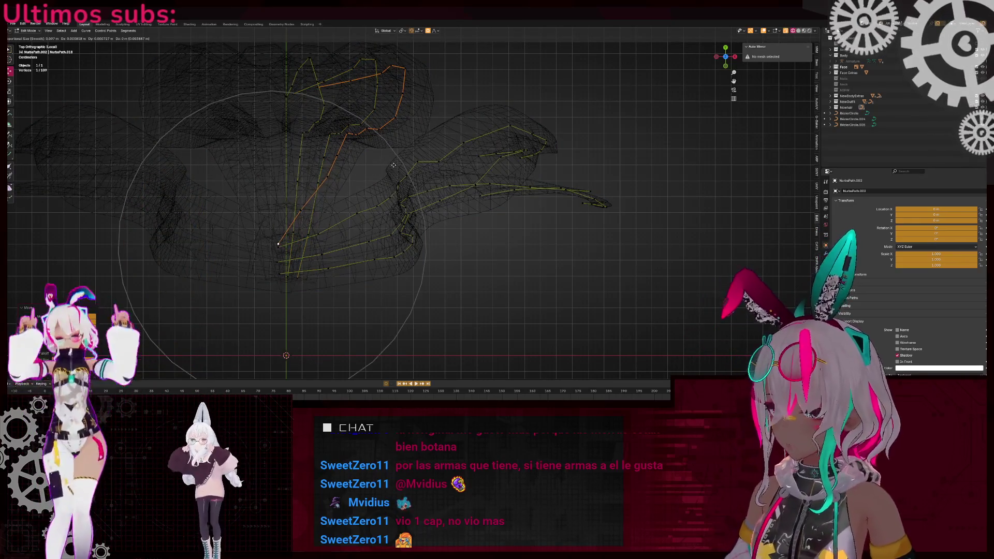
left_click(346, 192)
key("shift+z")
middle_click_drag(345, 193, 373, 135)
key("KP_7")
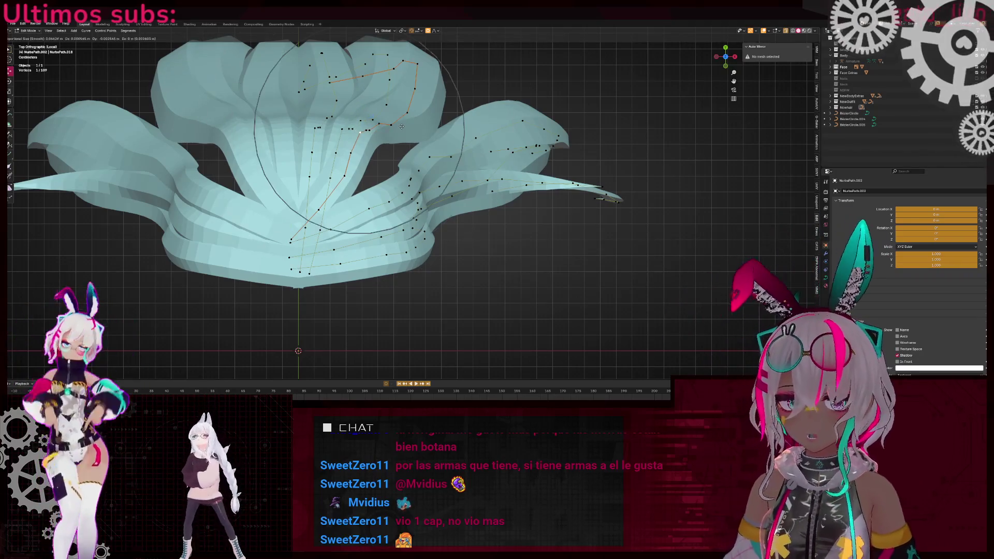
scroll(365, 179, "up", 3)
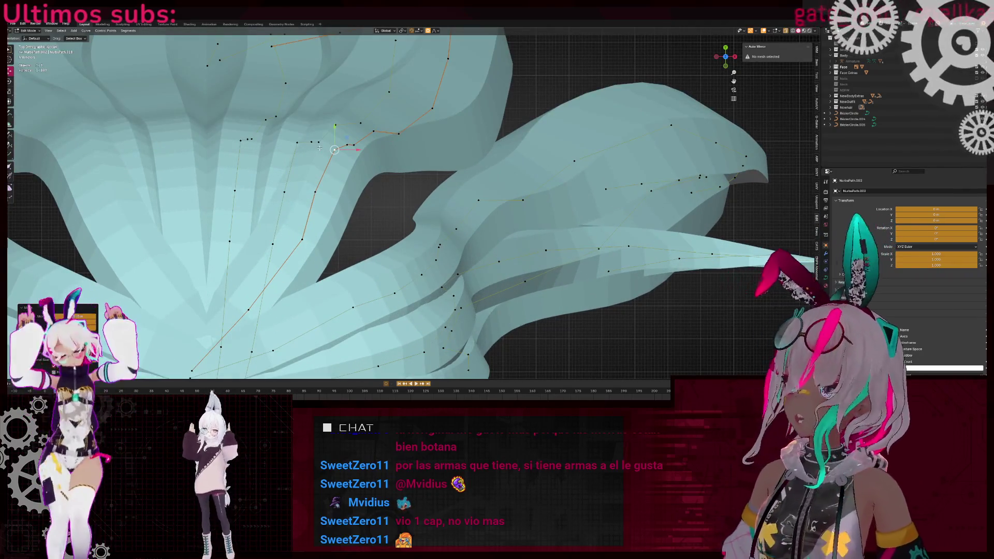
left_click(736, 57)
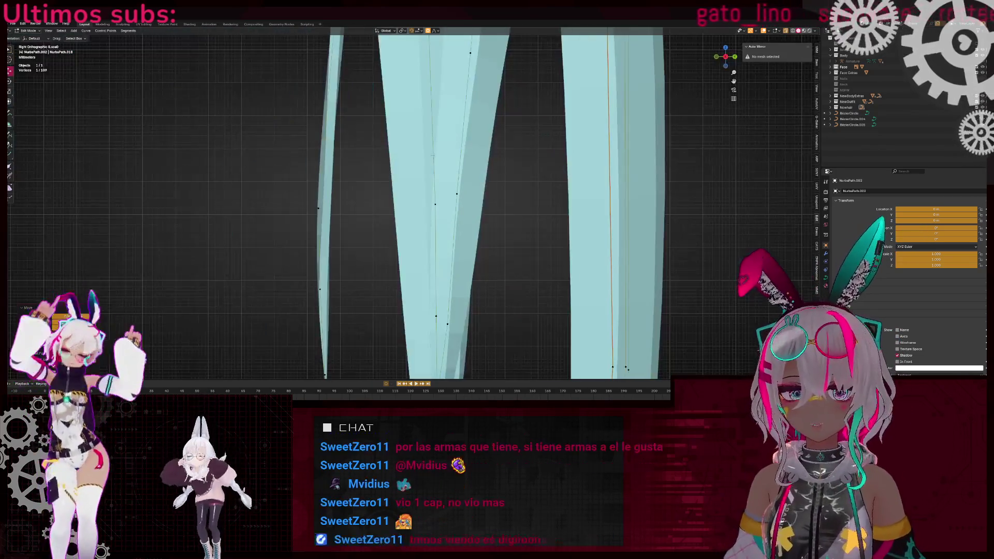
scroll(429, 172, "up", 3)
scroll(430, 172, "down", 2)
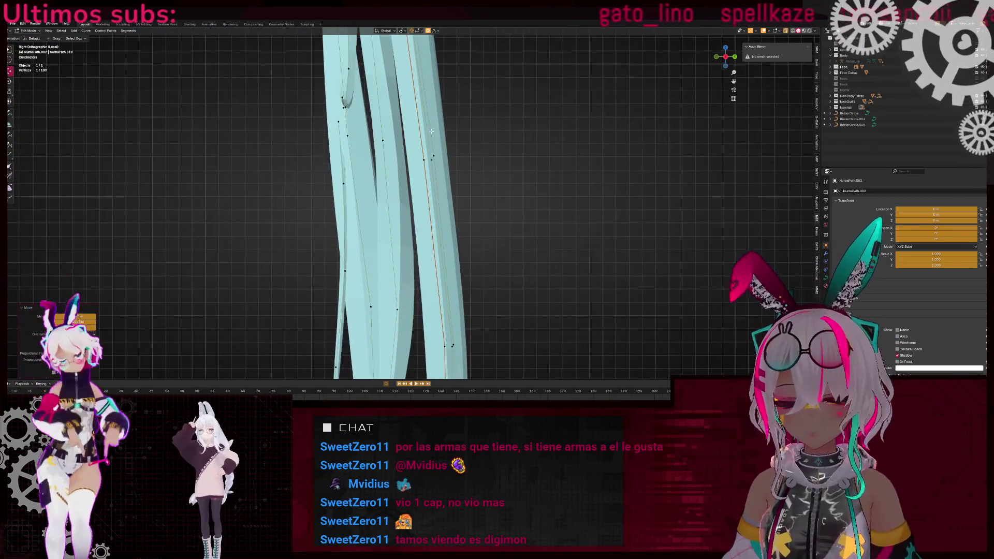
middle_click_drag(422, 223, 407, 166, "shift")
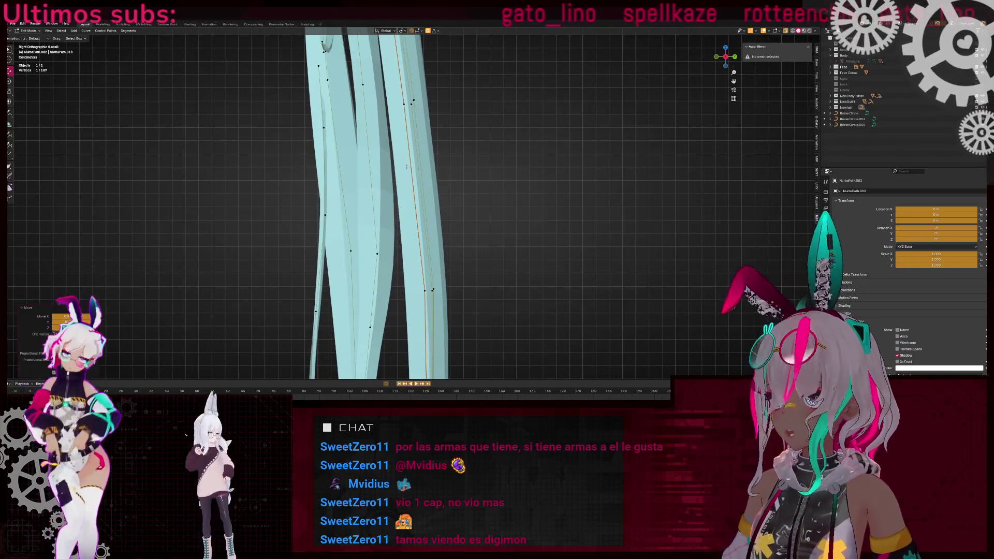
key("g")
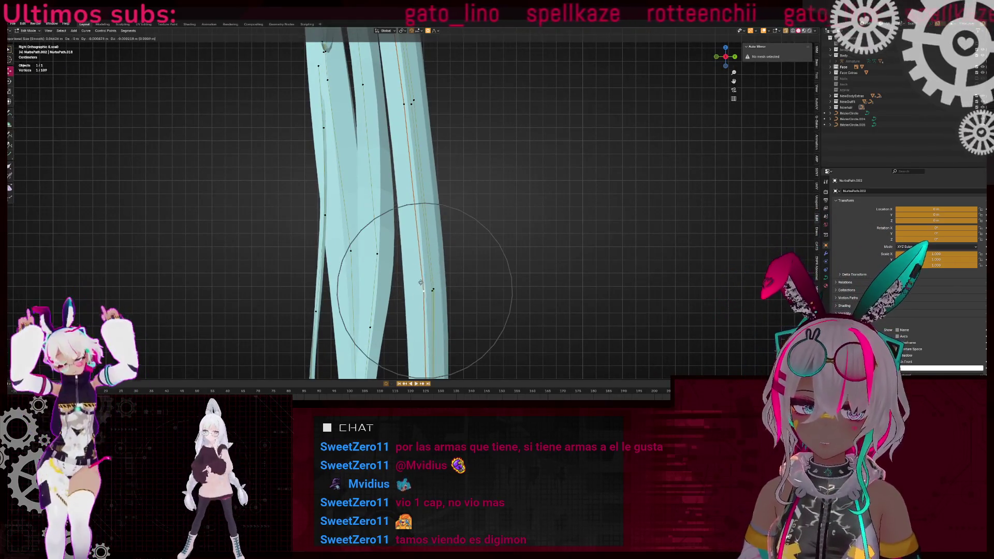
scroll(423, 281, "down", 4)
key("Escape")
middle_click_drag(430, 282, 518, 285)
middle_click_drag(377, 228, 292, 263)
key("g")
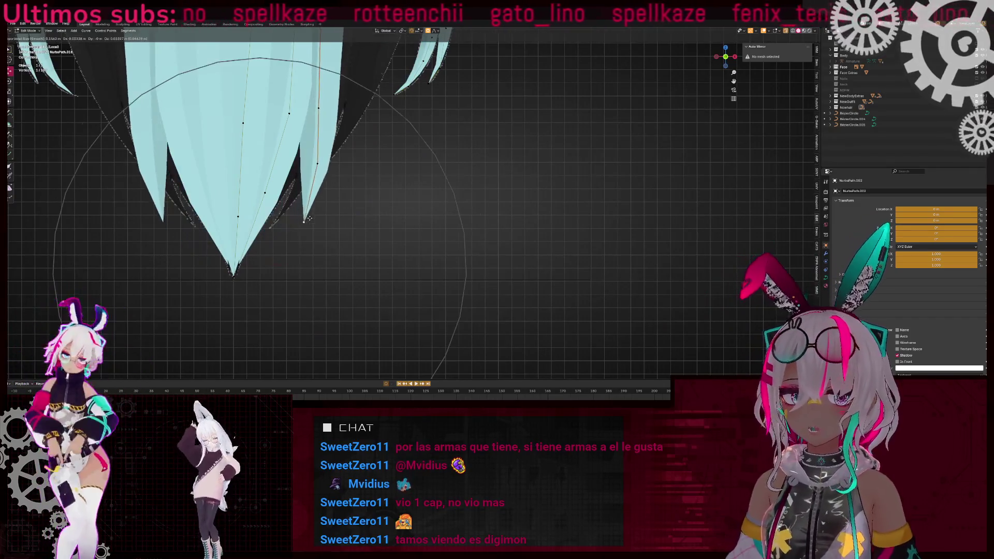
- Move the strand's control point up and to the right with proportional falloff
left_click(283, 221)
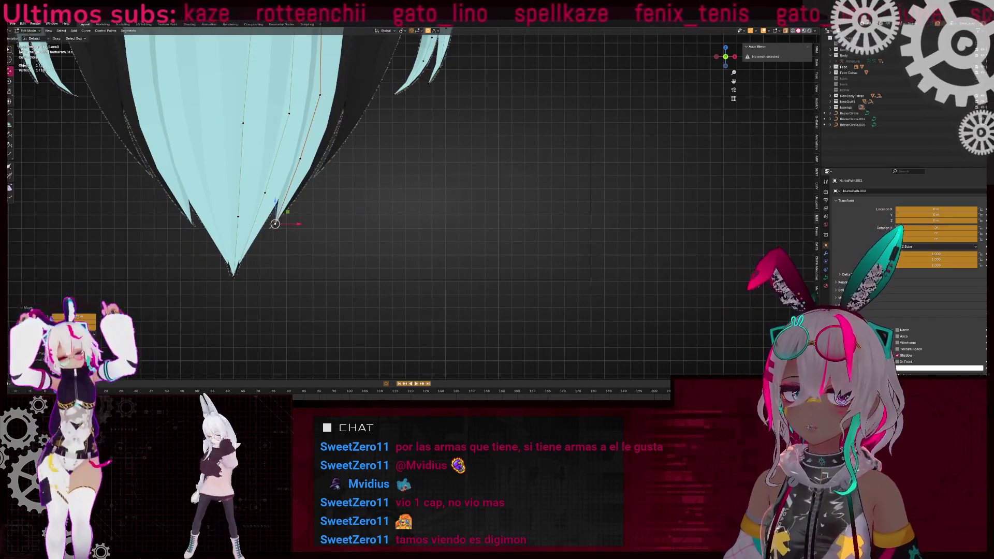
key("g")
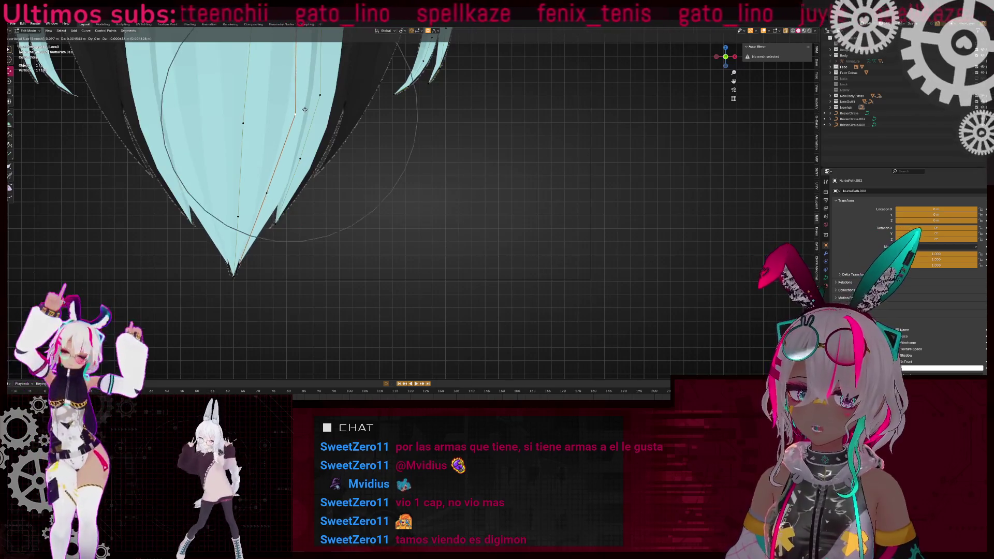
key("g")
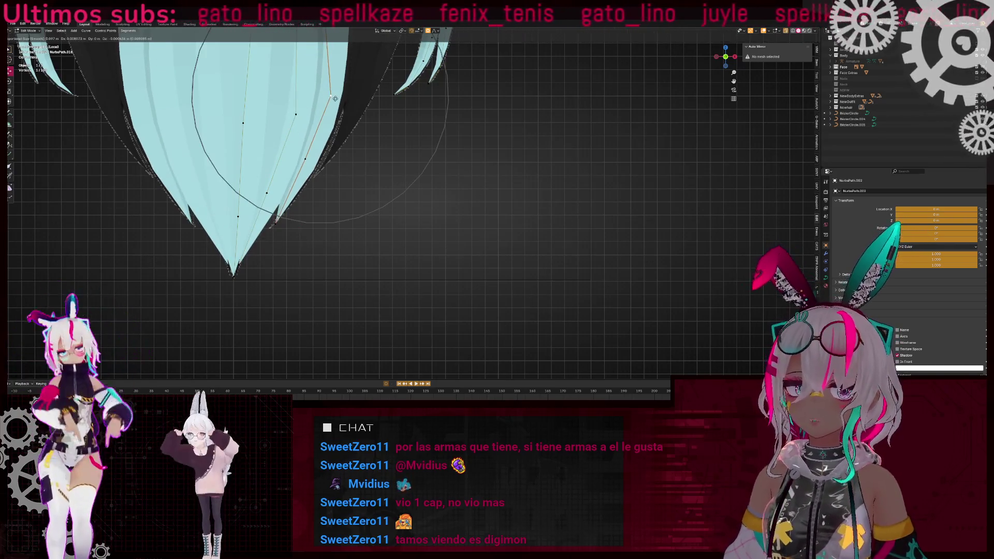
left_click(358, 76)
- Subdivide the strand to add a midpoint, shift it right, and move an upper strand point
scroll(362, 158, "up", 3)
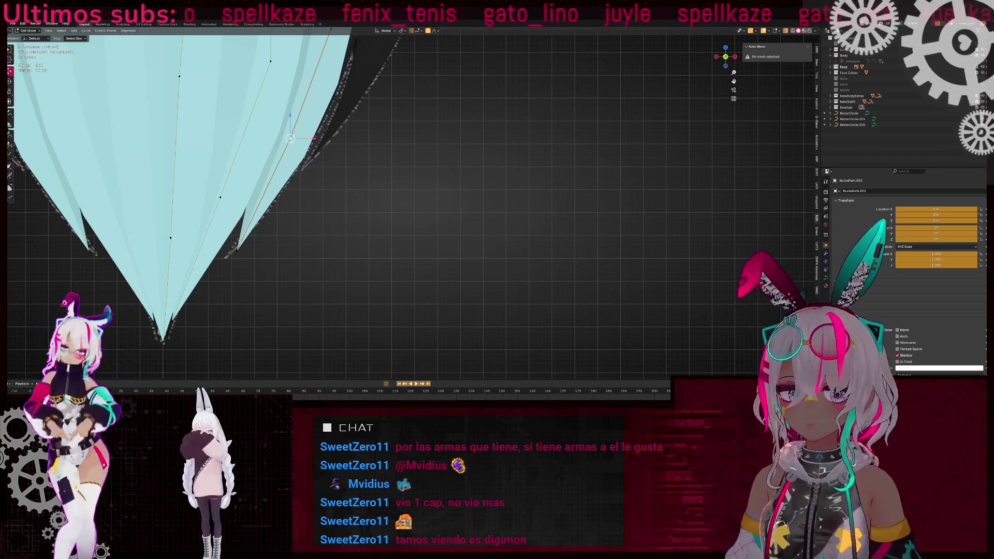
right_click(402, 158)
left_click(401, 158)
key("g")
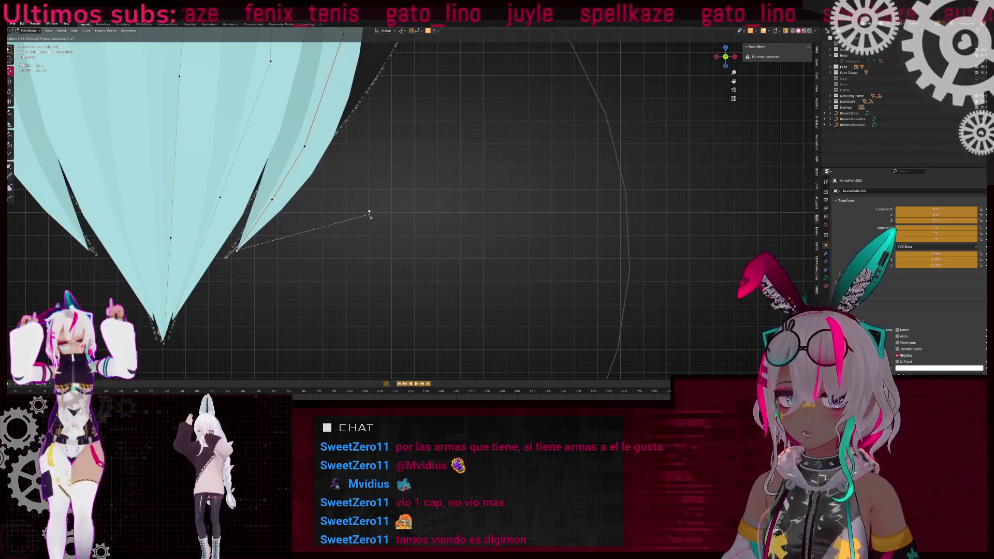
left_click(344, 194)
left_click(343, 143)
key("g")
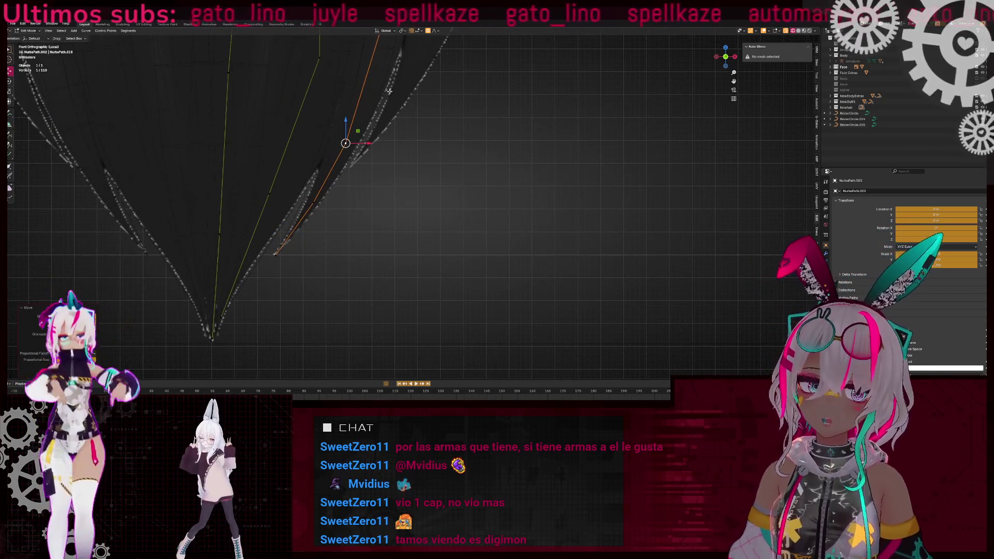
left_click(331, 251)
- In front view, change the thickness at three points along the center strand
middle_click_drag(294, 286, 399, 147)
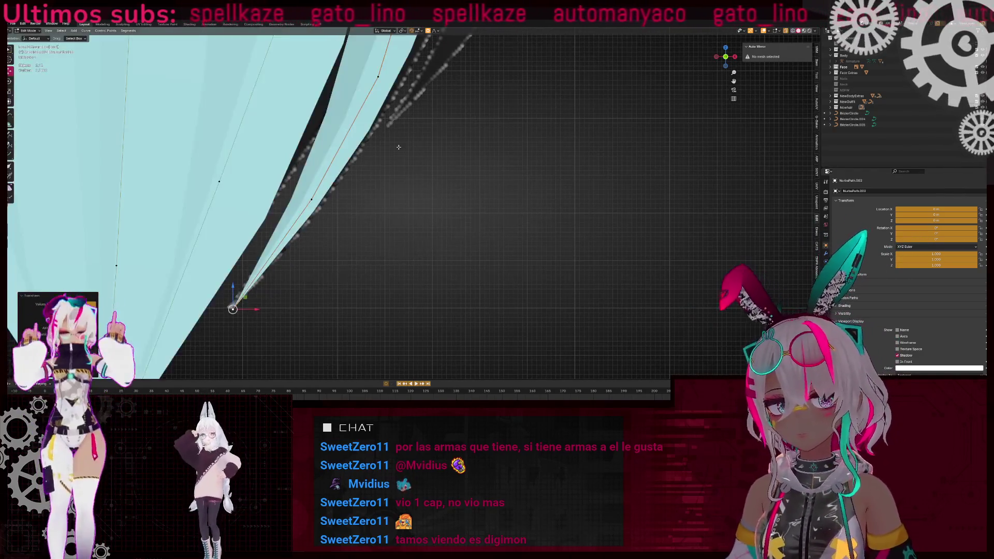
key("KP_1")
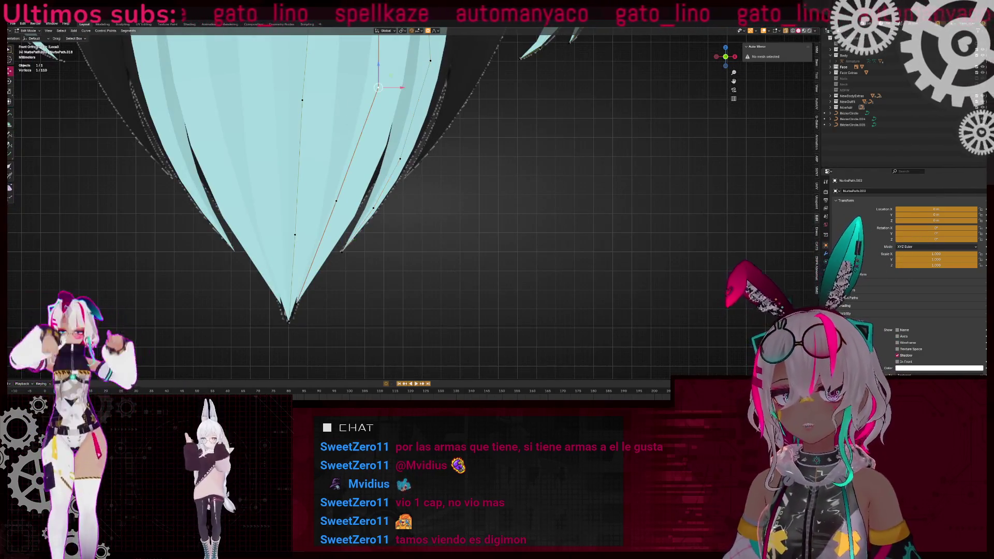
scroll(414, 161, "down", 2)
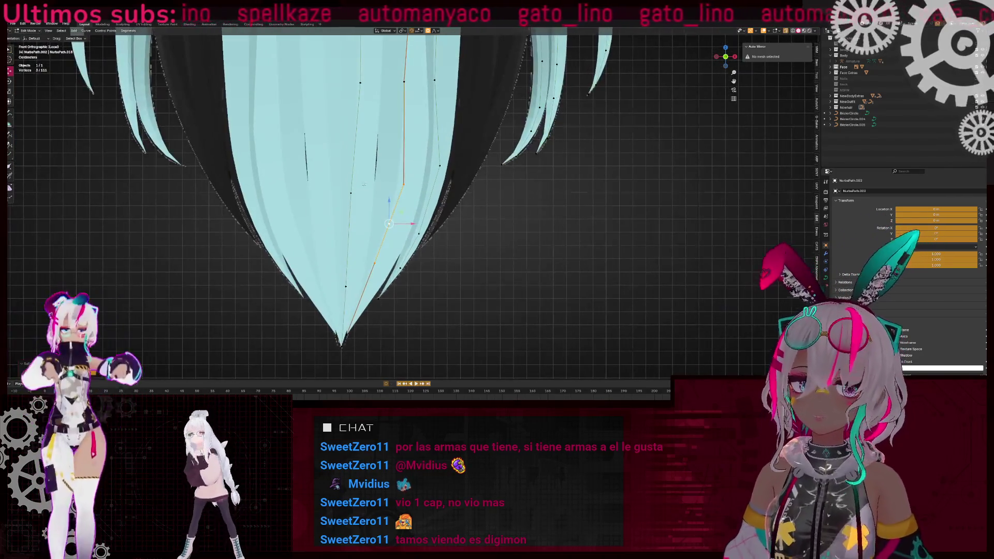
left_click_drag(340, 278, 350, 150)
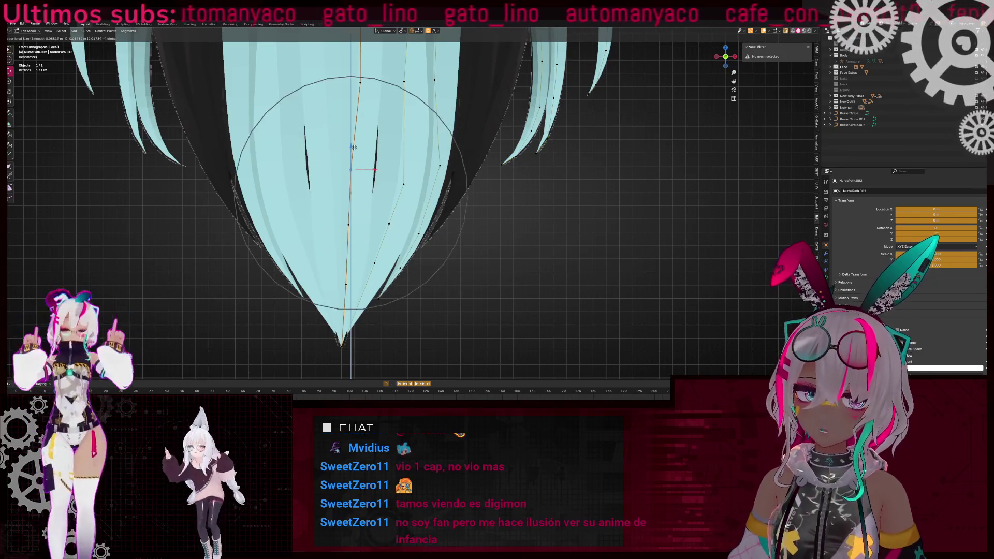
key("alt+s")
left_click(529, 177)
- Reposition a curve point partway down the center strand
scroll(376, 178, "down", 2)
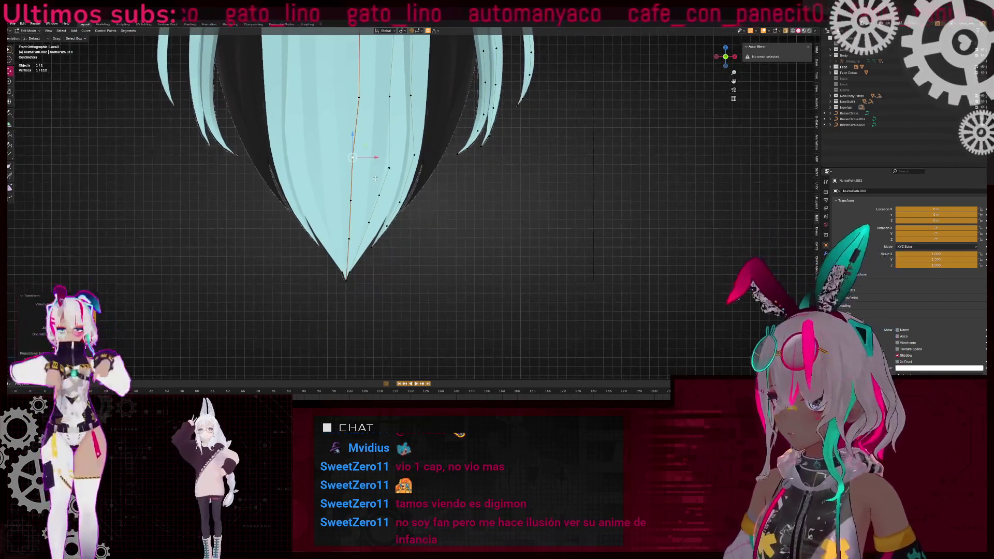
scroll(397, 165, "up", 5)
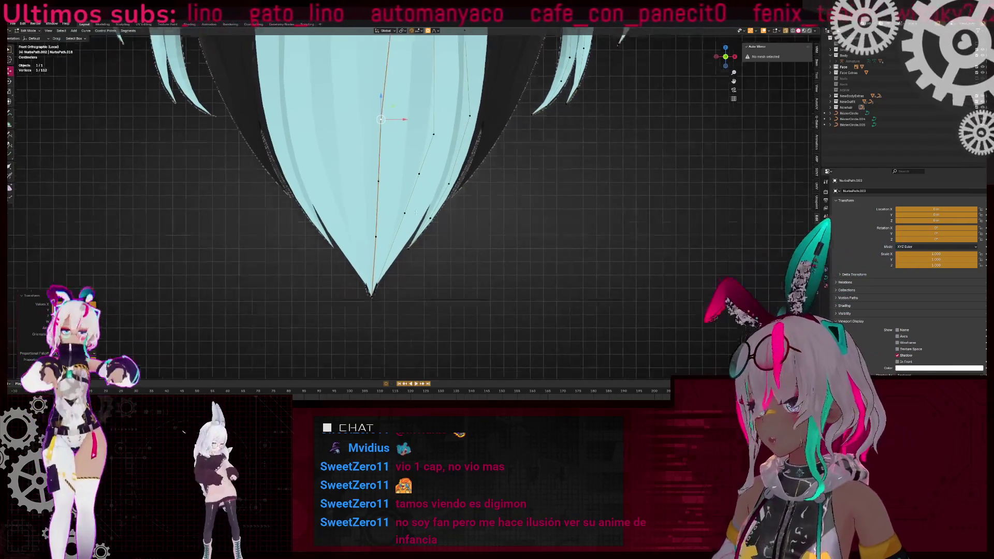
scroll(457, 253, "up", 3)
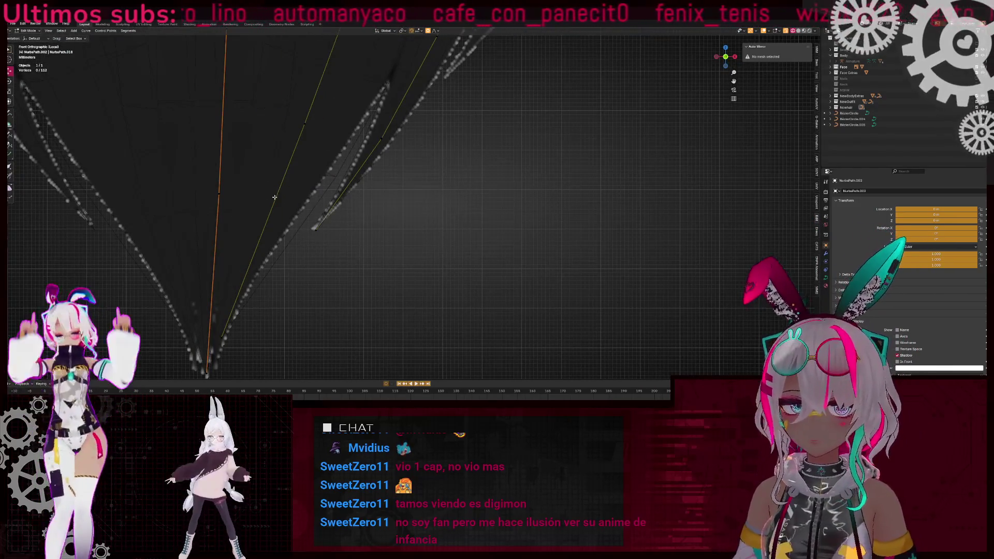
scroll(357, 150, "down", 3)
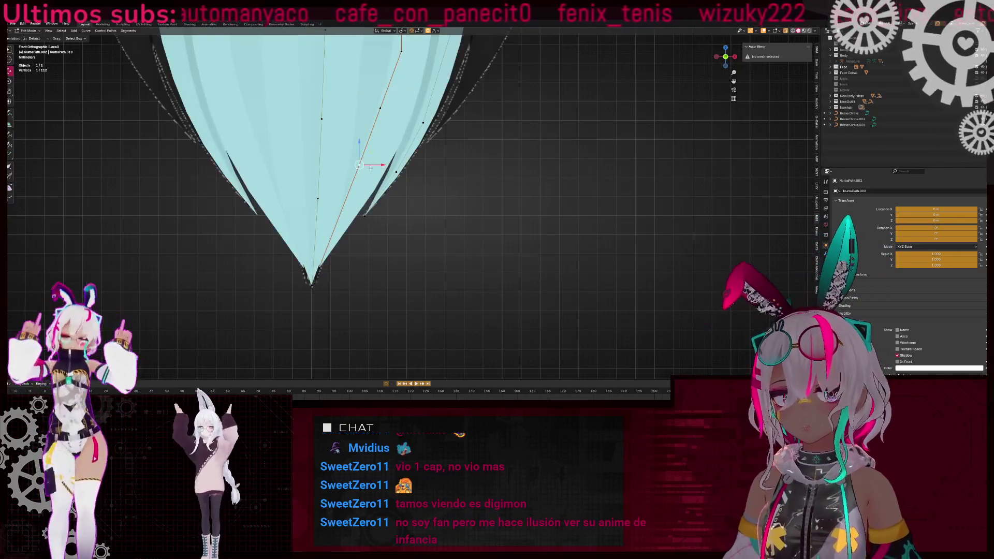
key("g")
scroll(331, 171, "down", 2)
left_click(295, 205)
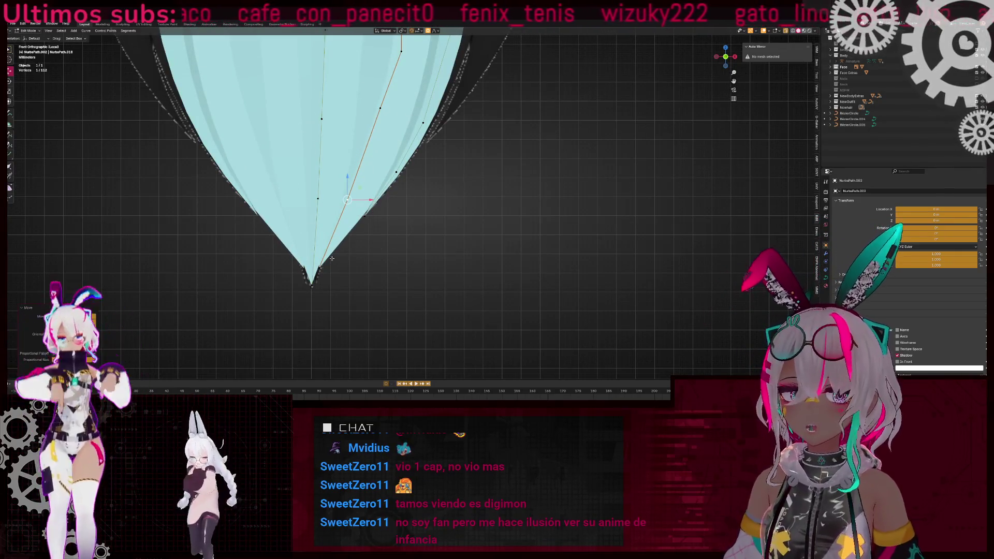
- Reposition the strand's lower curve point to reshape the tip
key("g")
left_click(348, 200)
key("g")
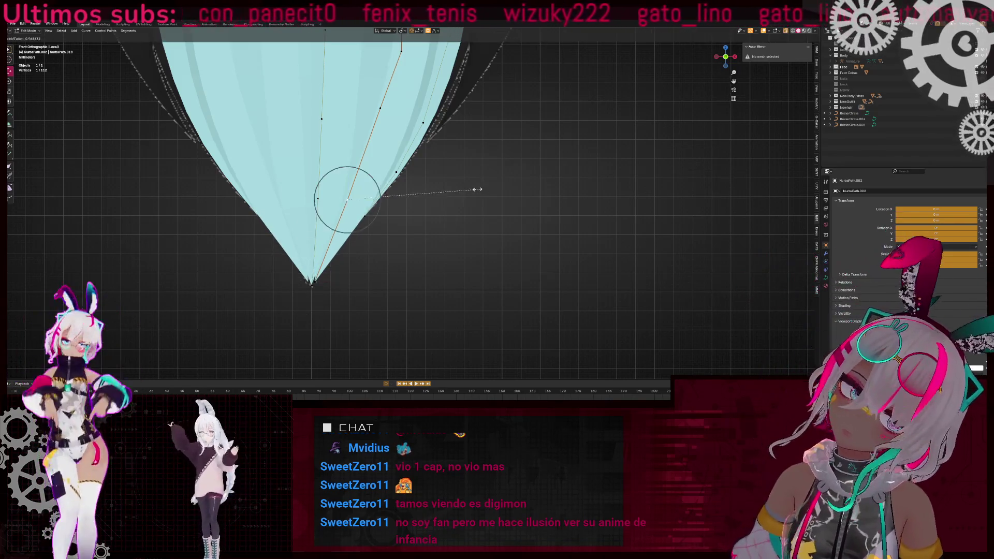
key("Escape")
scroll(415, 140, "up", 2)
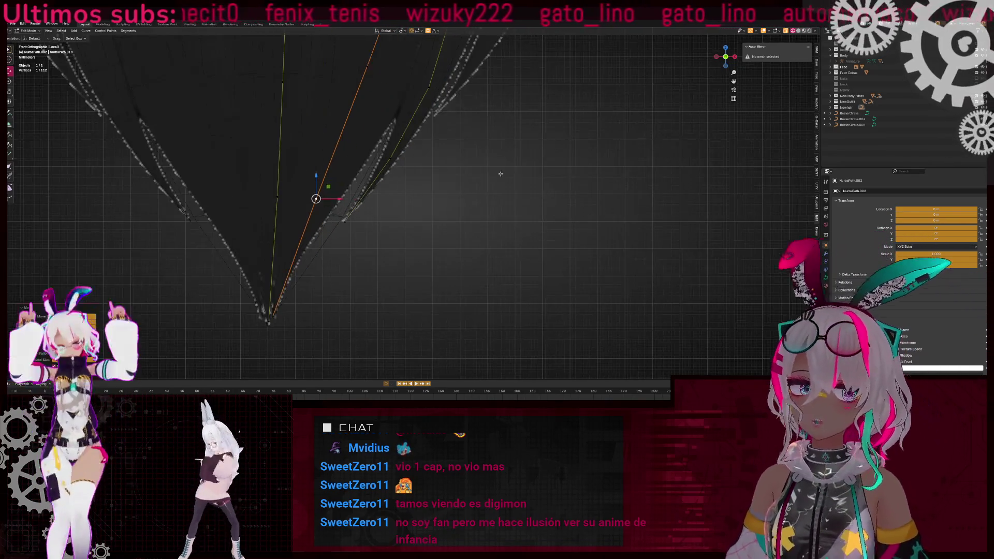
key("g")
scroll(379, 151, "up", 3, "shift")
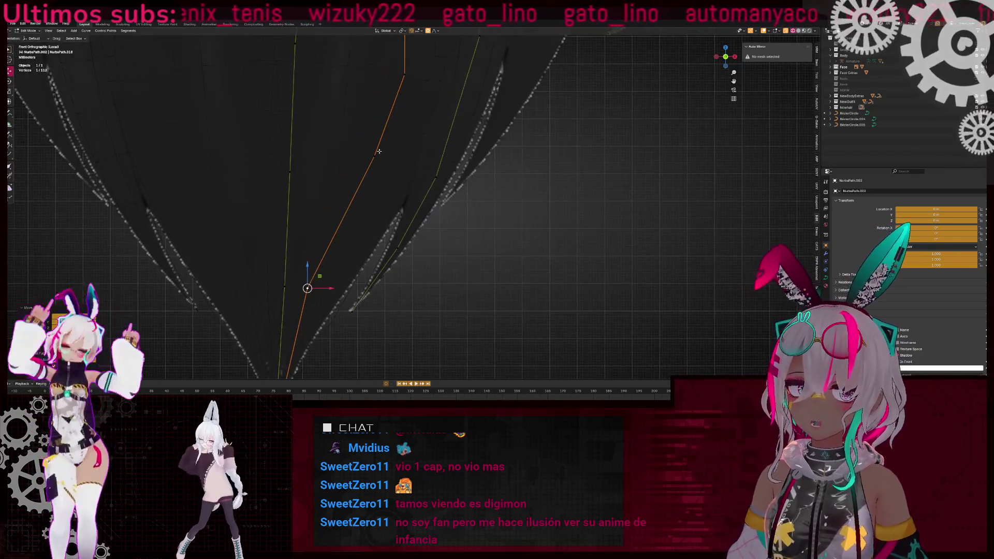
left_click(308, 288)
key("g")
left_click(382, 165)
left_click(476, 171)
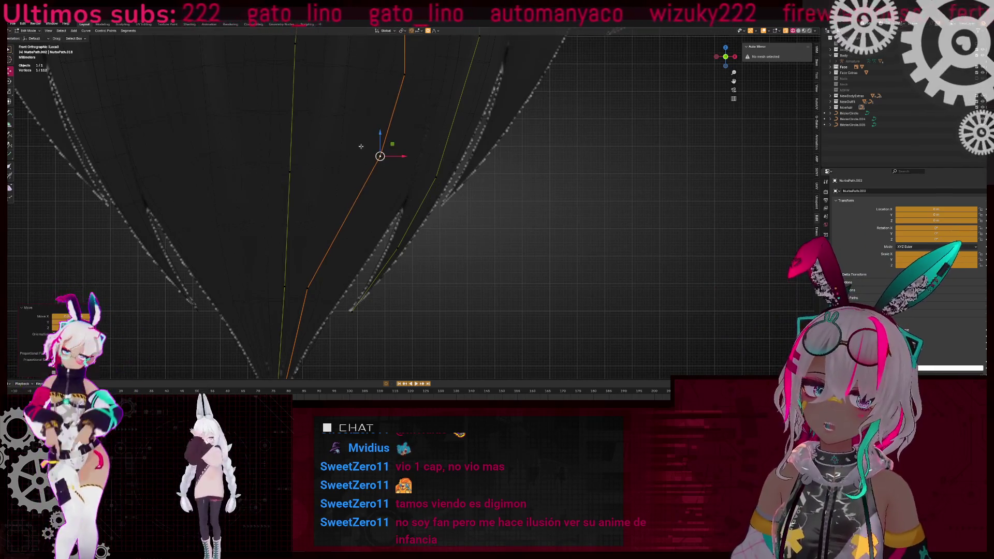
- Rotate the strand section around the selected curve point
scroll(341, 169, "down", 3)
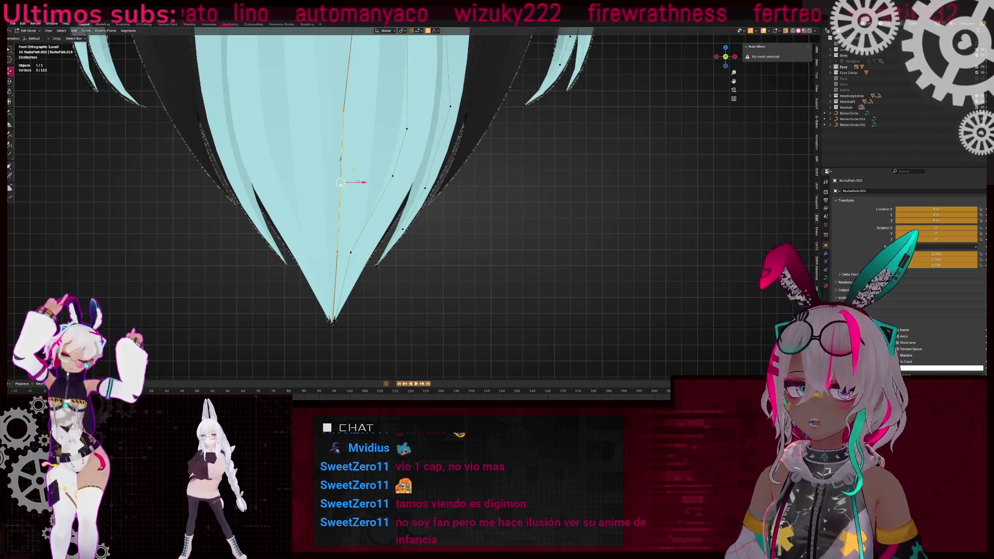
key("g")
right_click(486, 221)
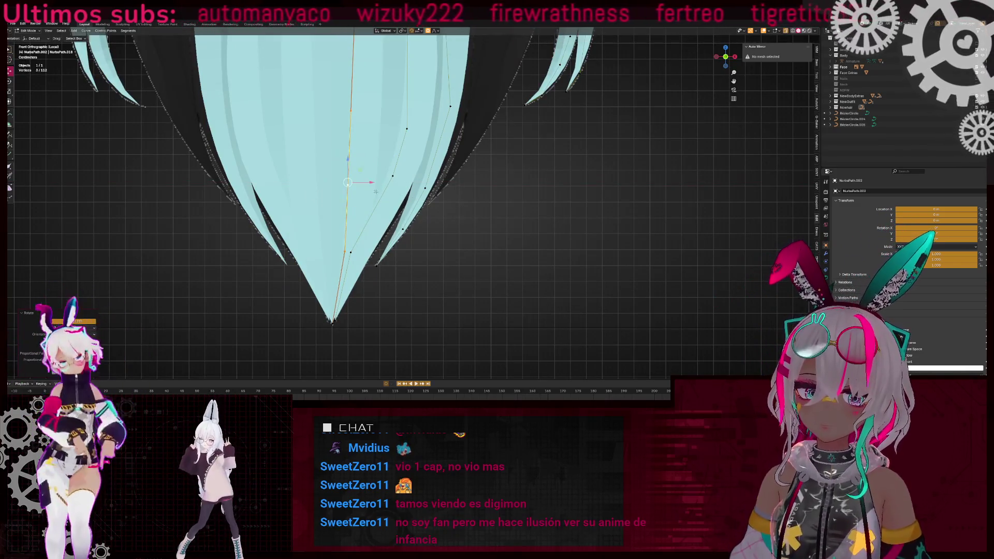
key("r")
left_click(381, 205)
- With see-through shading on, move another hidden curve point, then clear the selection
scroll(382, 205, "up", 2)
key("alt+z")
key("alt+z")
key("alt+z")
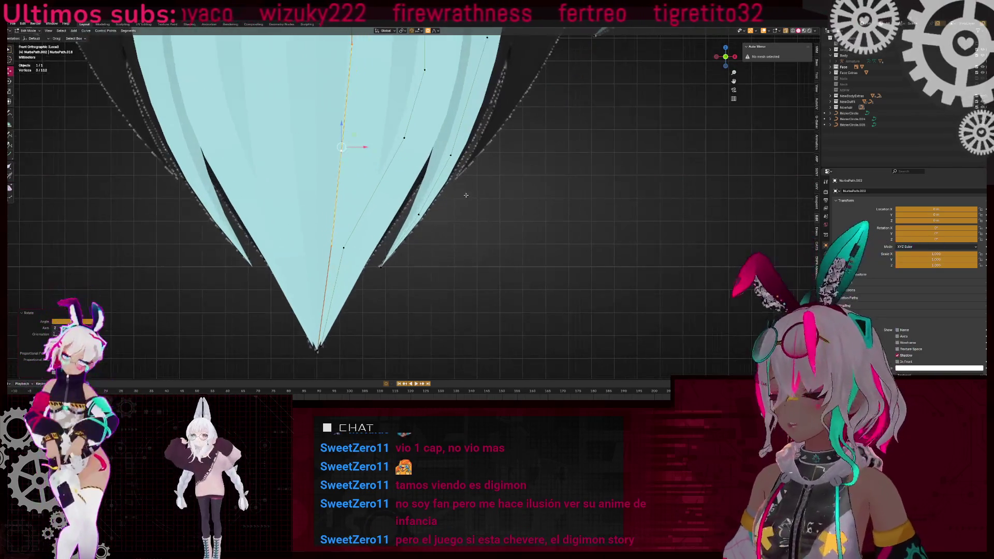
left_click(355, 243)
key("g")
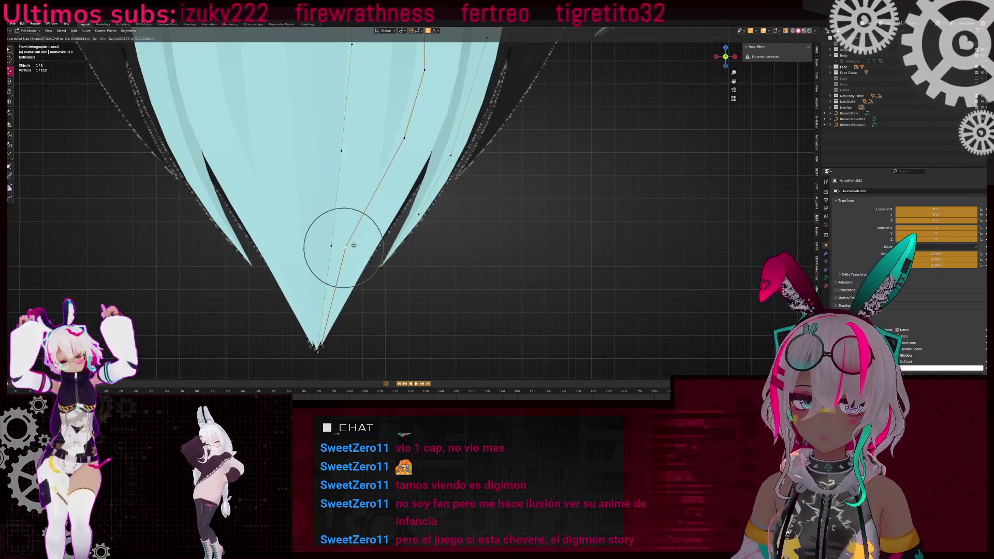
left_click(415, 153)
scroll(409, 150, "down", 3)
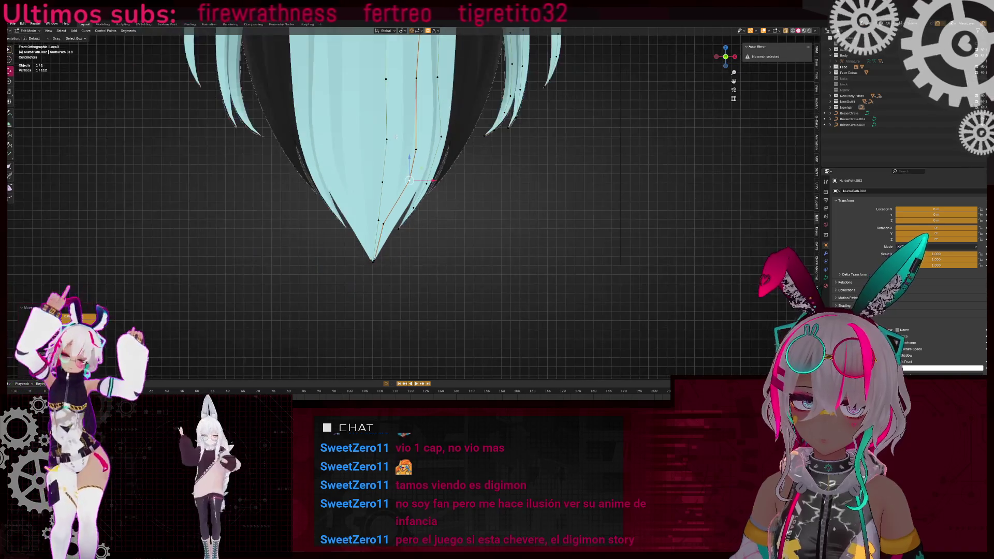
key("g")
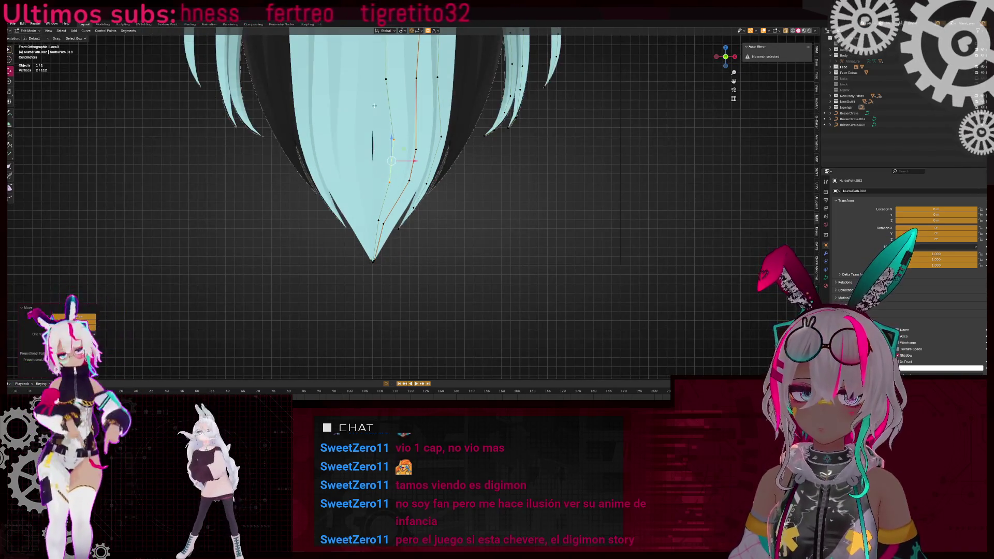
middle_click_drag(407, 171, 414, 186, "shift")
key("x")
right_click(418, 185)
left_click(359, 91)
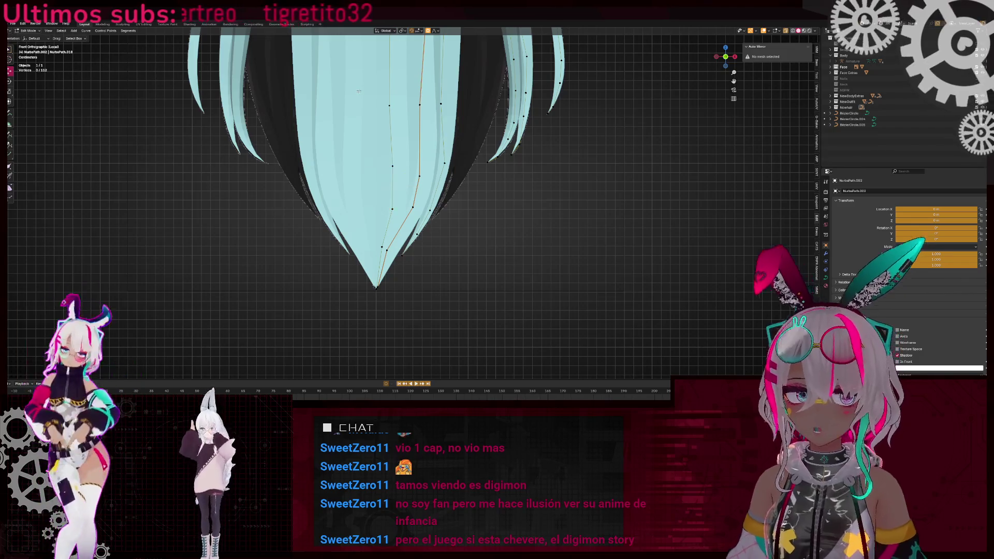
- Slide a curve point sideways, locked to the X axis
key("g")
key("x")
left_click(417, 111)
middle_click_drag(418, 112, 444, 245, "shift")
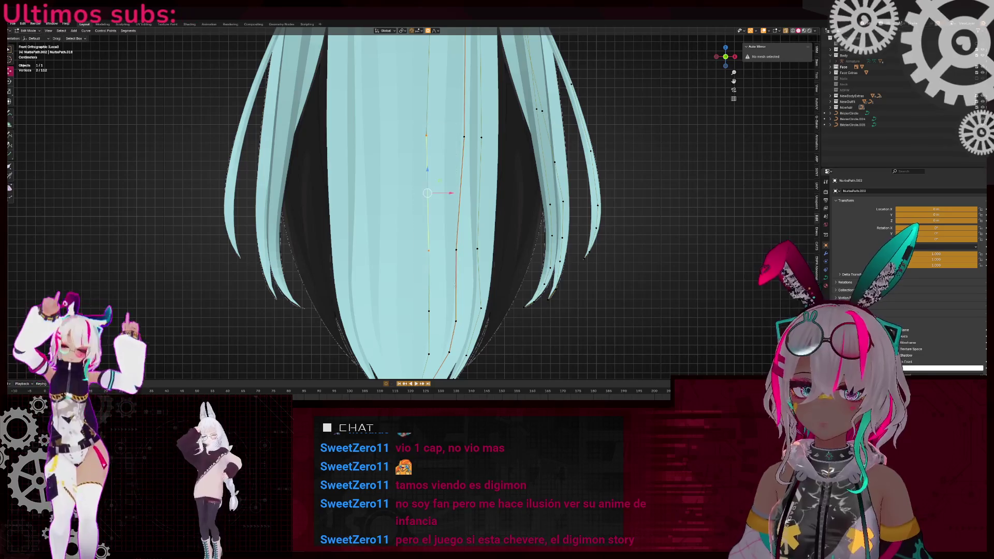
- Abandon a thickness change and shift the curve point to the right instead
key("alt+s")
key("Escape")
key("alt+s")
right_click(507, 174)
scroll(463, 237, "up", 2)
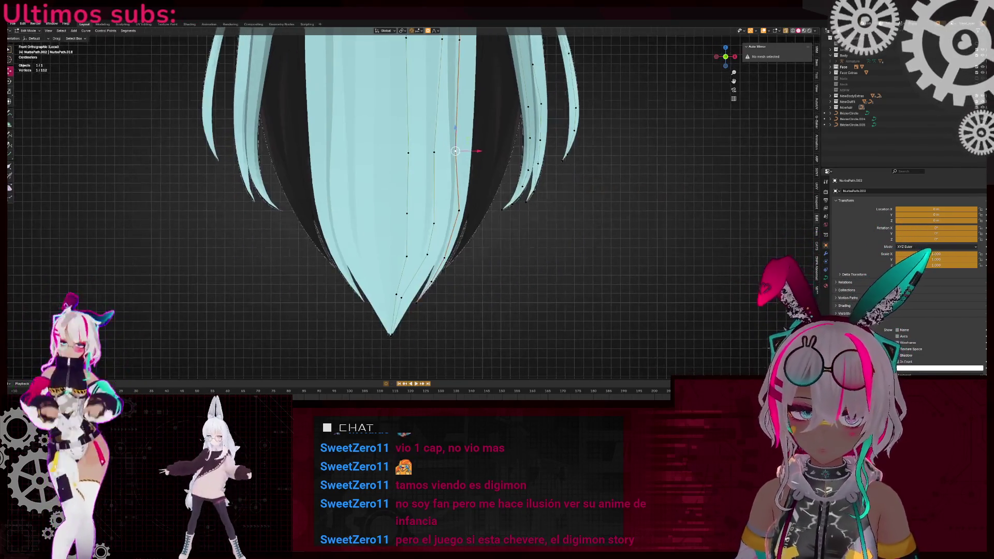
key("g")
left_click(481, 238)
middle_click_drag(481, 238, 464, 190, "shift")
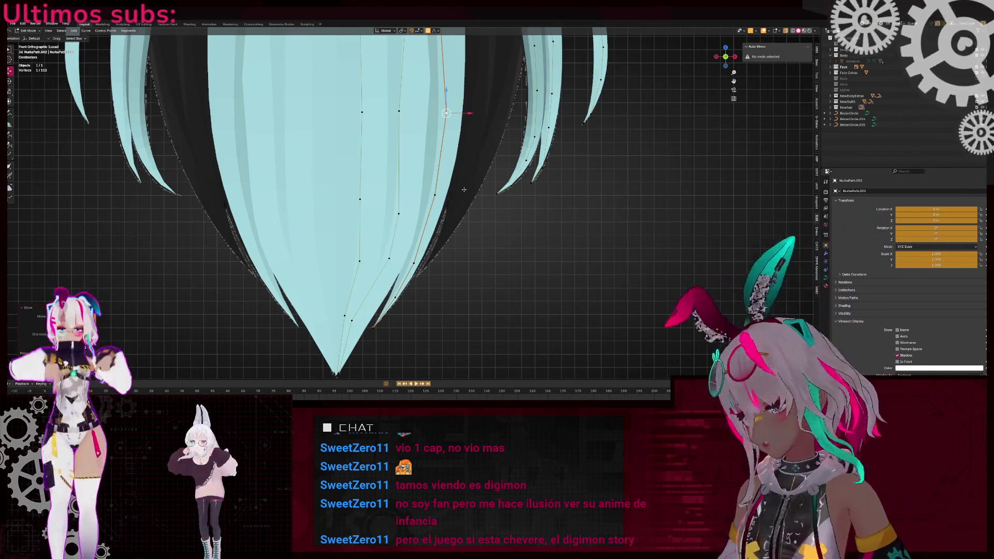
- Rotate the strand section around two selected curve points
scroll(448, 122, "down", 2)
middle_click_drag(416, 116, 402, 205, "shift")
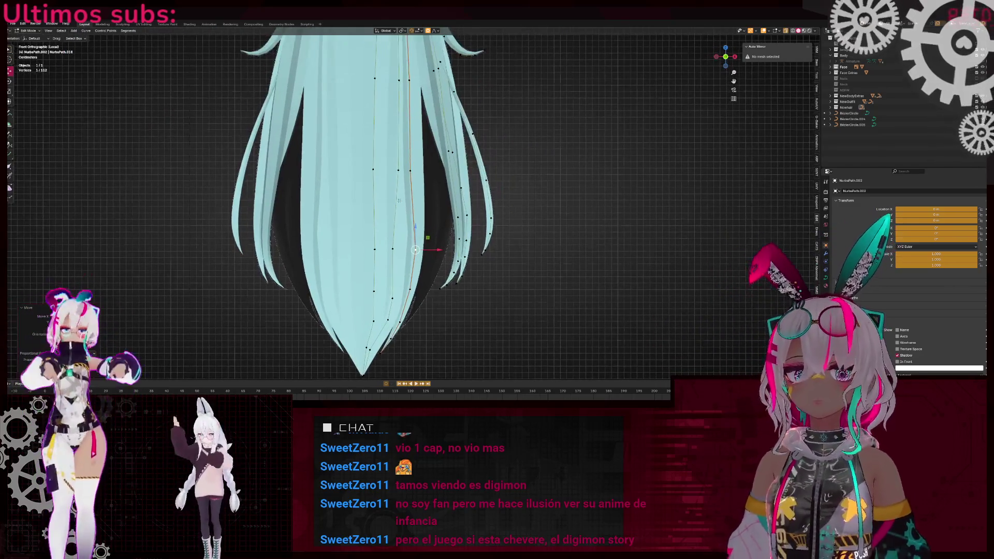
left_click(392, 251, "shift")
key("r")
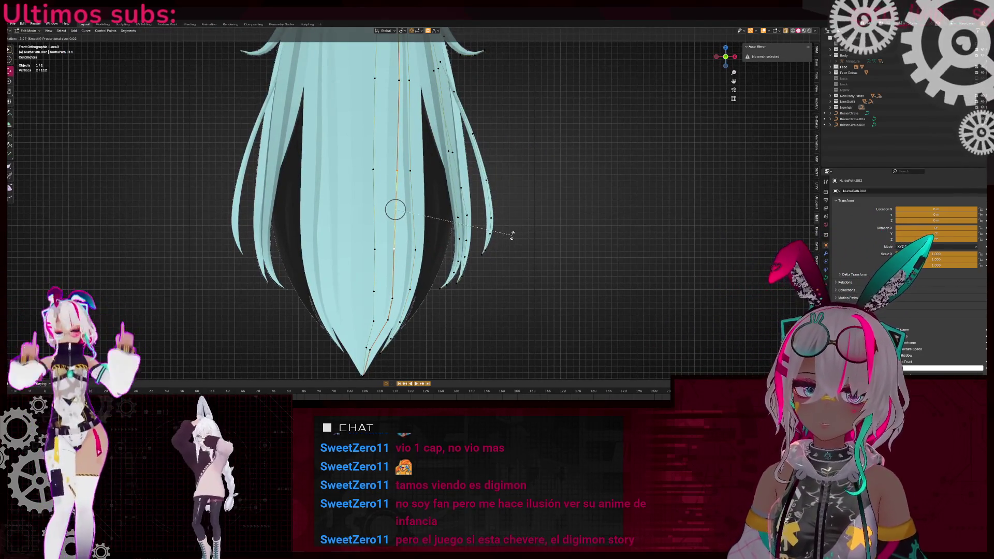
left_click(512, 236)
- Push a single curve point sideways and front-to-back with soft falloff, checking from angled views
left_click_drag(441, 229, 442, 229)
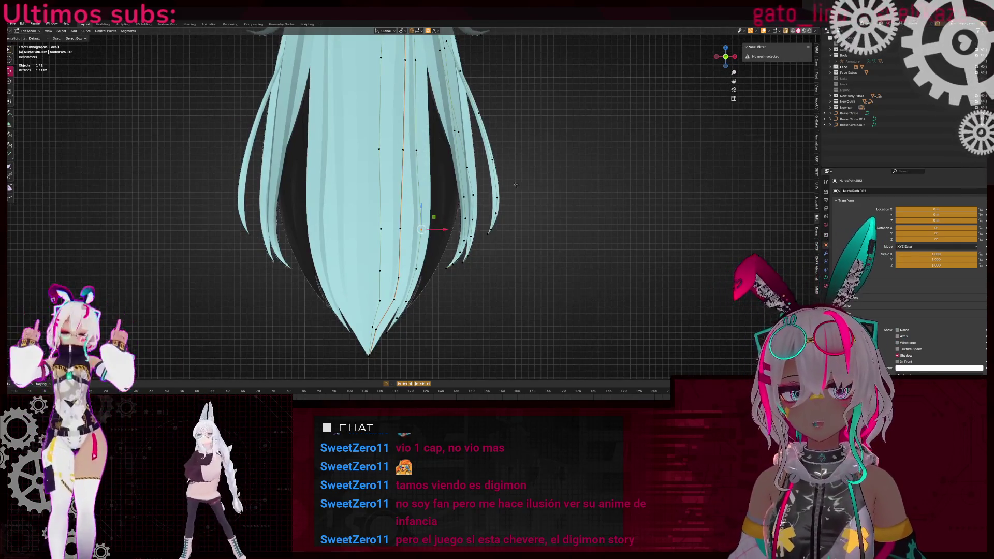
scroll(601, 226, "up", 3)
left_click_drag(449, 180, 501, 164)
mouse_move(502, 164)
middle_mouse_down()
mouse_move(380, 170)
mouse_move(400, 203)
middle_mouse_up()
left_click_drag(400, 203, 407, 202)
middle_click_drag(407, 202, 418, 180)
left_click_drag(417, 161, 407, 161)
mouse_move(407, 161)
middle_mouse_down()
mouse_move(395, 219)
mouse_move(428, 172)
mouse_move(523, 153)
mouse_move(403, 162)
mouse_move(394, 200)
mouse_move(420, 252)
mouse_move(404, 354)
middle_mouse_up()
- Move the selected curve point with soft falloff, viewed from a raised three-quarter angle
key("g")
left_click(526, 151)
mouse_move(346, 110)
middle_mouse_down()
mouse_move(428, 228)
mouse_move(717, 109)
middle_mouse_up()
- In Right Orthographic view, move points on the strand's arch to smooth the bend
left_click(728, 60)
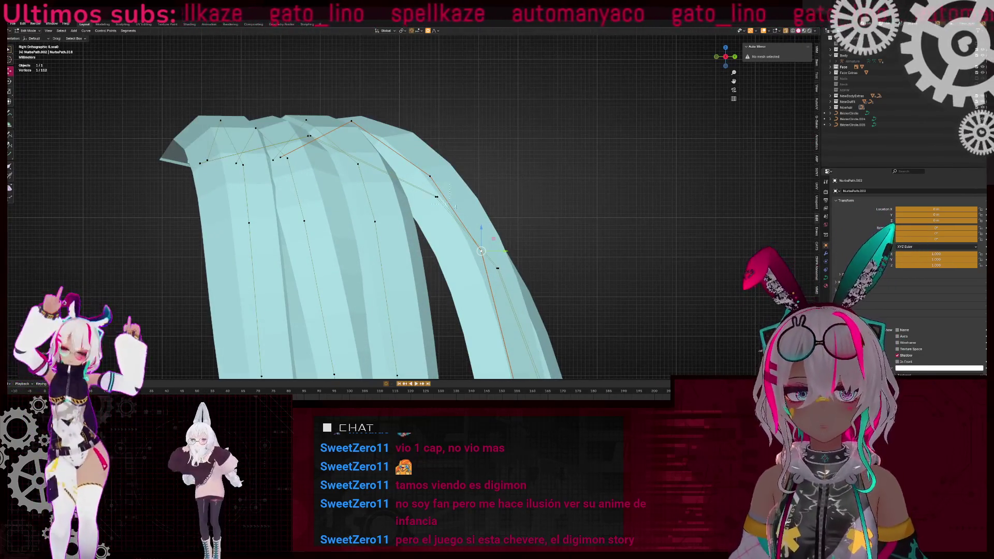
key("g")
left_click(464, 184)
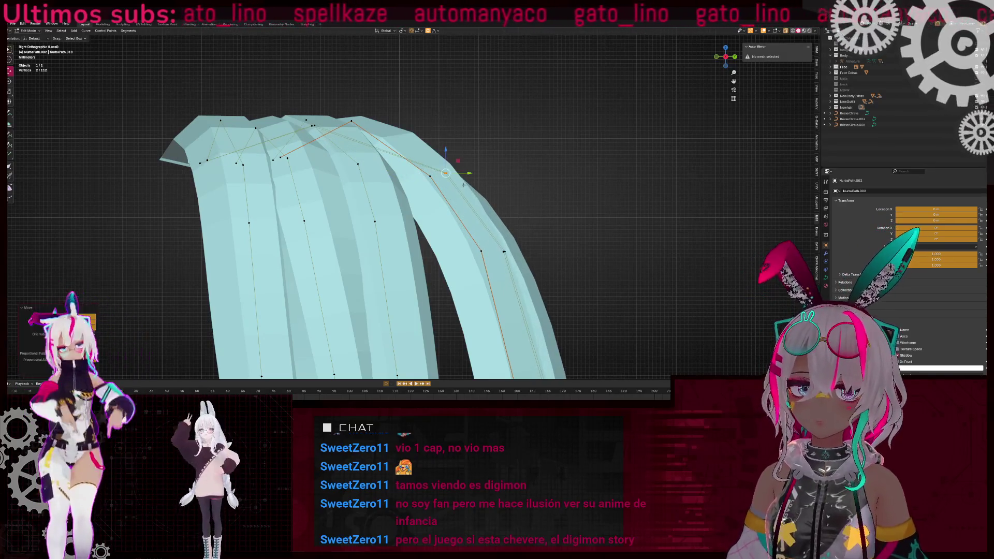
key("g")
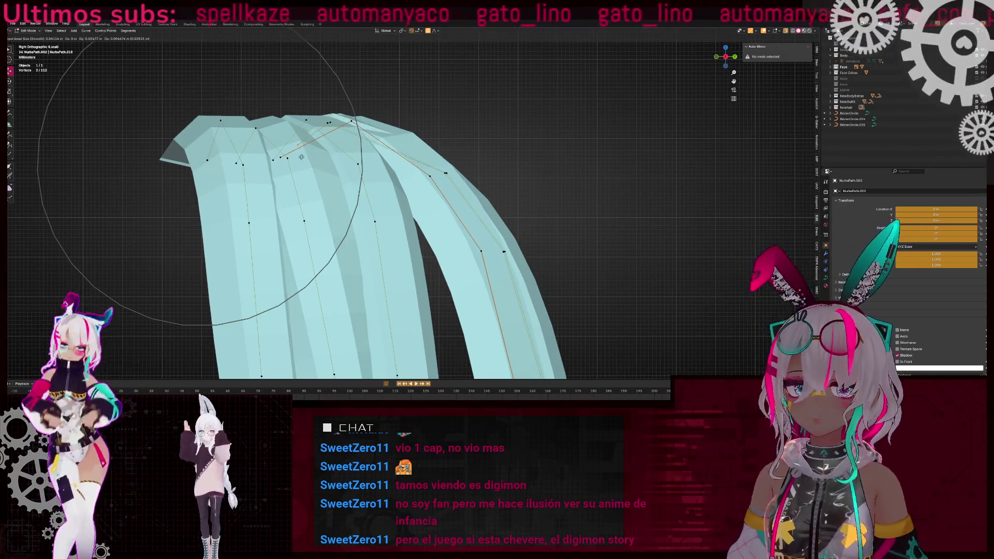
left_click(293, 156)
key("g")
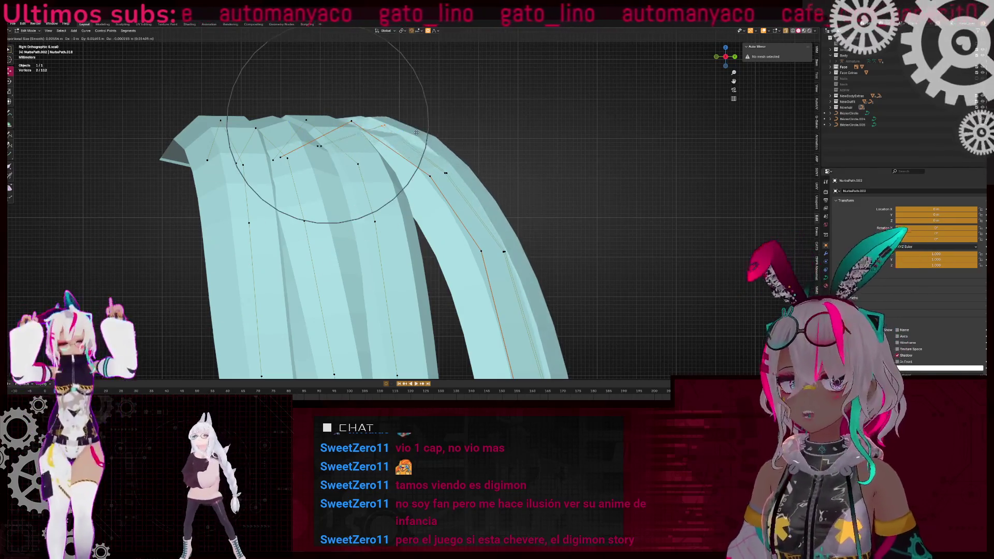
left_click(447, 161)
key("g")
left_click(453, 179)
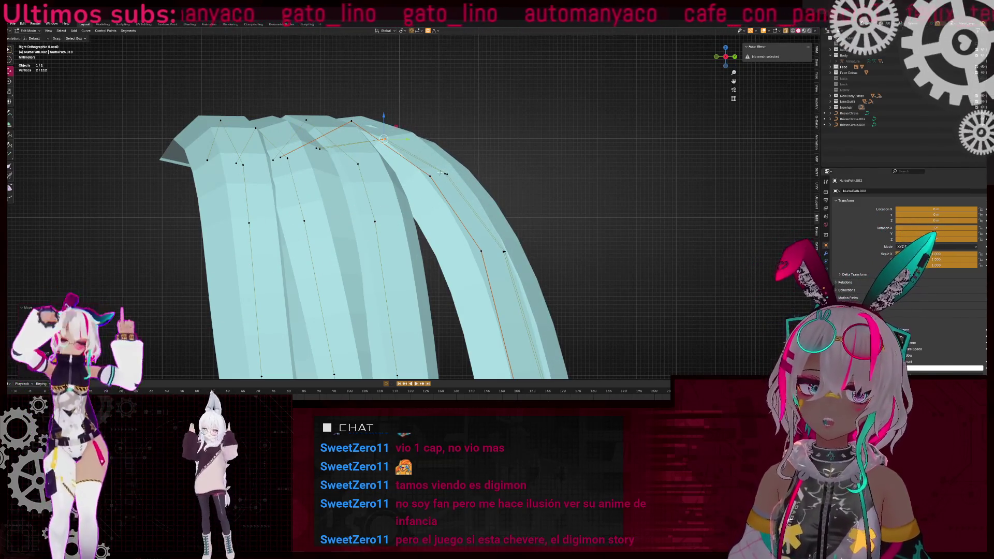
- Rotate the arch around its point and select a single arch point
key("r")
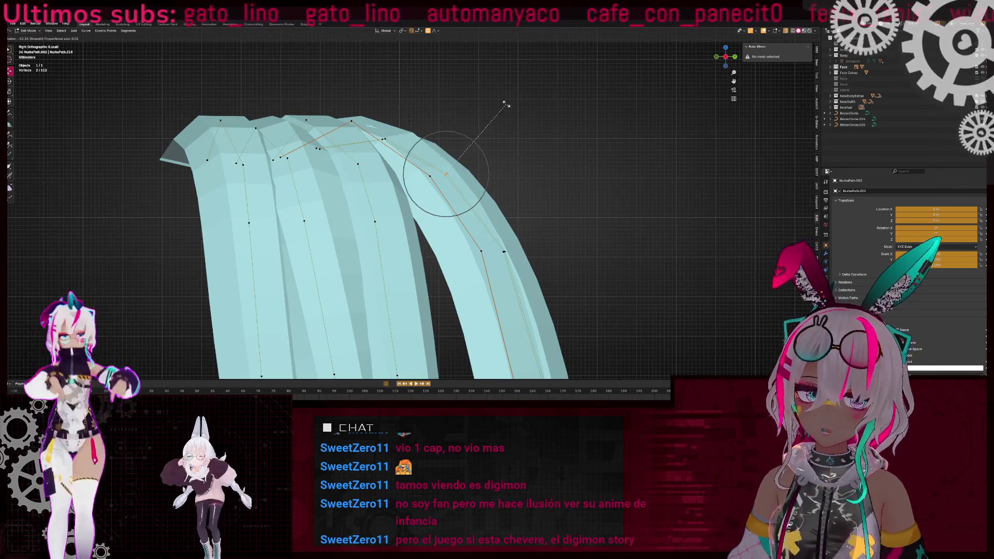
left_click(503, 108)
middle_click_drag(494, 145, 482, 177)
left_click_drag(463, 189, 464, 191)
scroll(551, 151, "up", 3)
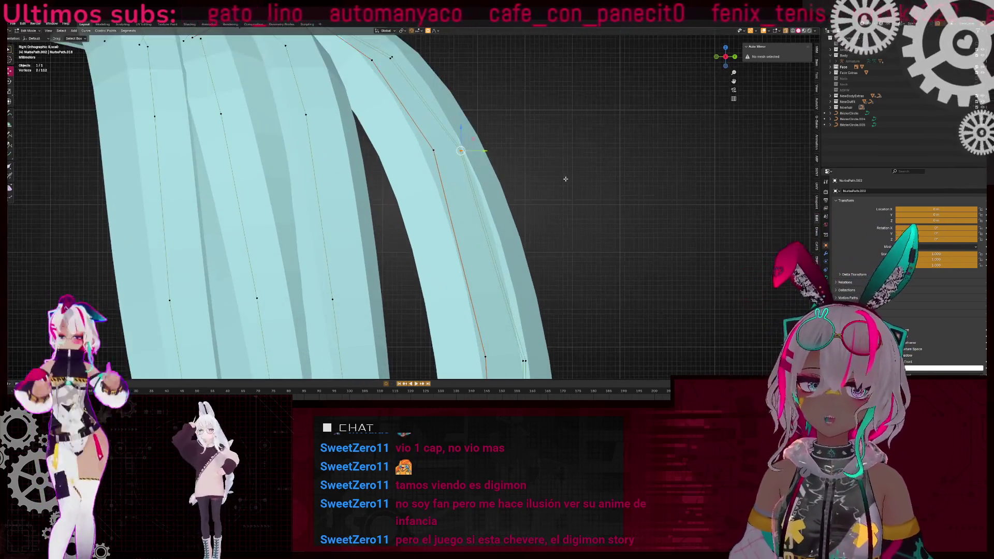
scroll(451, 148, "down", 4)
mouse_move(452, 149)
middle_mouse_down()
mouse_move(407, 181)
mouse_move(418, 192)
mouse_move(387, 210)
mouse_move(410, 193)
mouse_move(465, 210)
mouse_move(428, 213)
middle_mouse_up()
- In front view with see-through shading, move the hair tip point with proportional falloff
scroll(413, 199, "up", 2)
scroll(412, 199, "down", 5)
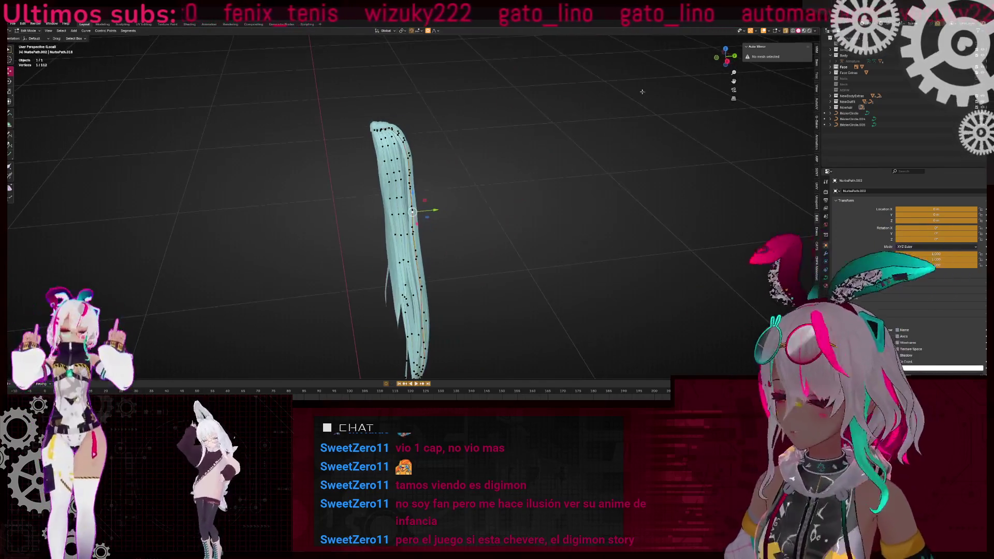
key("KP_1")
scroll(487, 223, "up", 3)
scroll(487, 223, "up", 5)
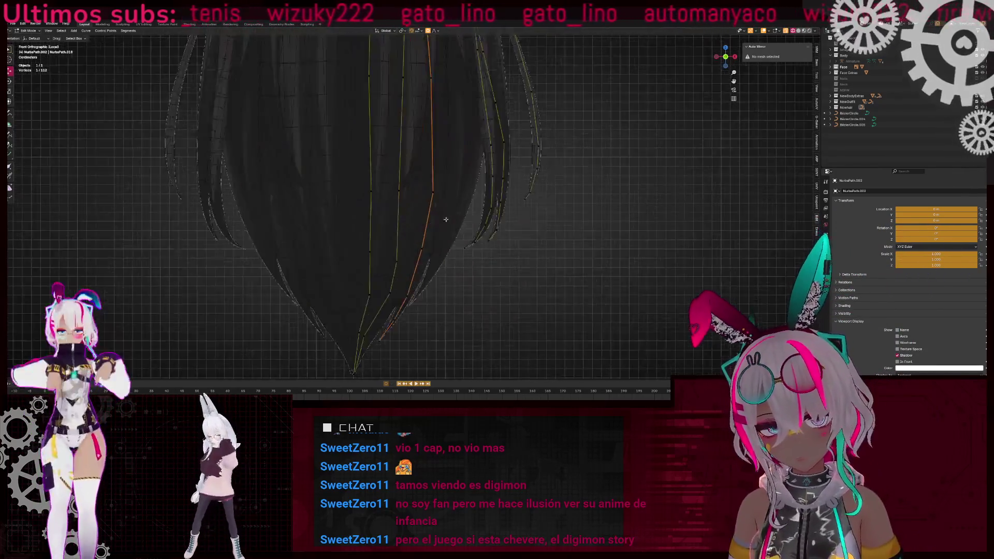
key("alt+z")
scroll(511, 120, "down", 2)
key("alt+z")
key("alt+z")
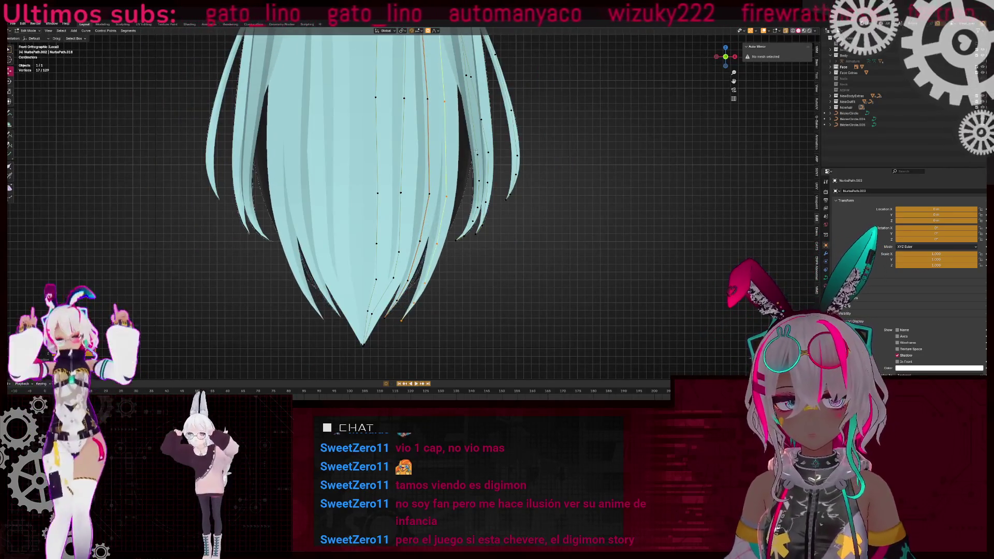
scroll(410, 293, "down", 3)
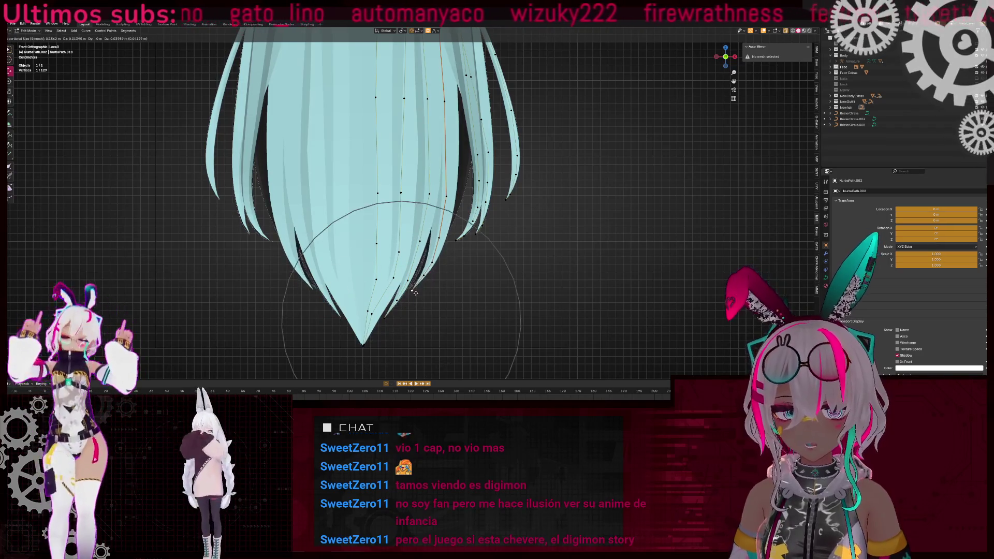
left_click(411, 289)
key("g")
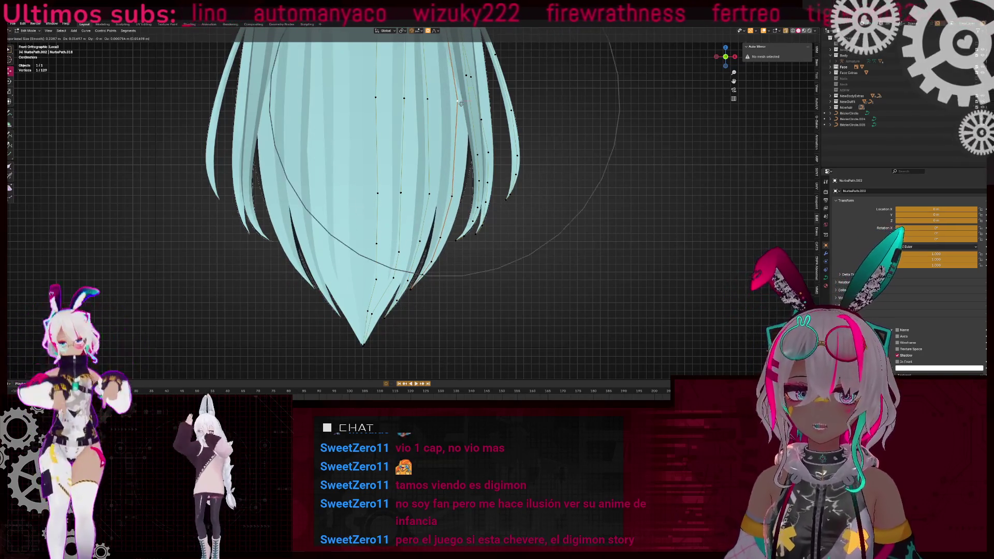
left_click(440, 189)
- Pull the selected hair points downward to lengthen the strands
scroll(413, 156, "up", 3)
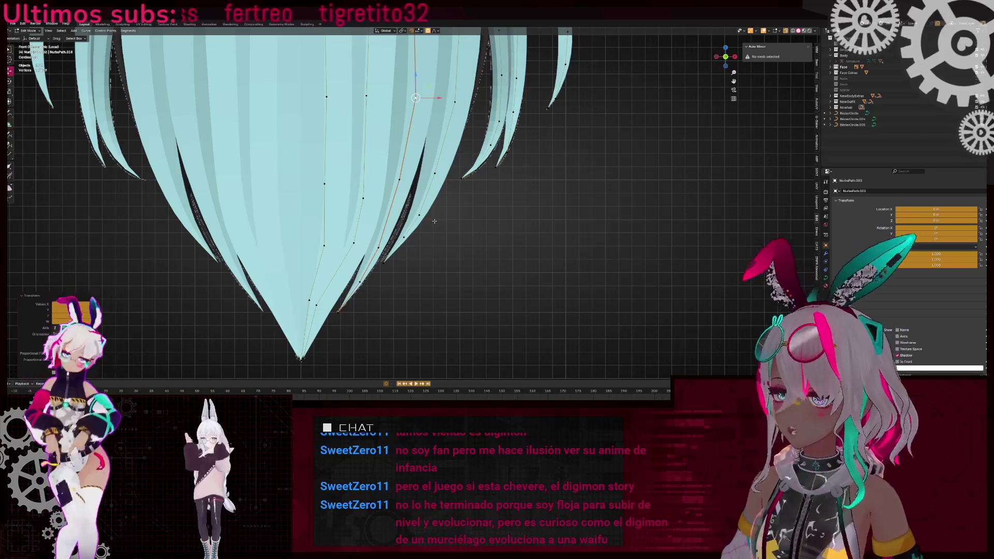
scroll(439, 214, "up", 5)
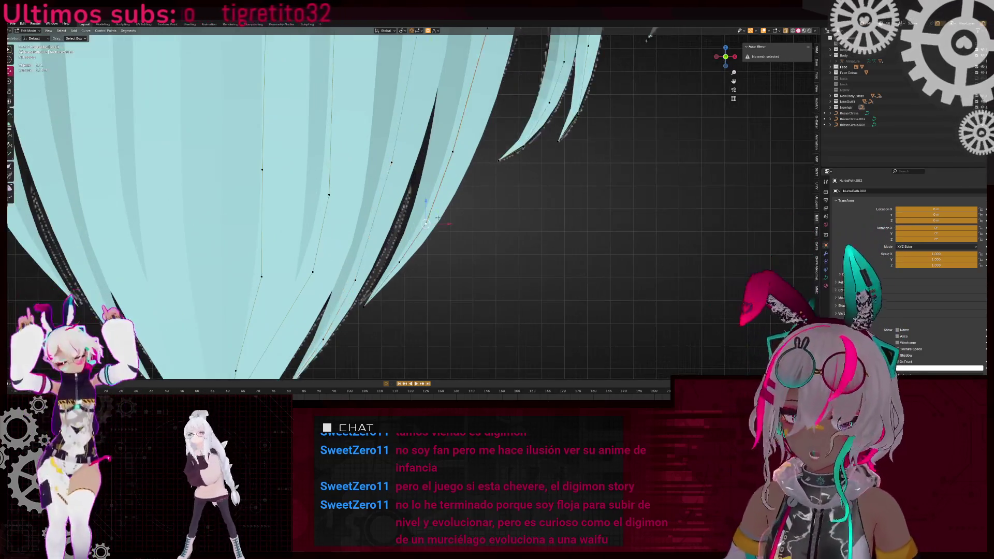
key("g")
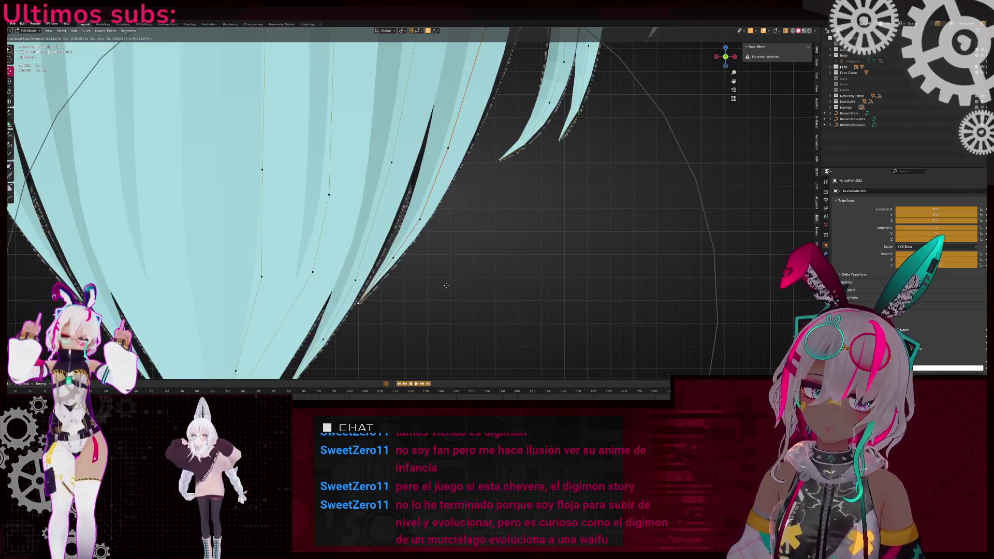
left_click(447, 286)
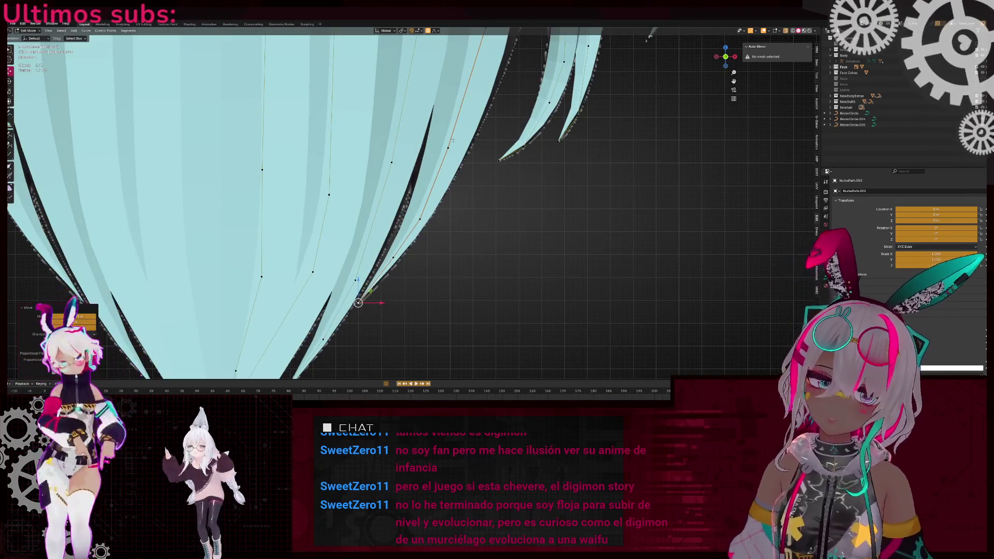
scroll(460, 148, "down", 3)
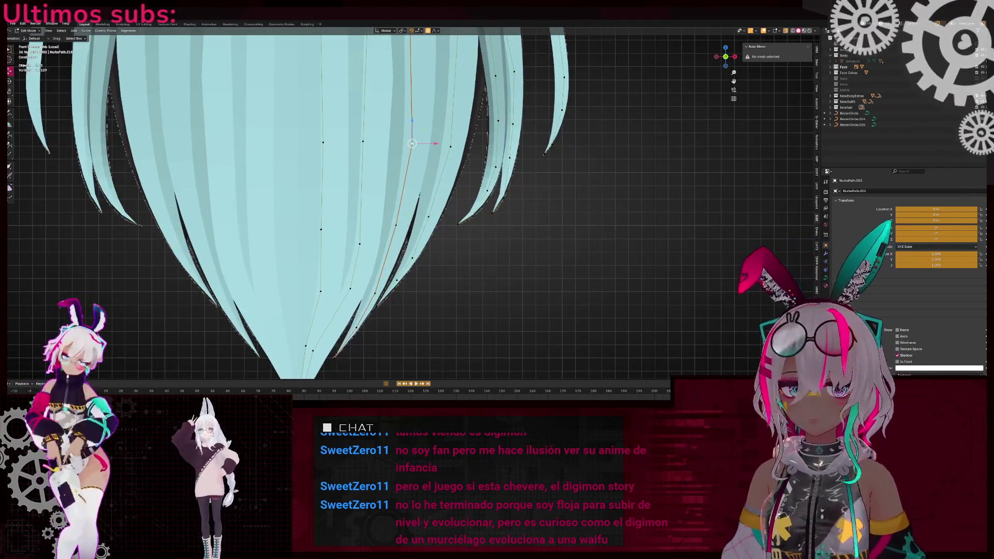
key("g")
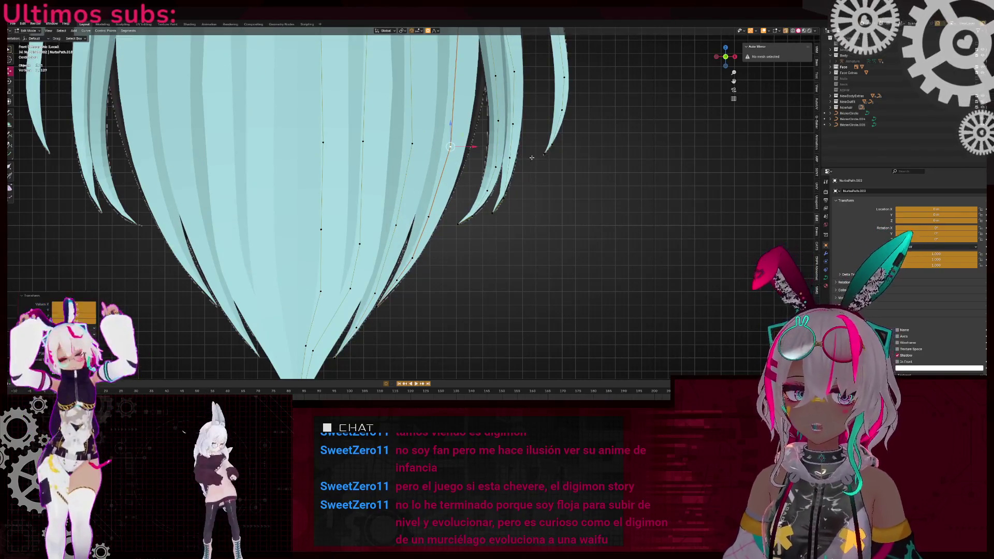
left_click(416, 220)
- Move a control point along the Y axis with proportional falloff
mouse_move(449, 53)
middle_mouse_down()
mouse_move(355, 155)
mouse_move(443, 132)
mouse_move(445, 183)
mouse_move(432, 177)
mouse_move(422, 189)
mouse_move(429, 215)
middle_mouse_up()
left_click(436, 176)
key("g")
key("y")
scroll(452, 184, "down", 3)
left_click(432, 177)
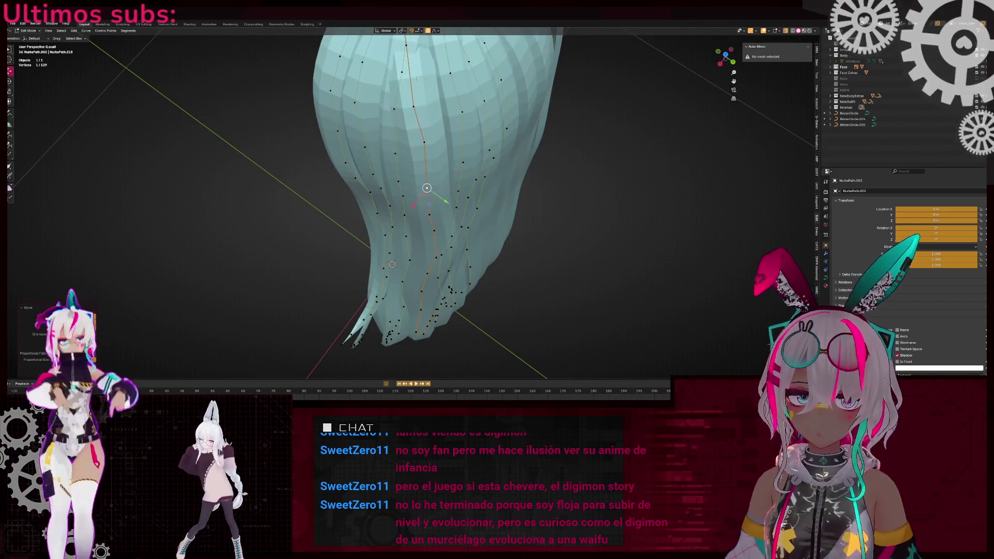
- From behind the hair, move two selected control points to the right
middle_click_drag(445, 206, 414, 157)
mouse_move(392, 299)
middle_mouse_down()
mouse_move(420, 237)
mouse_move(381, 206)
mouse_move(503, 278)
mouse_move(437, 176)
mouse_move(450, 183)
mouse_move(464, 166)
mouse_move(430, 150)
mouse_move(476, 176)
mouse_move(450, 129)
middle_mouse_up()
left_click(425, 146, "shift")
key("g")
left_click(483, 147)
- Move the side strand's control points with soft falloff so the lower lock sweeps outward
left_click_drag(450, 130, 472, 219)
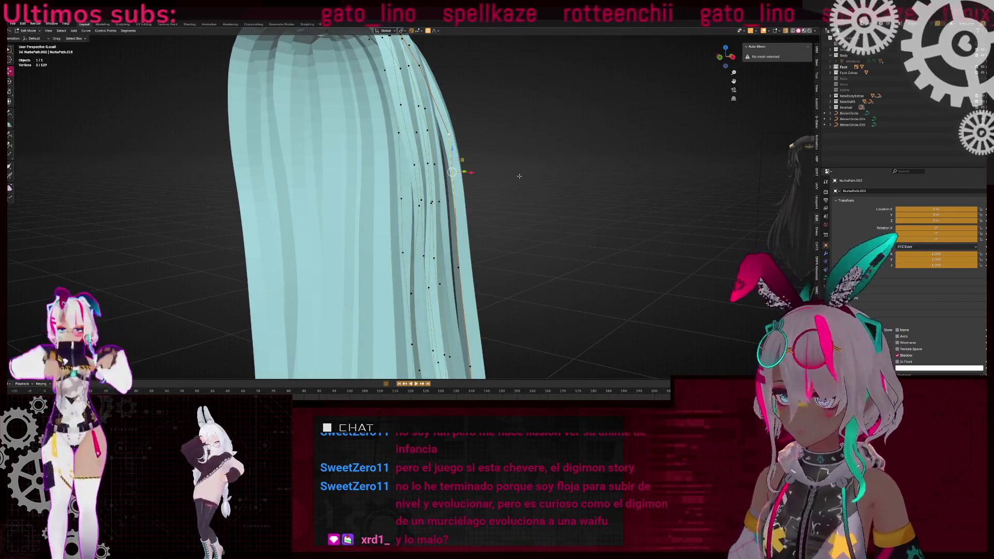
key("g")
scroll(481, 162, "down", 3)
scroll(481, 162, "up", 4)
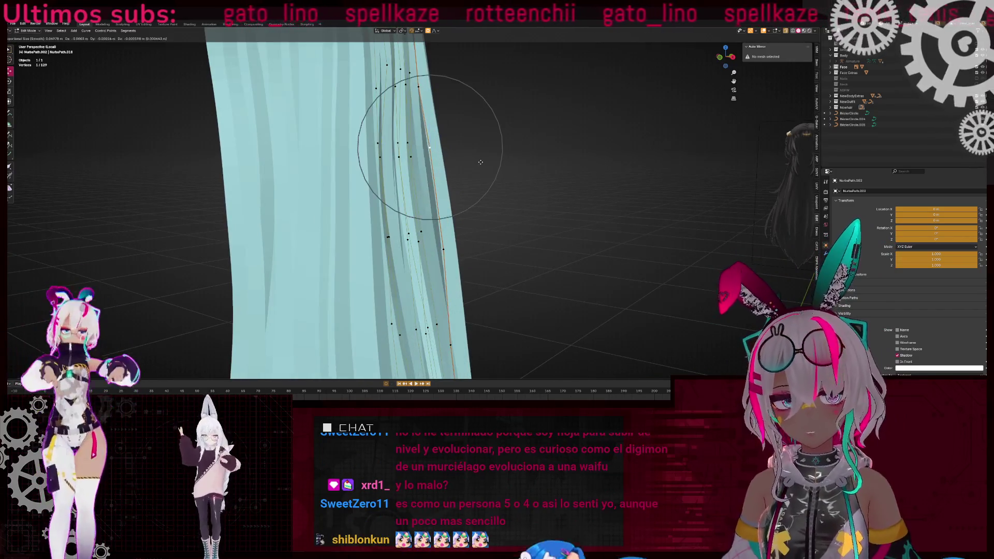
left_click(482, 162)
middle_click_drag(481, 163, 482, 235)
left_click(492, 182)
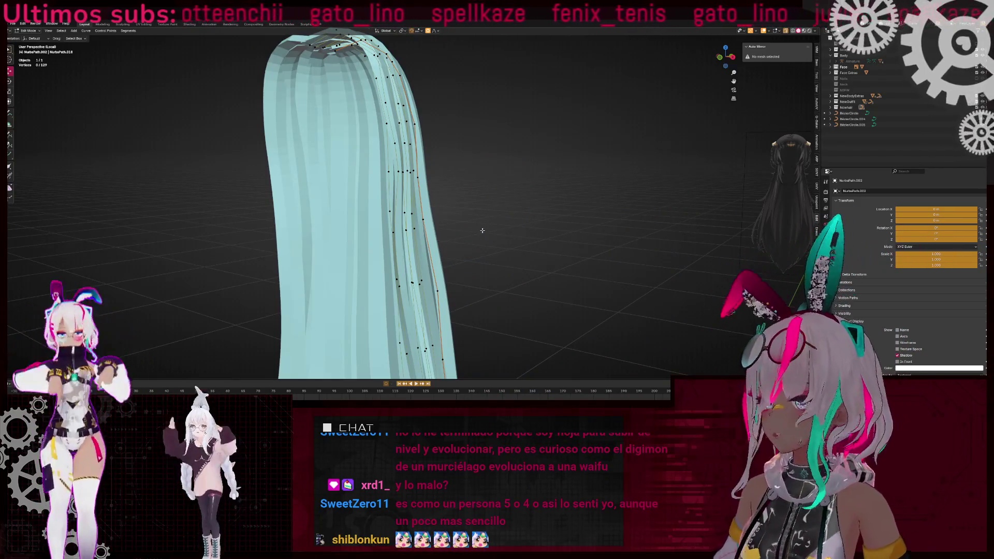
mouse_move(489, 211)
middle_mouse_down()
mouse_move(435, 204)
mouse_move(468, 190)
mouse_move(460, 171)
mouse_move(454, 183)
mouse_move(433, 158)
middle_mouse_up()
- Select a lower-strand control point and try moving it, then cancel and clear the selection
left_click(458, 170)
key("g")
key("alt+a")
mouse_move(432, 258)
middle_mouse_down()
mouse_move(421, 204)
mouse_move(508, 244)
mouse_move(517, 238)
mouse_move(486, 204)
mouse_move(422, 190)
middle_mouse_up()
key("g")
key("Escape")
key("g")
key("Escape")
key("alt+a")
- From a frontal view, move the lower strand points to reshape the lower hair
scroll(409, 259, "up", 3)
middle_click_drag(409, 259, 405, 261)
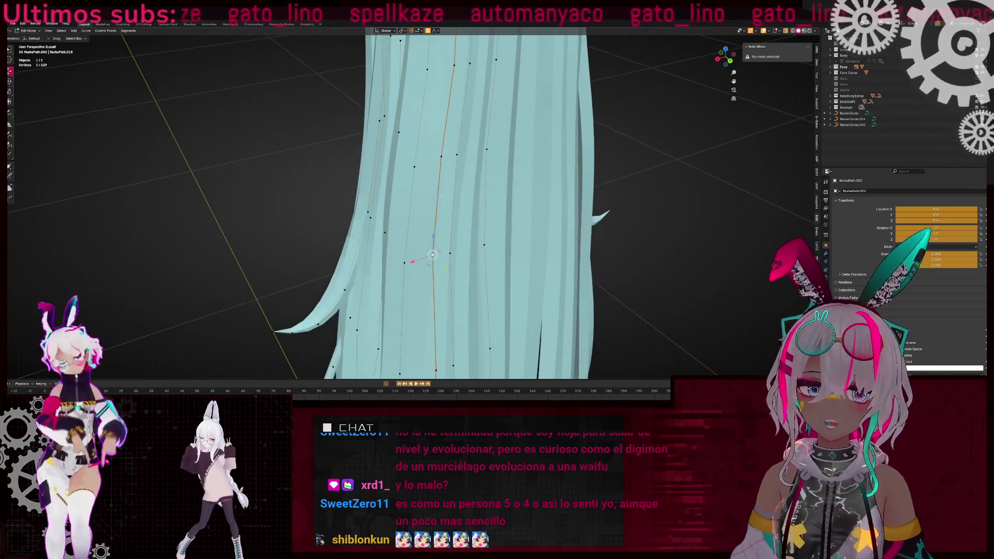
key("g")
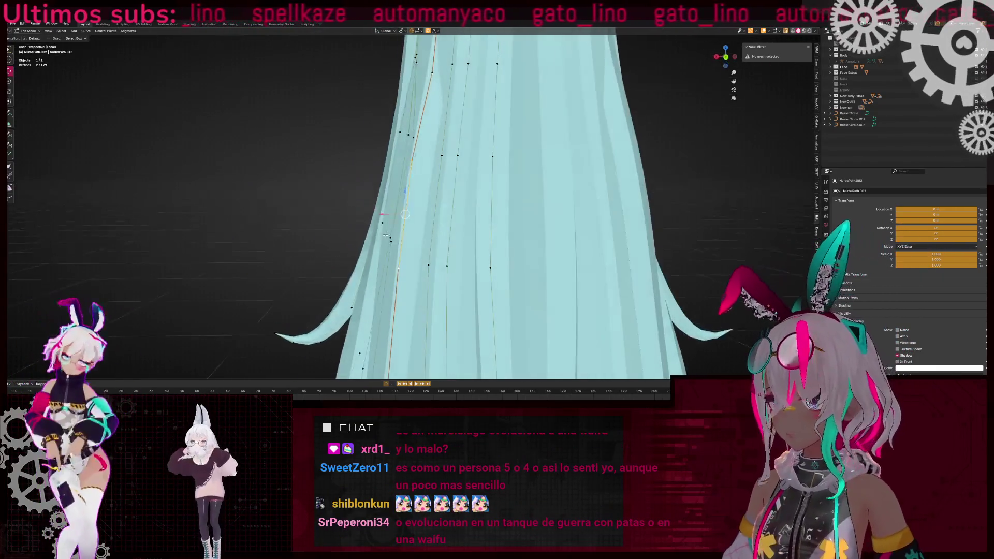
left_click(412, 236)
mouse_move(449, 234)
middle_mouse_down()
mouse_move(424, 204)
mouse_move(559, 231)
mouse_move(392, 222)
middle_mouse_up()
scroll(476, 226, "up", 2)
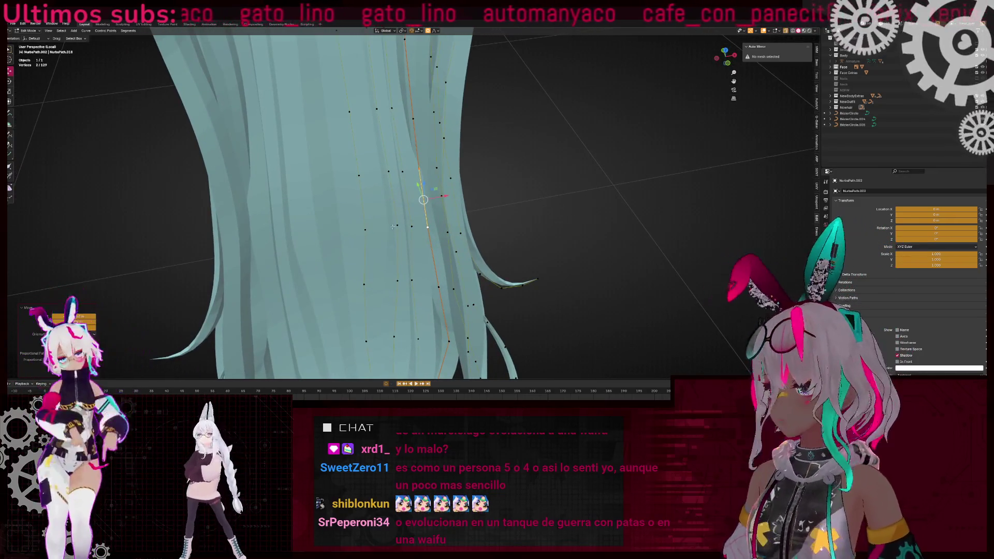
- Box-select the curling tip points and rotate them outward with proportional falloff
left_click(389, 171)
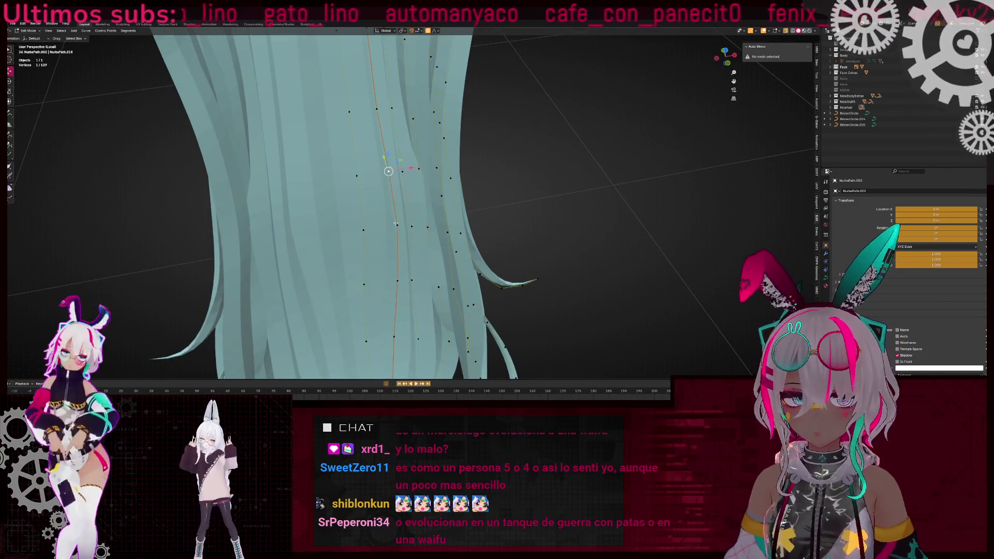
middle_click_drag(421, 211, 415, 145)
left_click_drag(415, 145, 439, 224)
key("r")
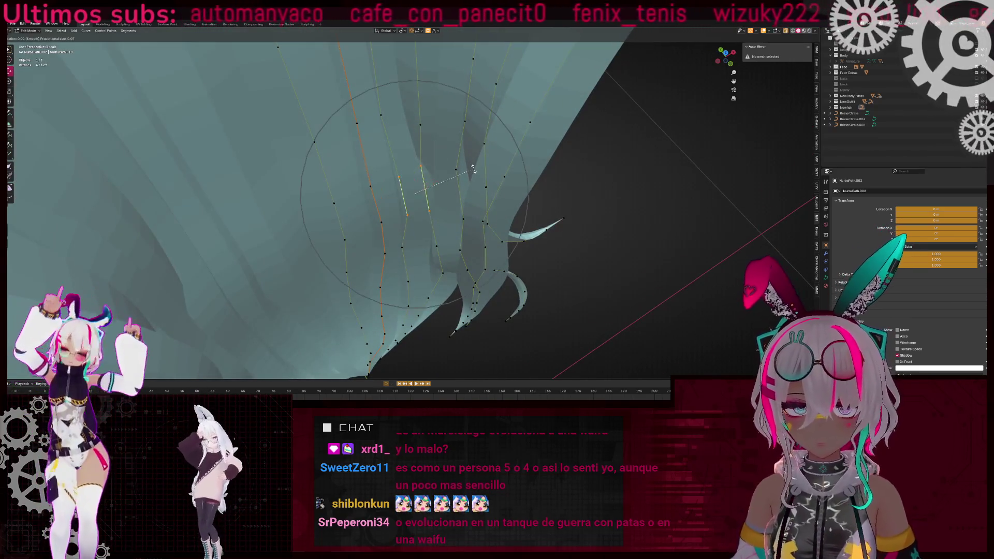
left_click(468, 185)
mouse_move(468, 185)
middle_mouse_down()
mouse_move(517, 198)
mouse_move(404, 161)
mouse_move(410, 203)
mouse_move(440, 215)
middle_mouse_up()
scroll(525, 200, "up", 3)
scroll(589, 217, "down", 4)
- Add a crown point to the selection and move it with proportional falloff
left_click(404, 161, "shift")
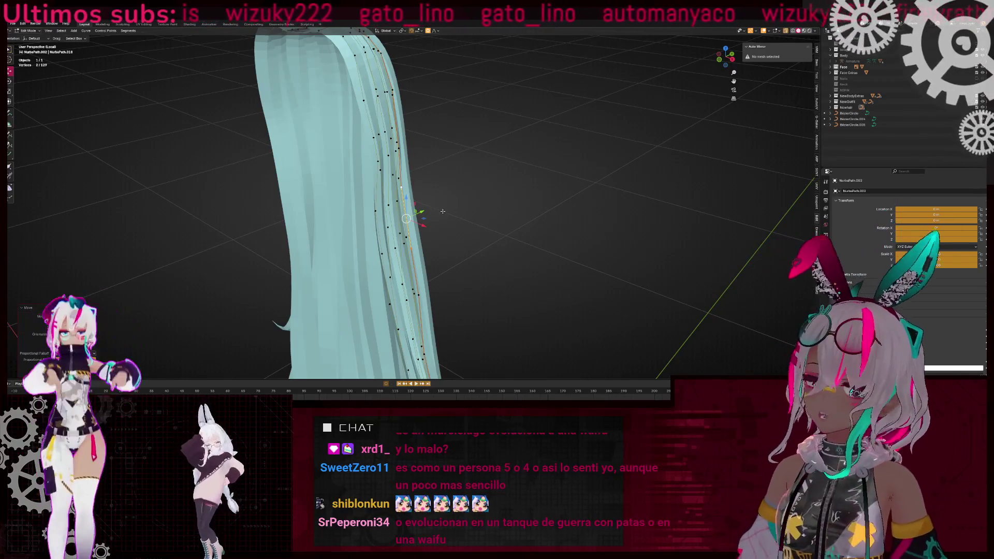
scroll(440, 215, "down", 3)
mouse_move(439, 215)
middle_mouse_down()
mouse_move(378, 209)
mouse_move(592, 211)
mouse_move(573, 278)
mouse_move(477, 254)
mouse_move(366, 182)
mouse_move(387, 164)
mouse_move(401, 159)
mouse_move(417, 181)
mouse_move(447, 248)
mouse_move(409, 191)
mouse_move(408, 357)
mouse_move(409, 305)
middle_mouse_up()
scroll(378, 209, "up", 3)
scroll(477, 254, "down", 3)
scroll(365, 182, "up", 4)
key("g")
left_click(407, 157)
- Move and slightly rotate a crown control point with proportional falloff to re-bend its strand
left_click_drag(467, 167, 483, 174)
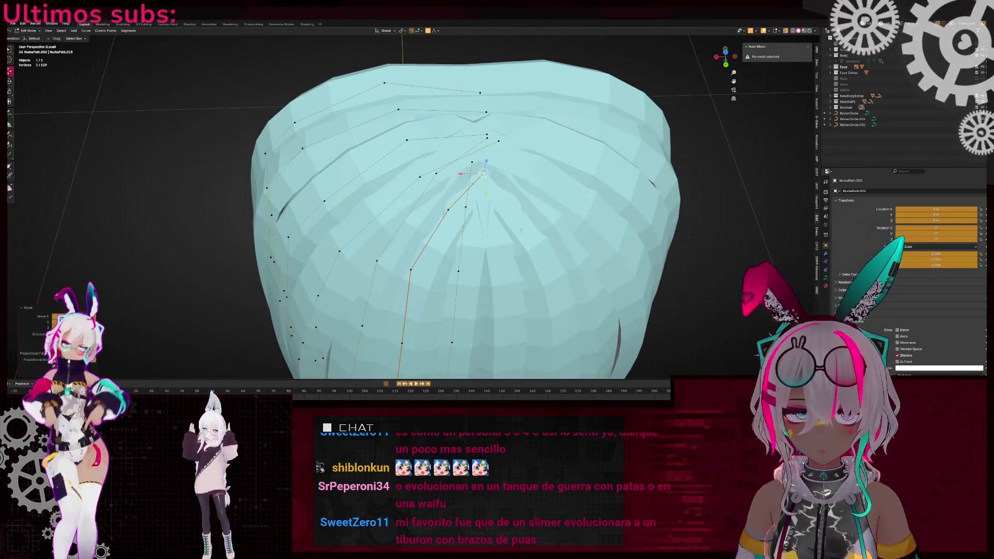
mouse_move(483, 173)
middle_mouse_down()
mouse_move(492, 186)
mouse_move(392, 183)
mouse_move(518, 171)
middle_mouse_up()
key("g")
left_click(497, 192)
key("r")
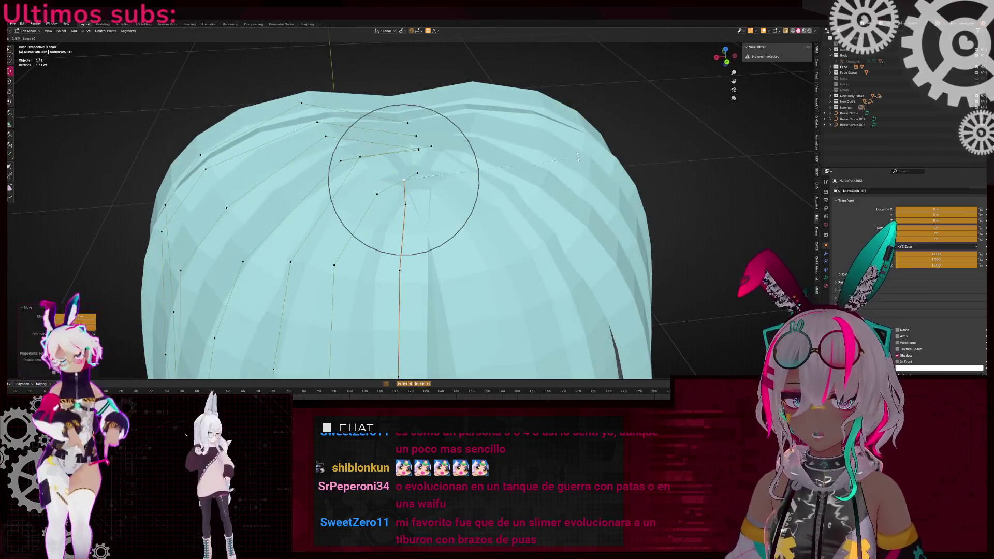
left_click(559, 145)
- Reposition a strand at the crown with a proportional move
middle_click_drag(559, 145, 422, 208)
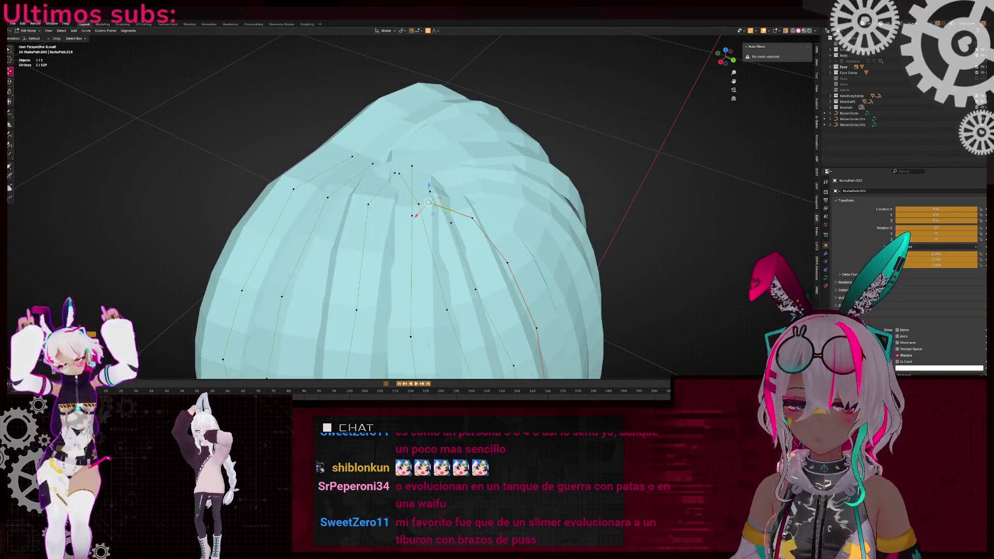
middle_click_drag(428, 345, 466, 290)
key("g")
left_click(497, 244)
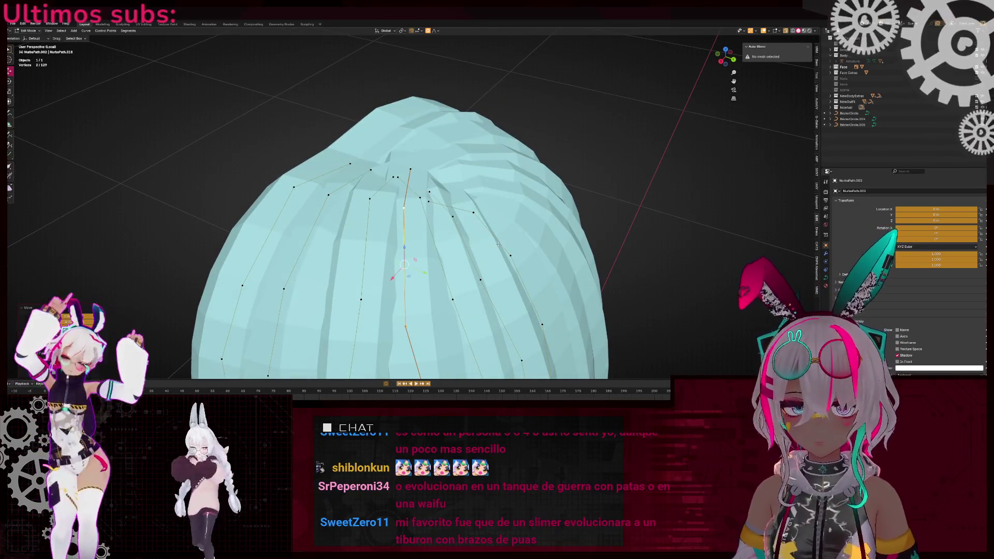
- Select a single crown point, try moving it, then cancel and deselect all points
middle_click_drag(418, 169, 365, 187)
left_click(366, 194)
key("g")
key("Escape")
key("g")
key("Escape")
middle_click_drag(464, 172, 490, 185)
key("alt+a")
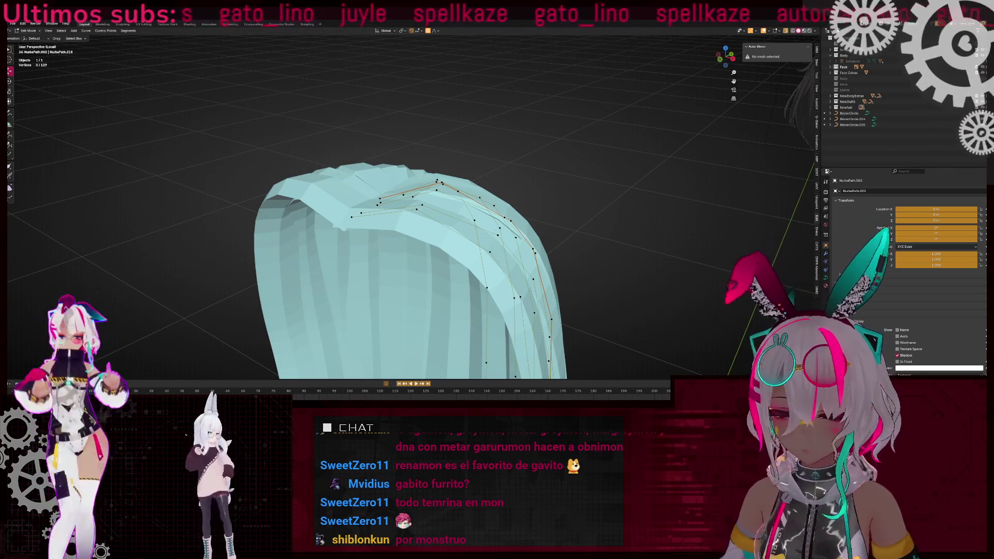
- Select two top control points, move them and twist them with Ctrl+T under proportional falloff, then deselect
mouse_move(367, 276)
middle_mouse_down()
mouse_move(370, 331)
mouse_move(388, 337)
mouse_move(424, 184)
middle_mouse_up()
key("c")
left_click(409, 149)
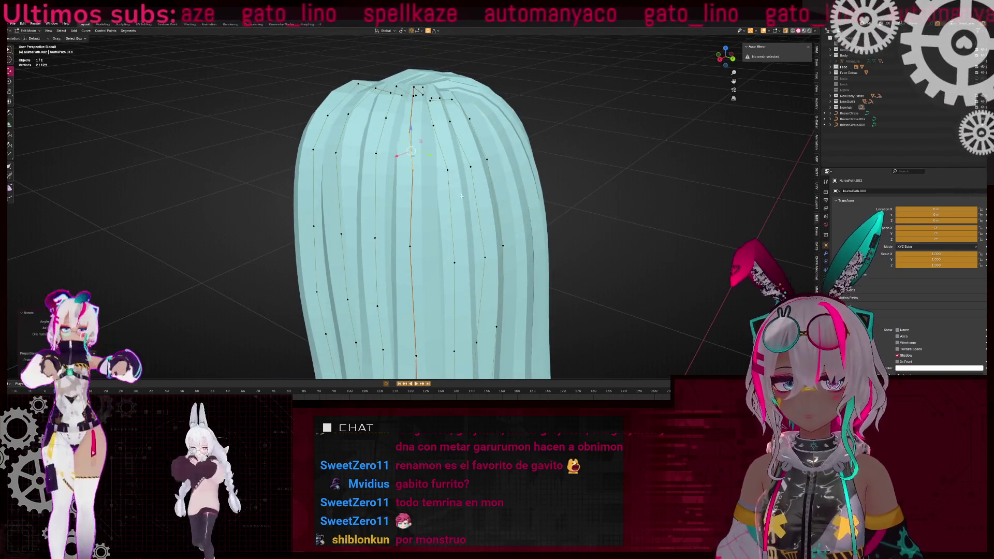
key("g")
left_click(462, 178)
key("ctrl+t")
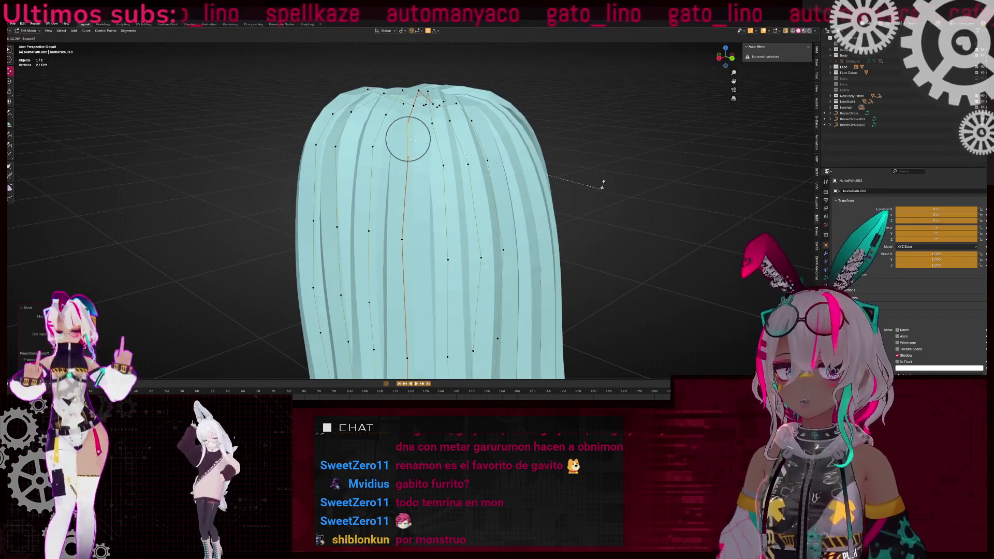
left_click(554, 123)
middle_click_drag(554, 122, 461, 197)
middle_click_drag(404, 151, 443, 178)
key("alt+a")
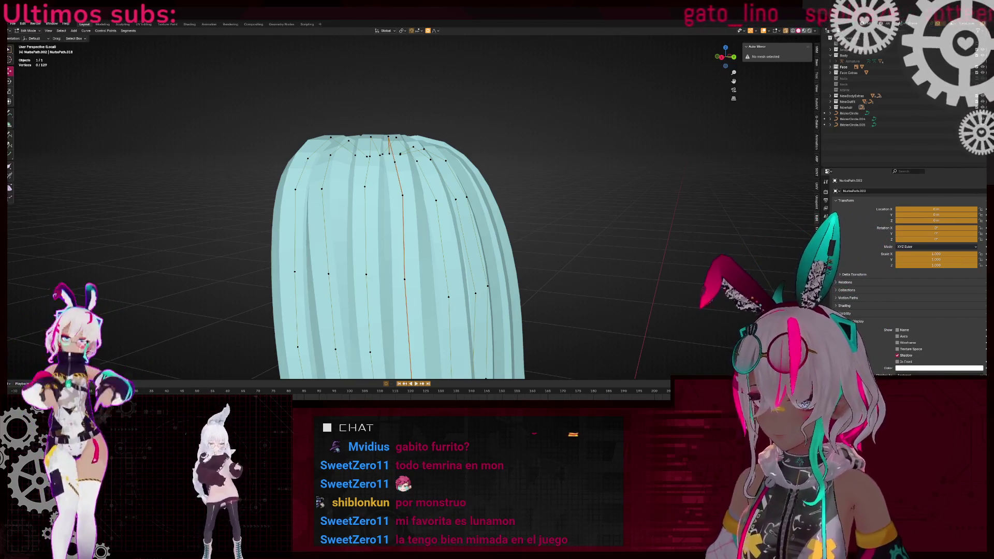
- Move one mid-strand control point along Y with proportional falloff so the front strands bend slightly
mouse_move(466, 233)
middle_mouse_down()
mouse_move(450, 253)
mouse_move(477, 241)
middle_mouse_up()
scroll(476, 242, "up", 5)
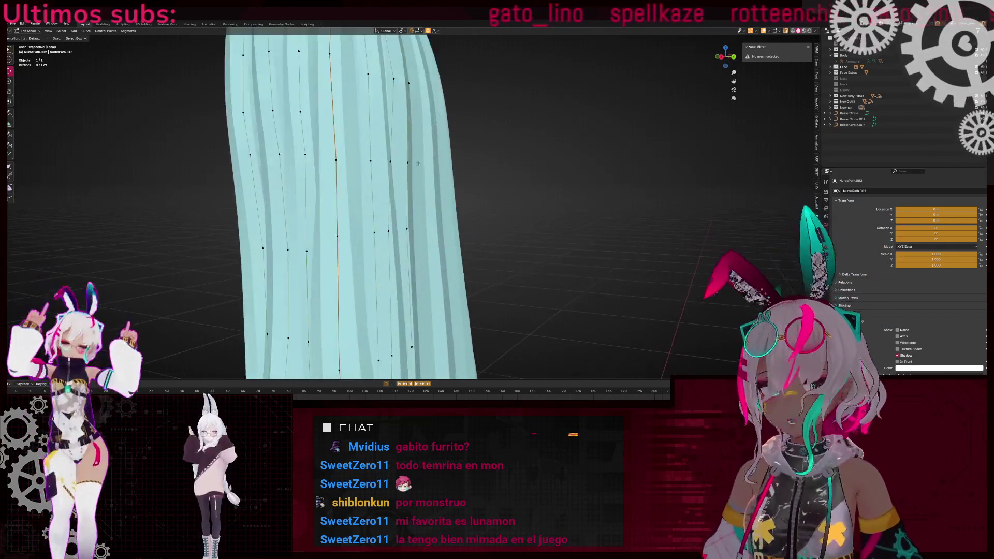
left_click(412, 170)
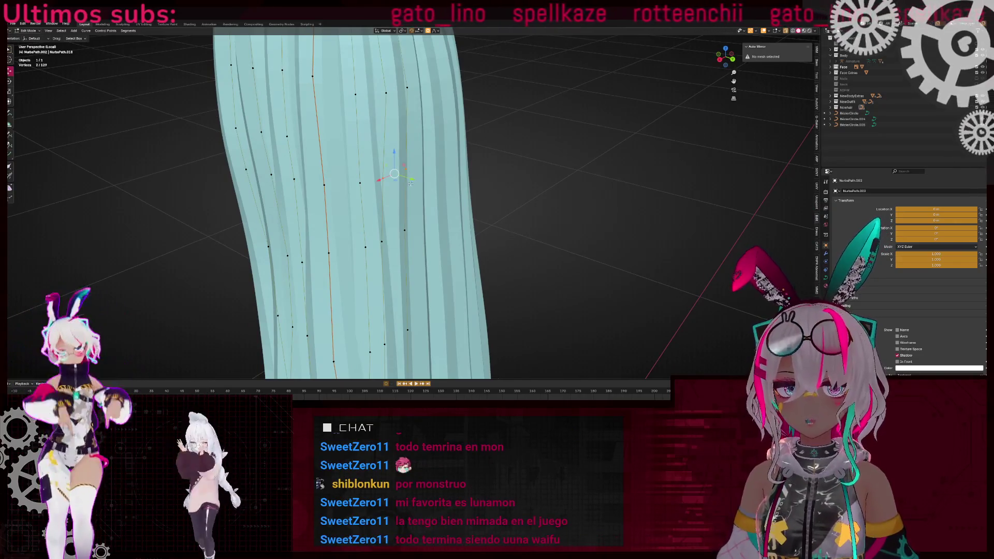
left_click(404, 231)
key("g")
key("y")
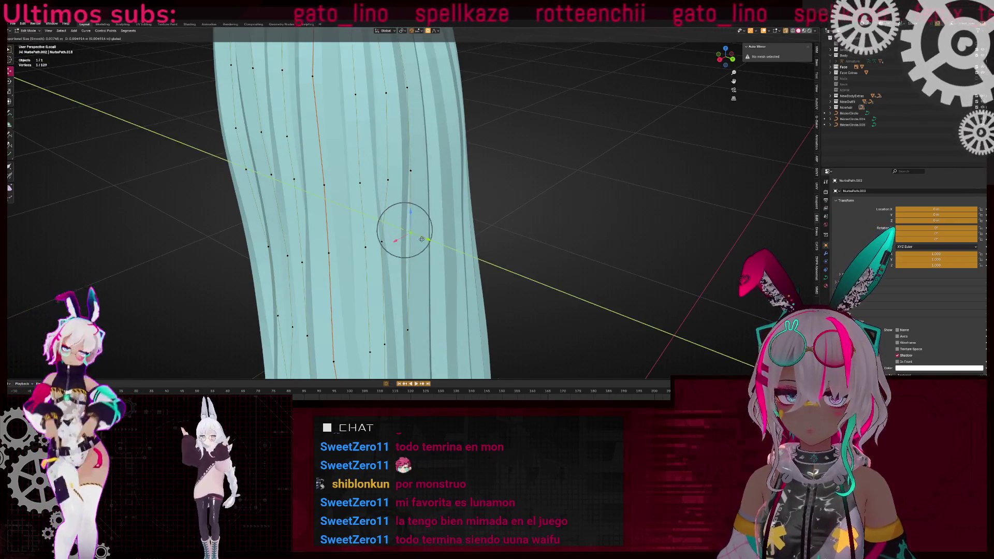
left_click(400, 250)
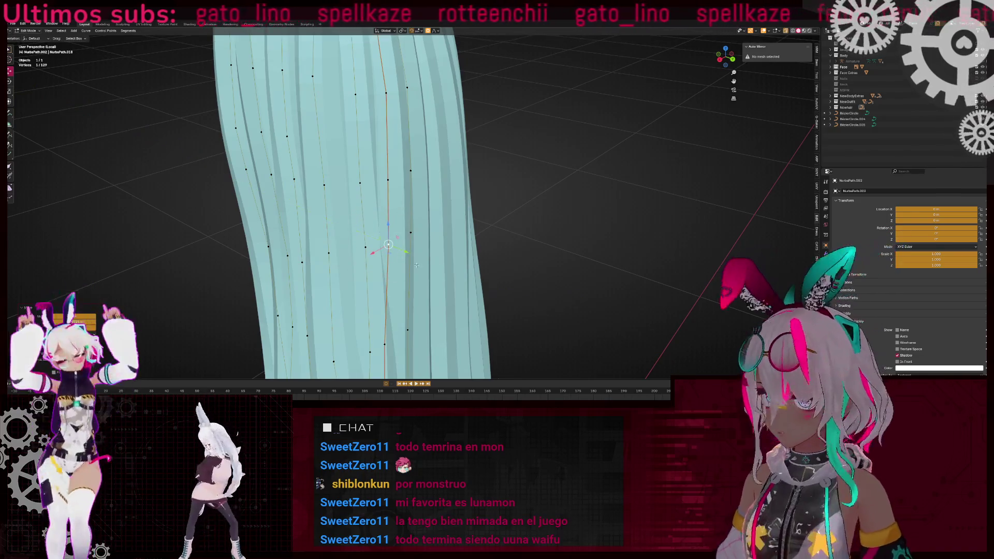